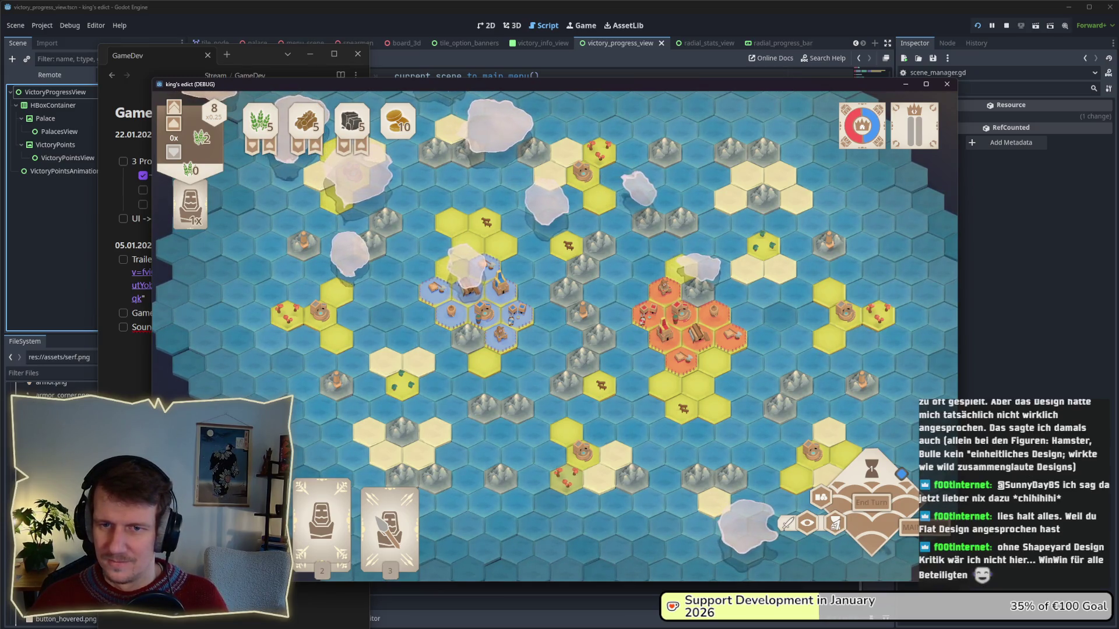
- Inspect a hex tile's details in the running game and pan toward more sea
left_click(573, 337)
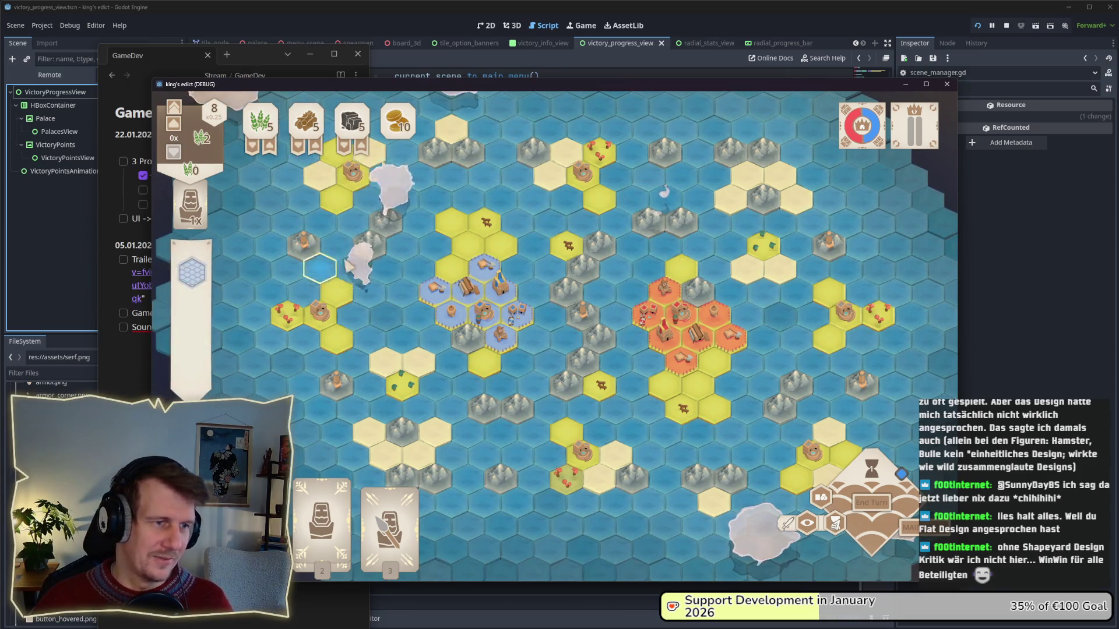
scroll(463, 208, "up", 2)
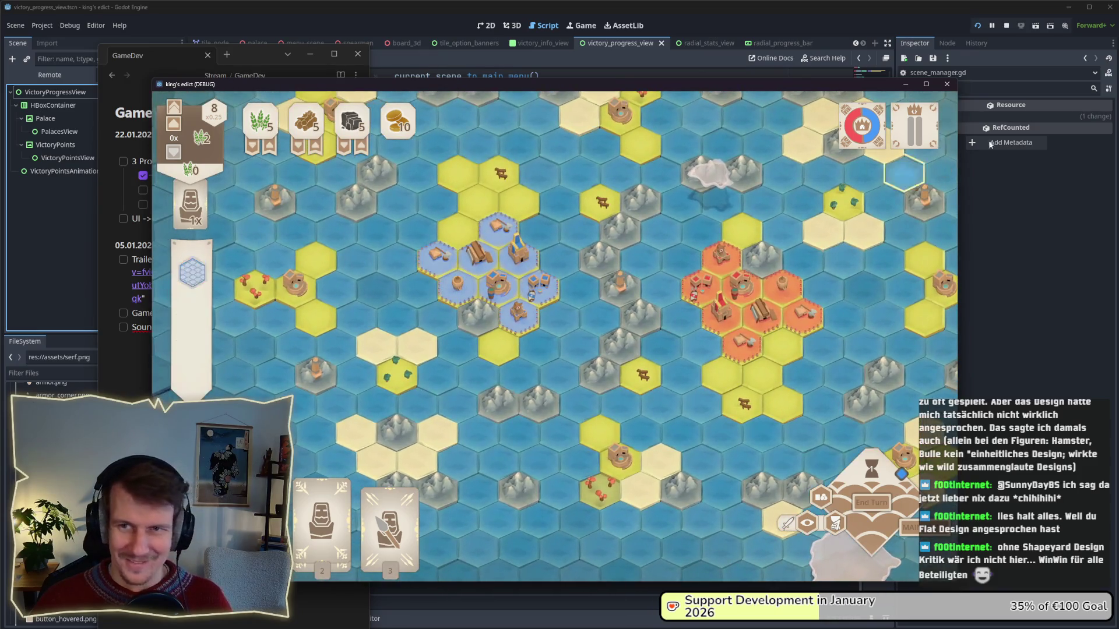
left_click(1002, 192)
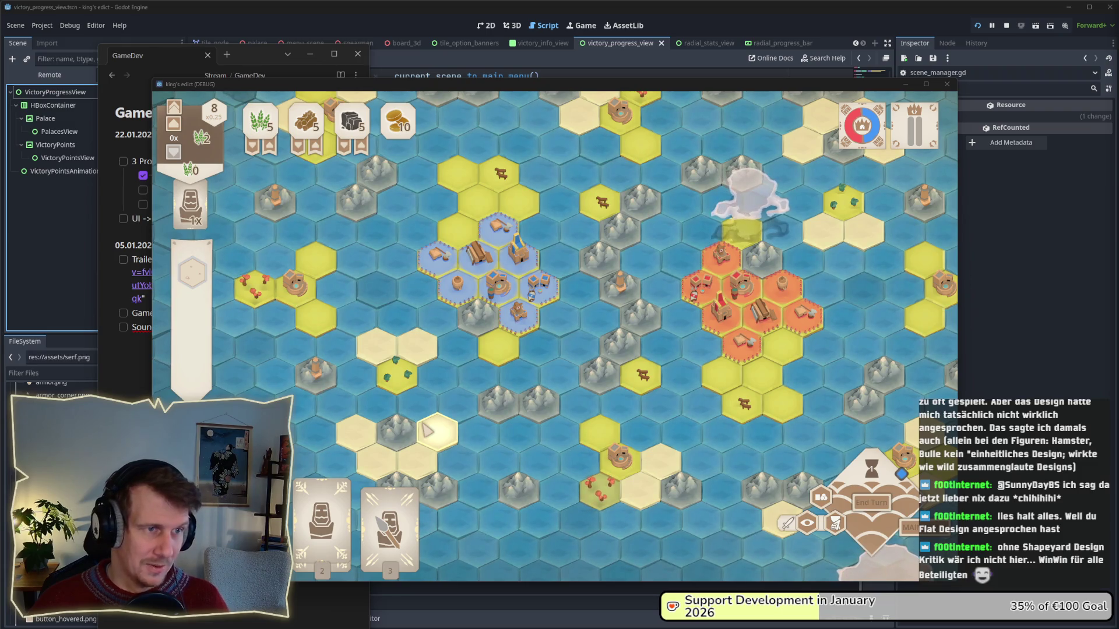
key("w")
key("d")
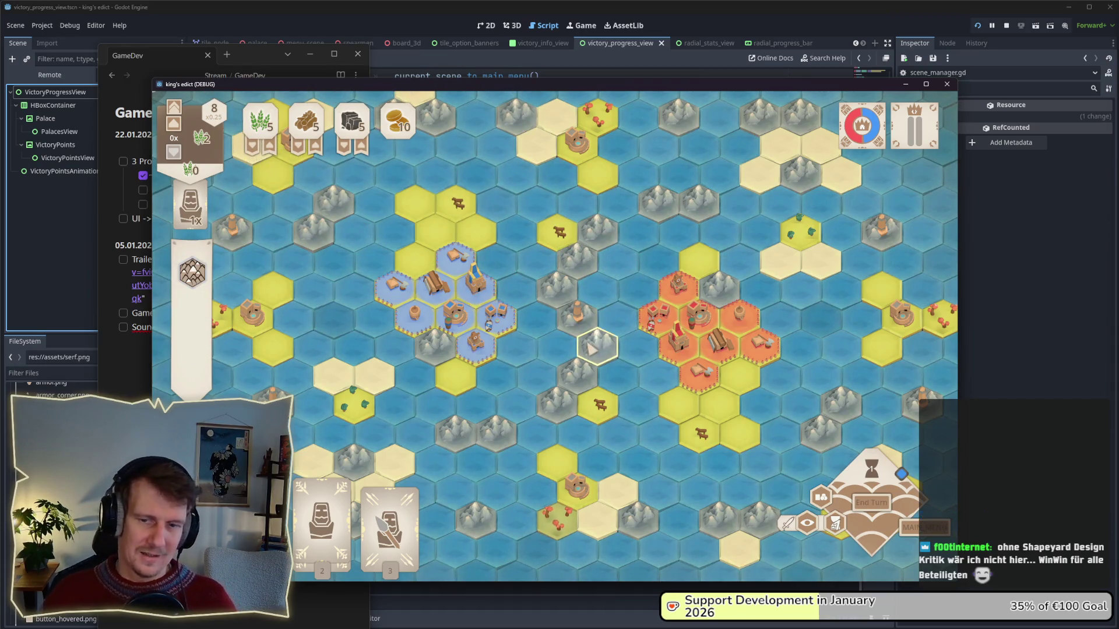
- Zoom the map, check the GameDev notes, then bring the editor with scene_manager.gd forward
scroll(590, 332, "down", 1)
scroll(590, 332, "down", 2)
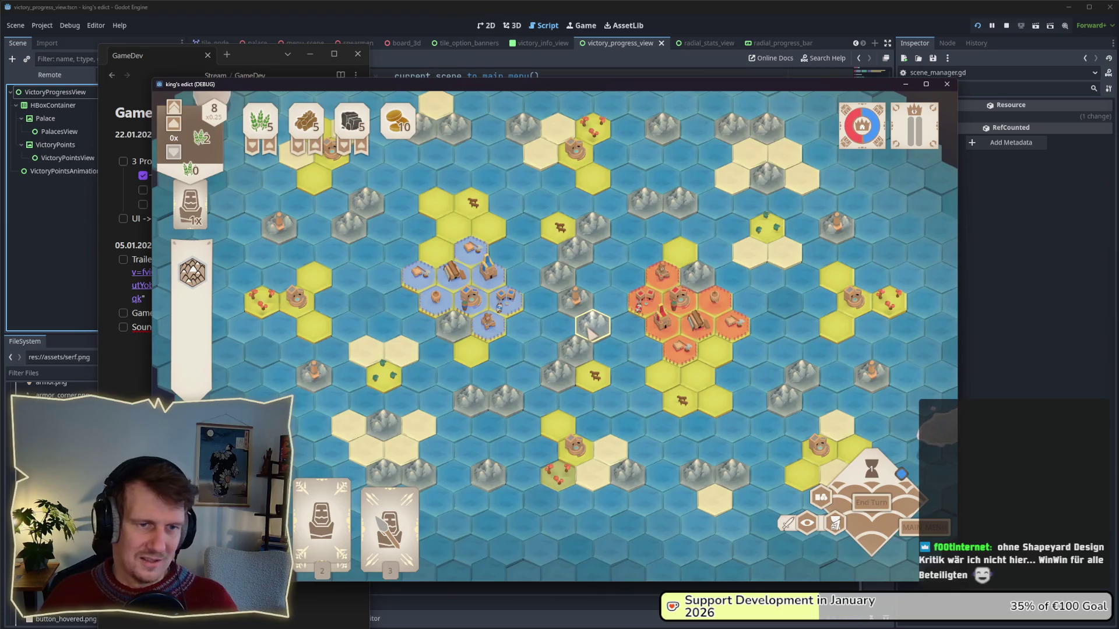
scroll(588, 331, "up", 2)
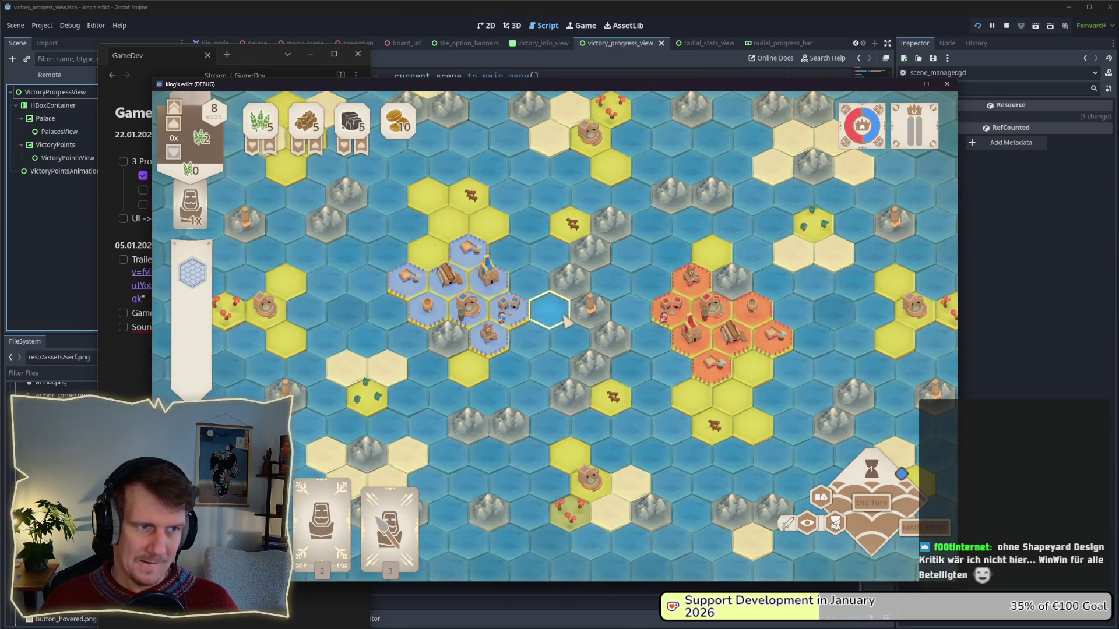
left_click(117, 371)
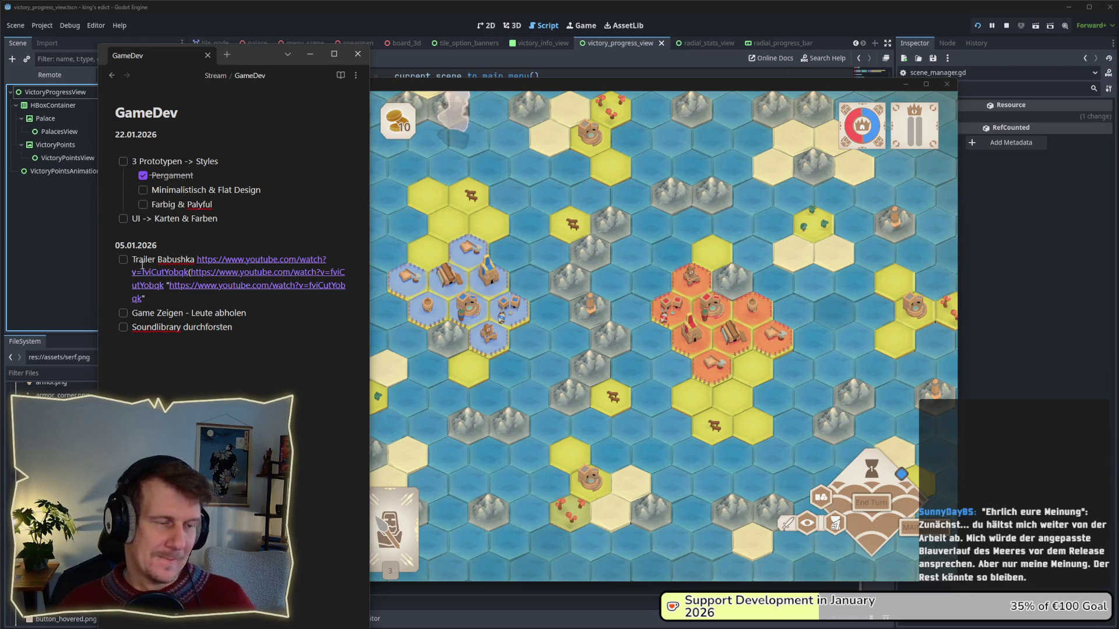
left_click(531, 337)
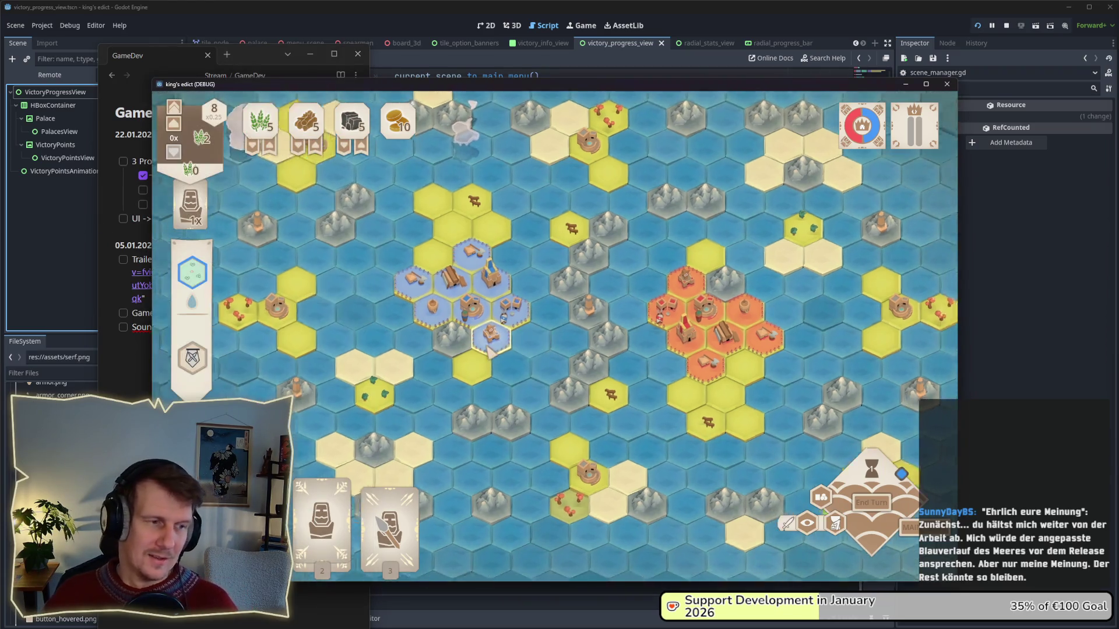
scroll(488, 349, "down", 2)
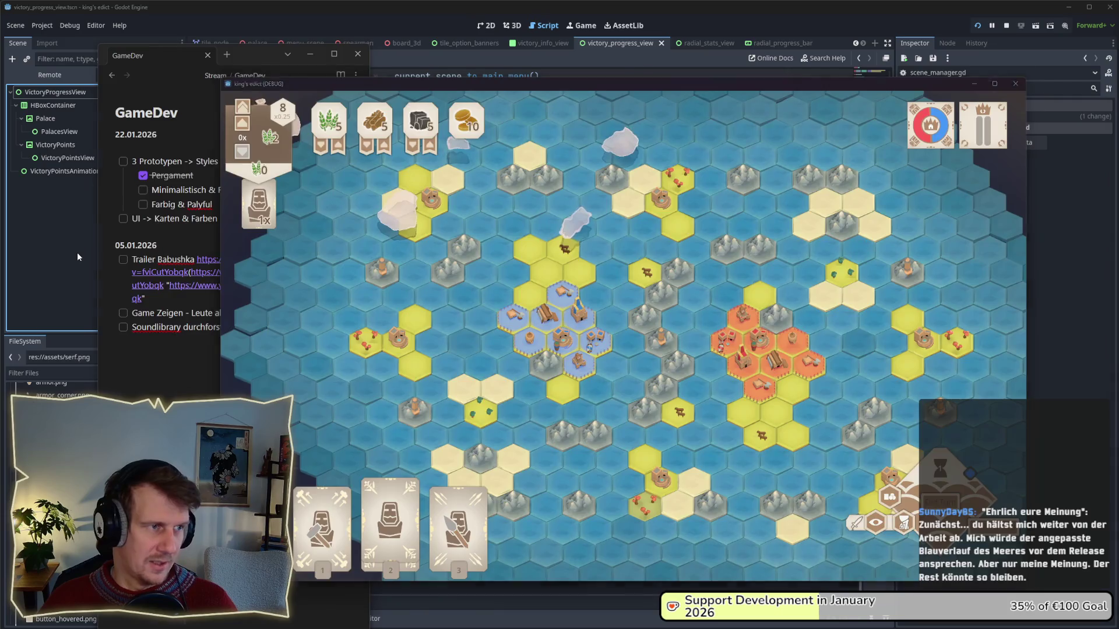
left_click(78, 257)
left_click(49, 372)
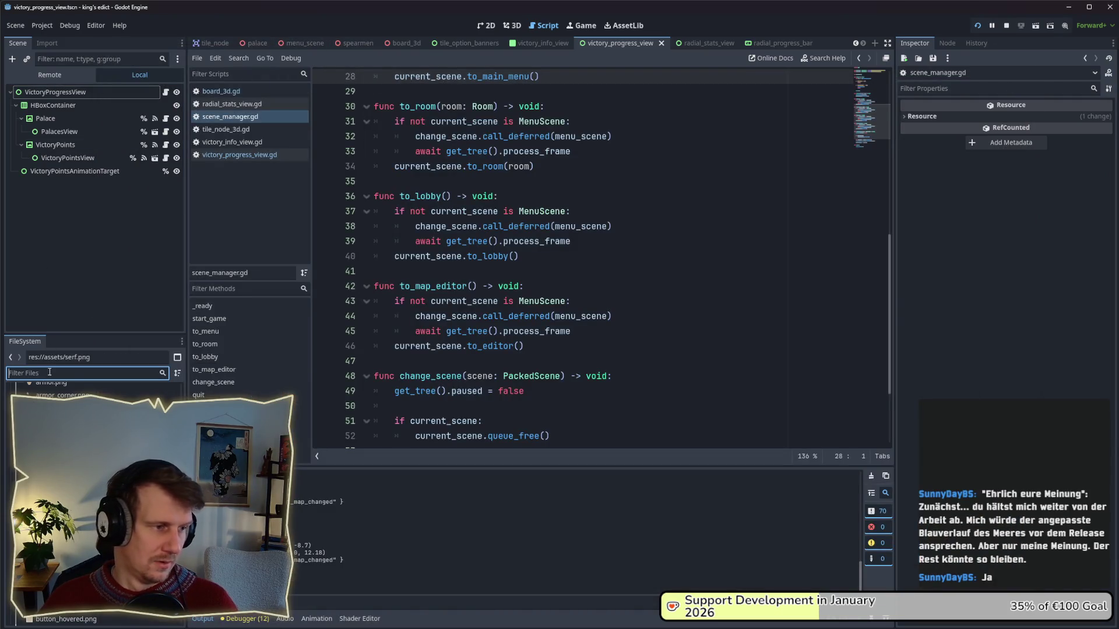
- Filter FileSystem for 'wate', load water_material.tres and open its Deep Water colour
type("water")
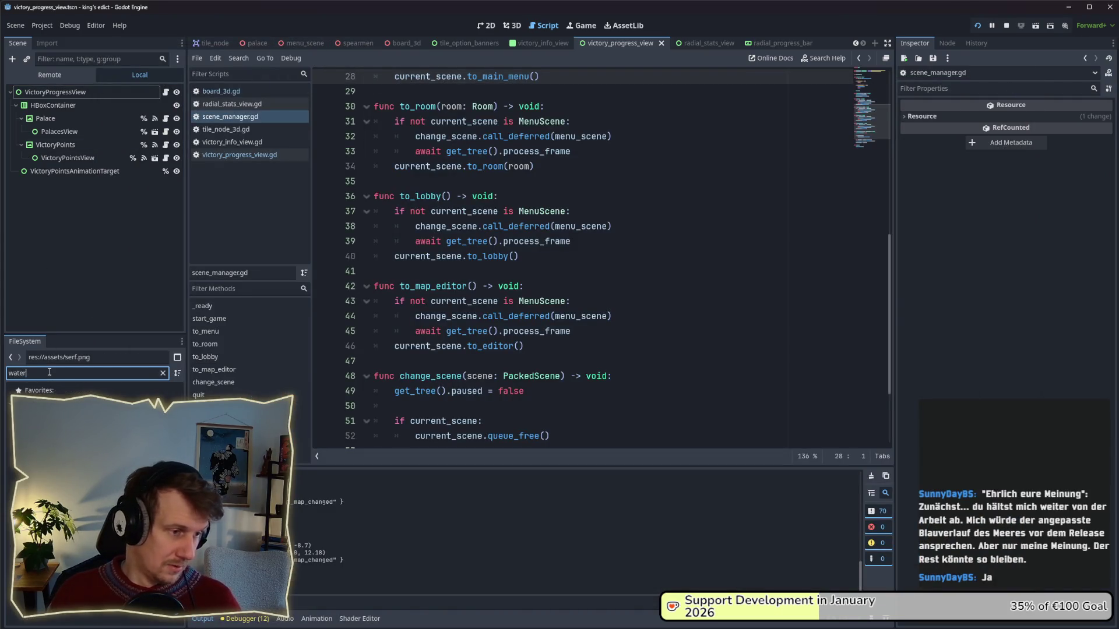
left_click(70, 428)
left_click(1052, 241)
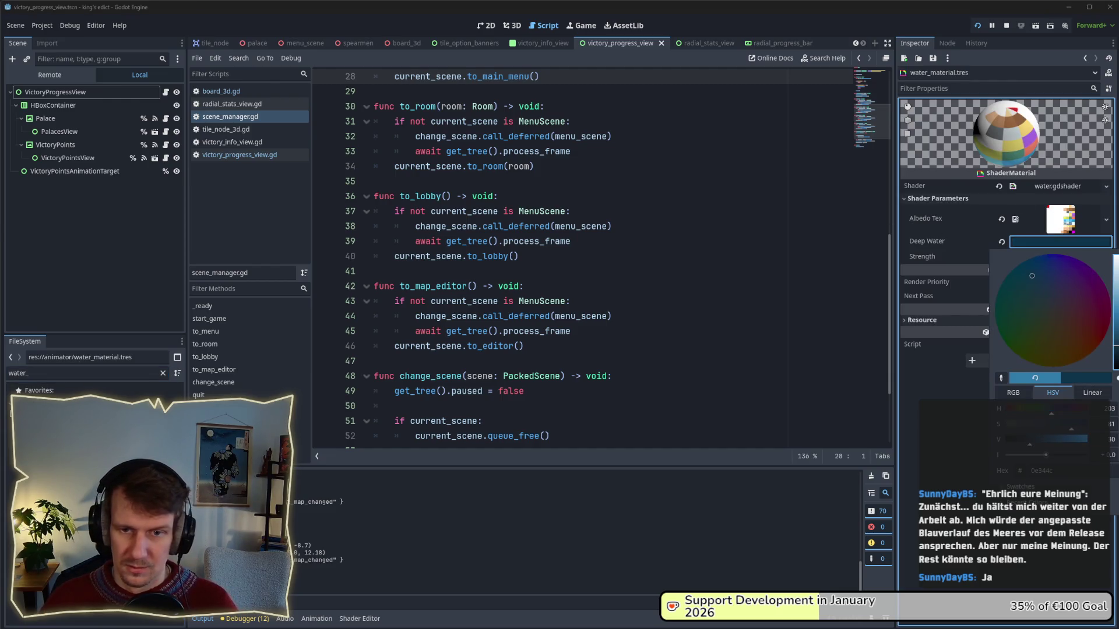
key("alt+Tab")
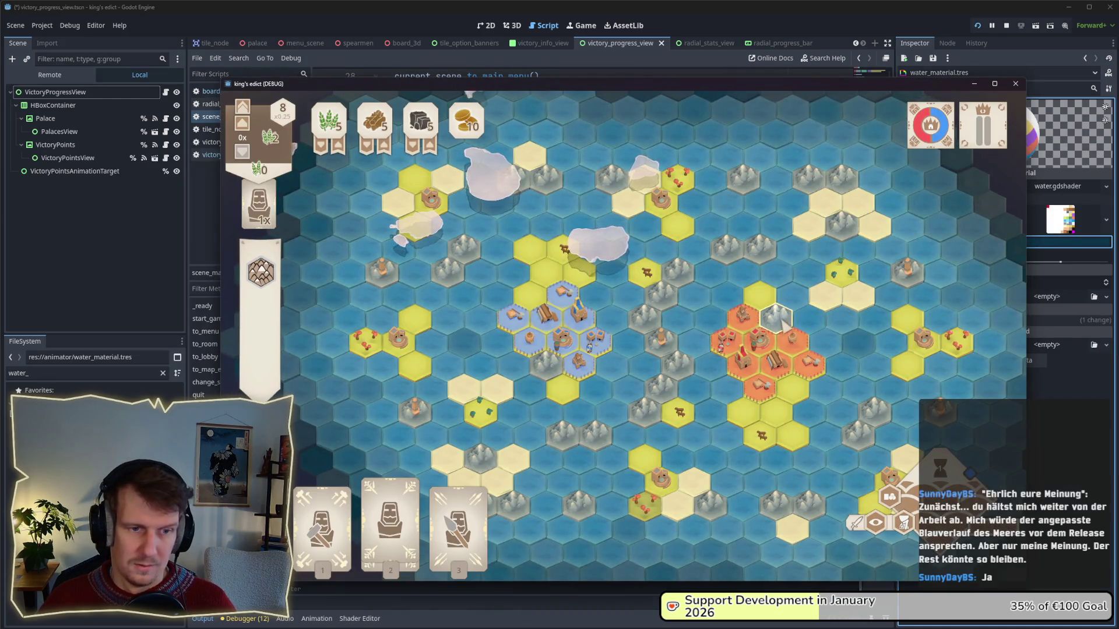
left_click(1054, 247)
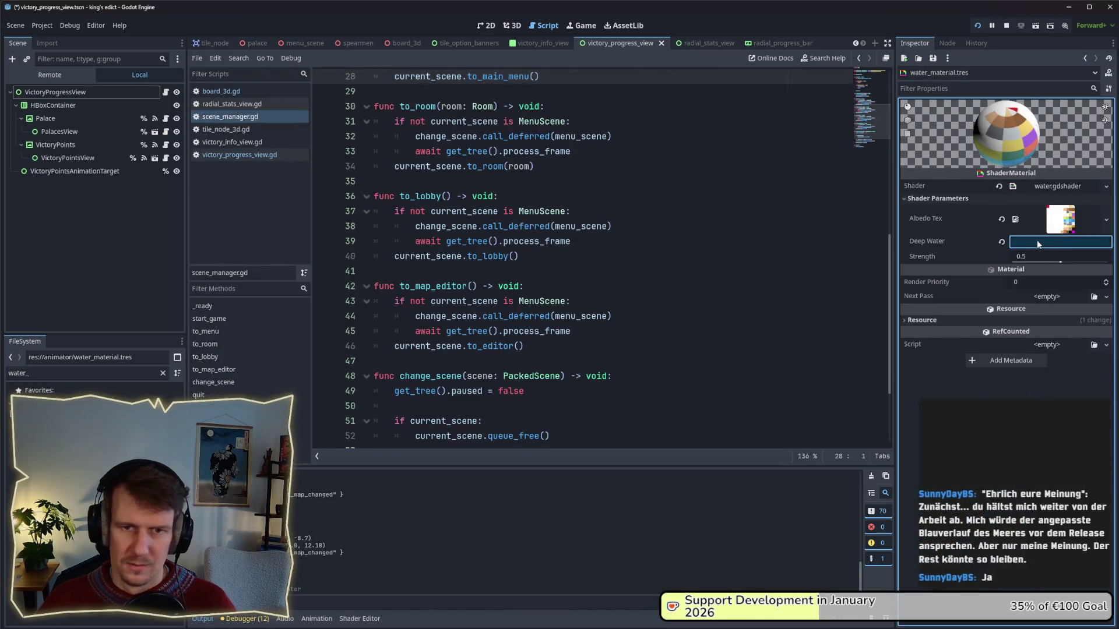
left_click(1038, 243)
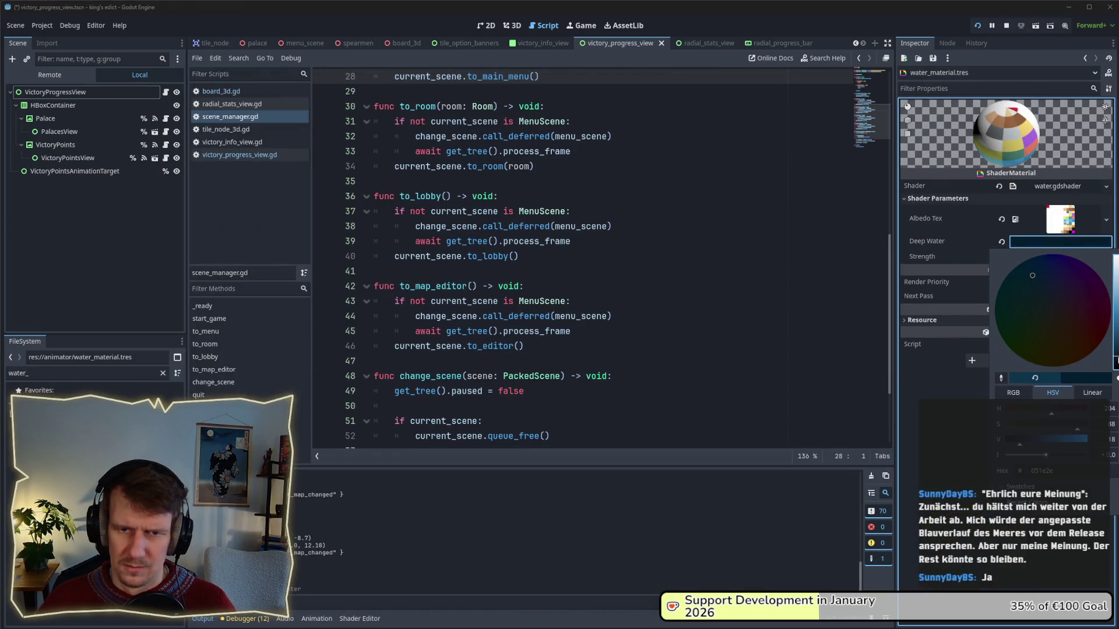
- In the running game, pan across the northern, eastern and western seas and recentre the board
key("alt+Tab")
key("alt+Tab")
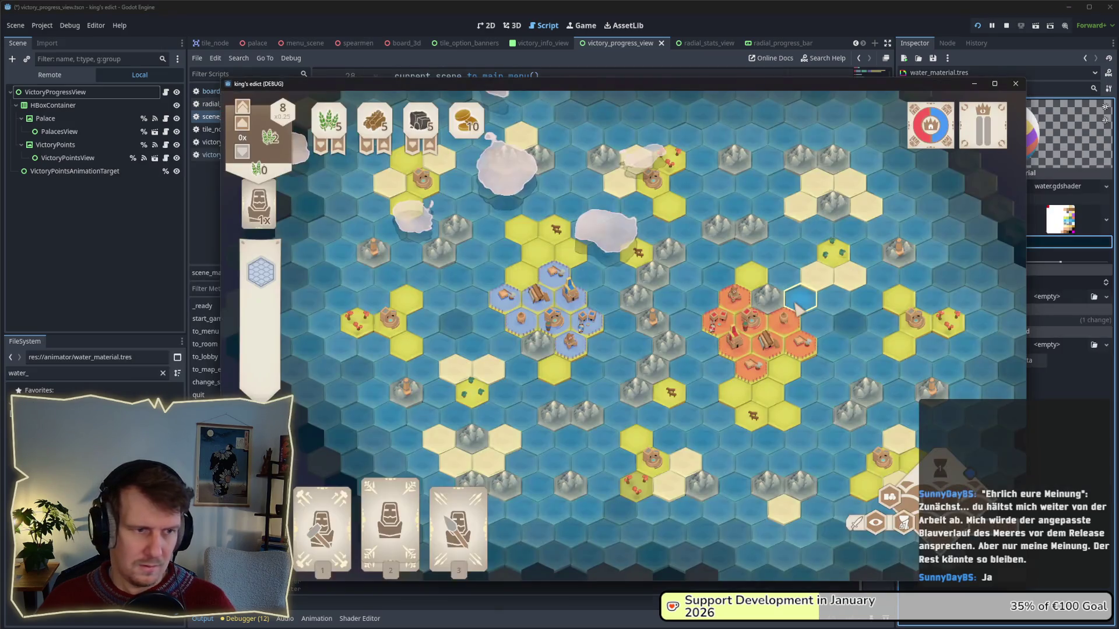
key("w")
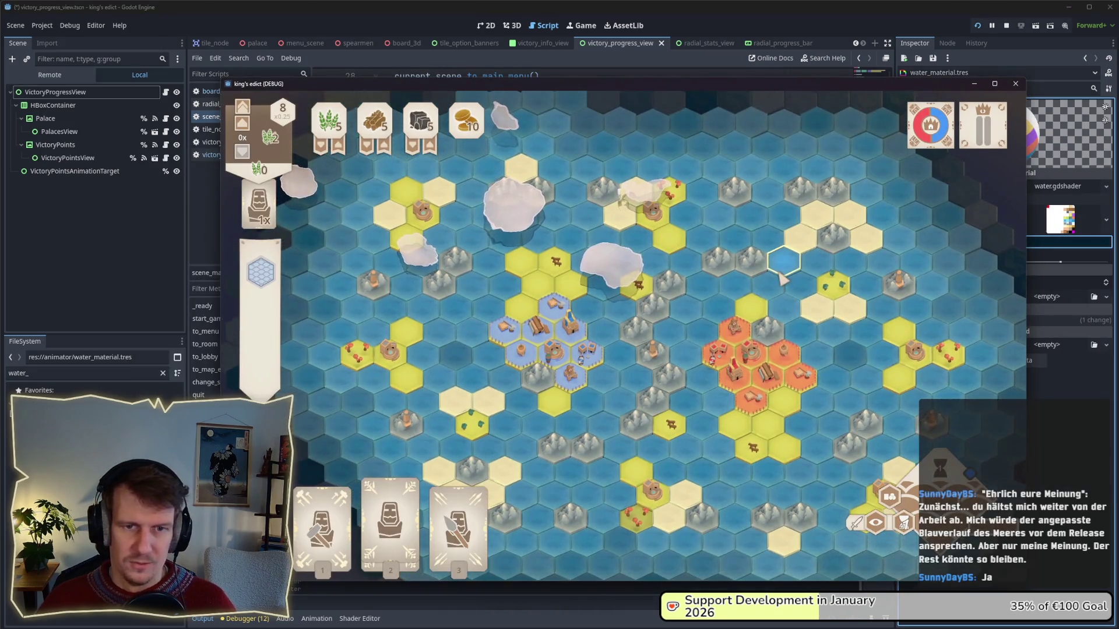
key("a")
key("w")
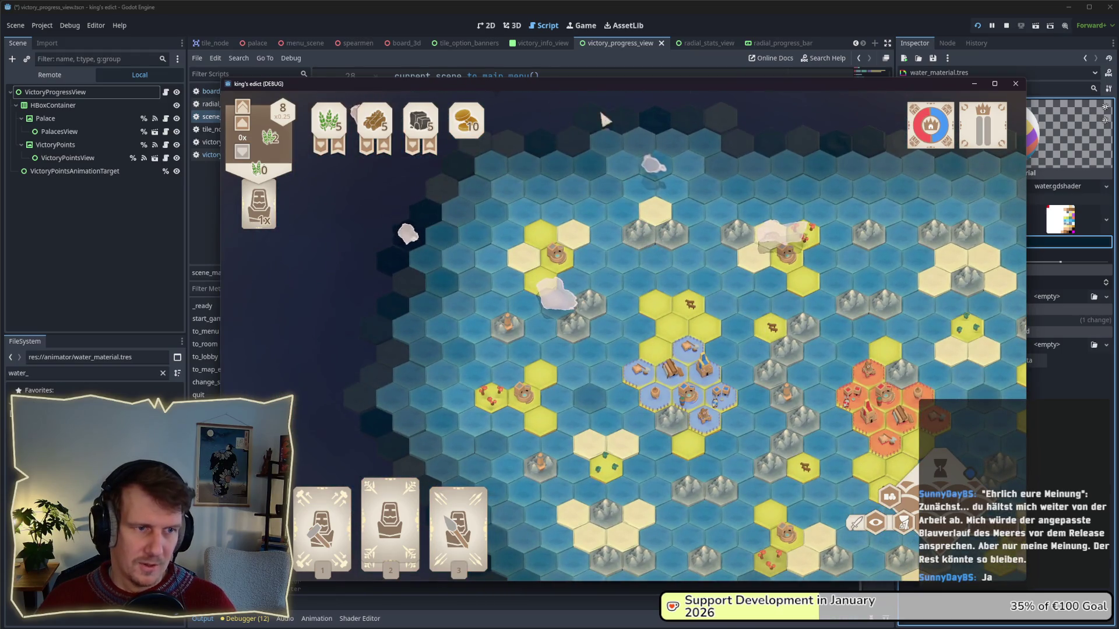
key("s")
key("d")
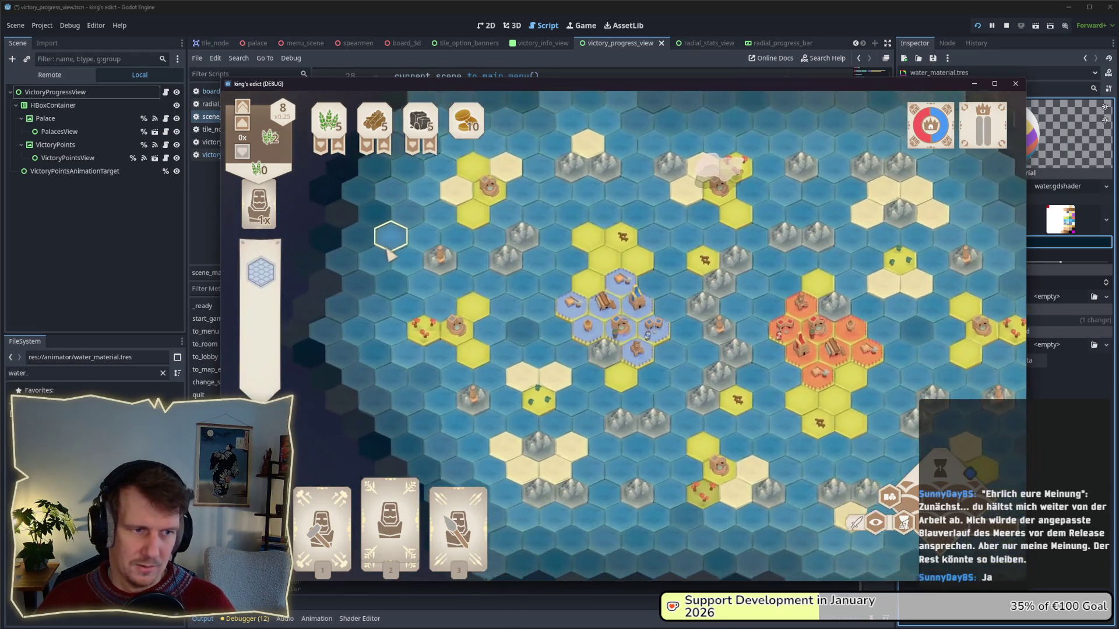
key("s")
key("d")
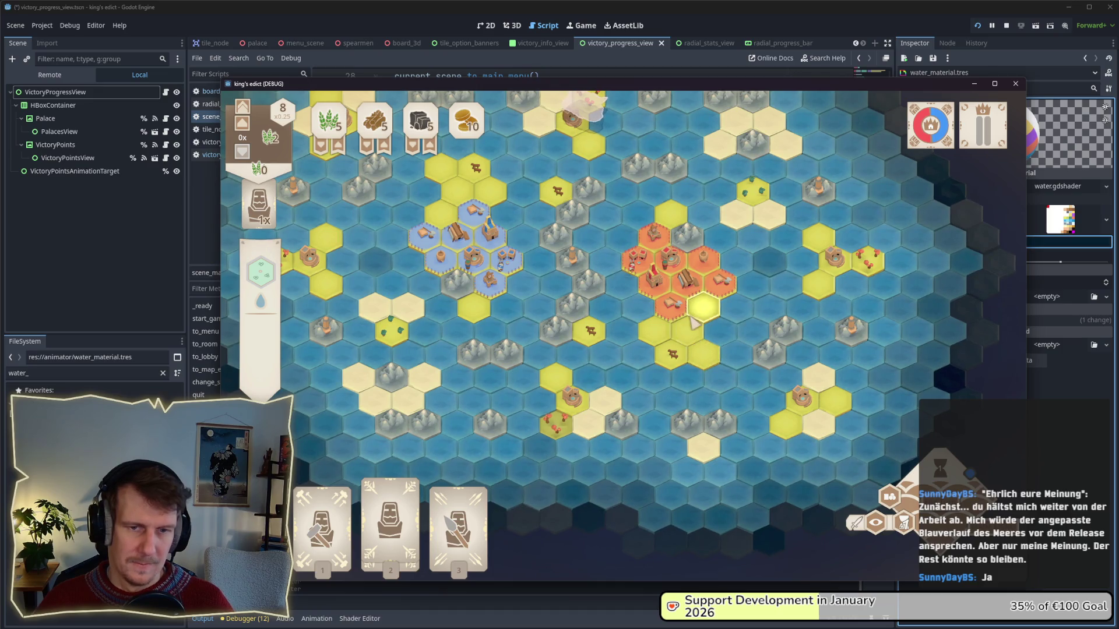
key("w")
key("a")
key("w")
key("a")
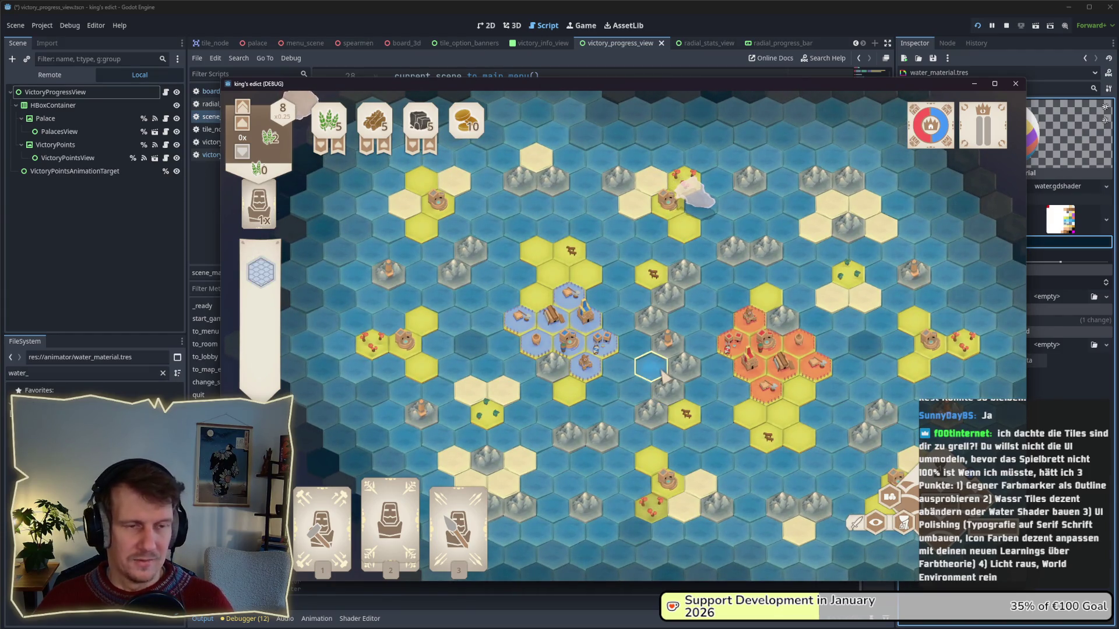
key("w")
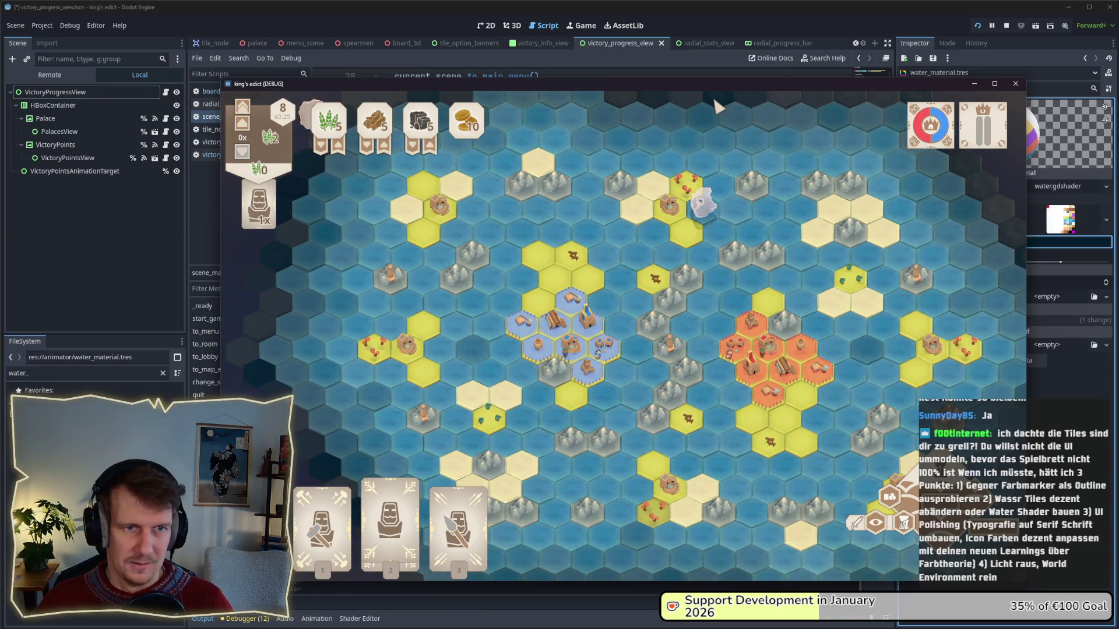
key("w")
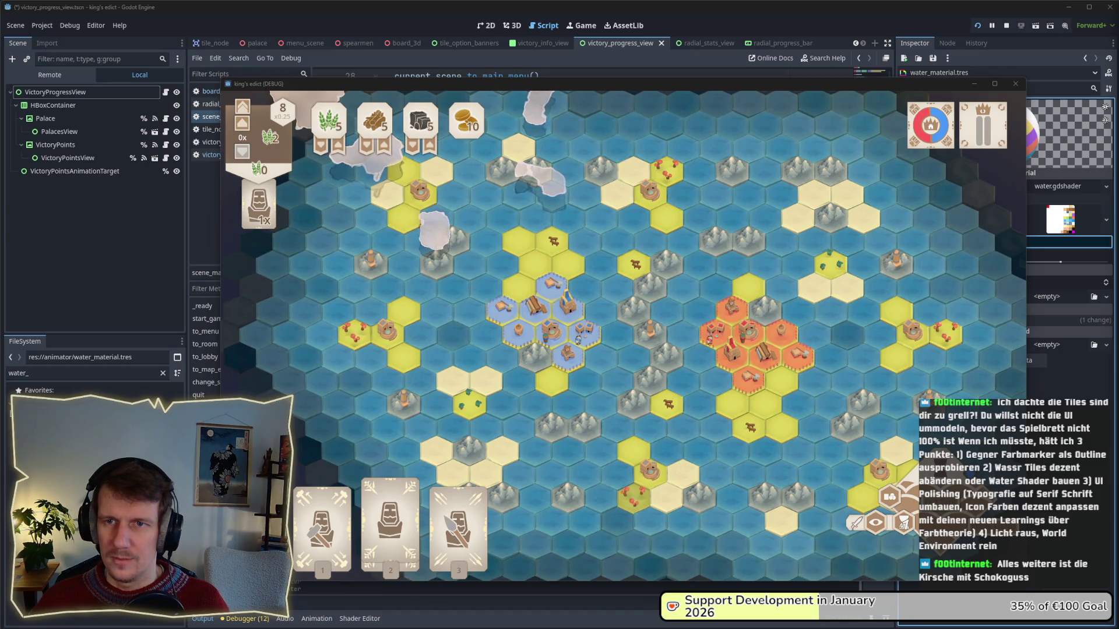
- From a water hex in the running game, bring up the Alt+Tab window overview
mouse_move(576, 265)
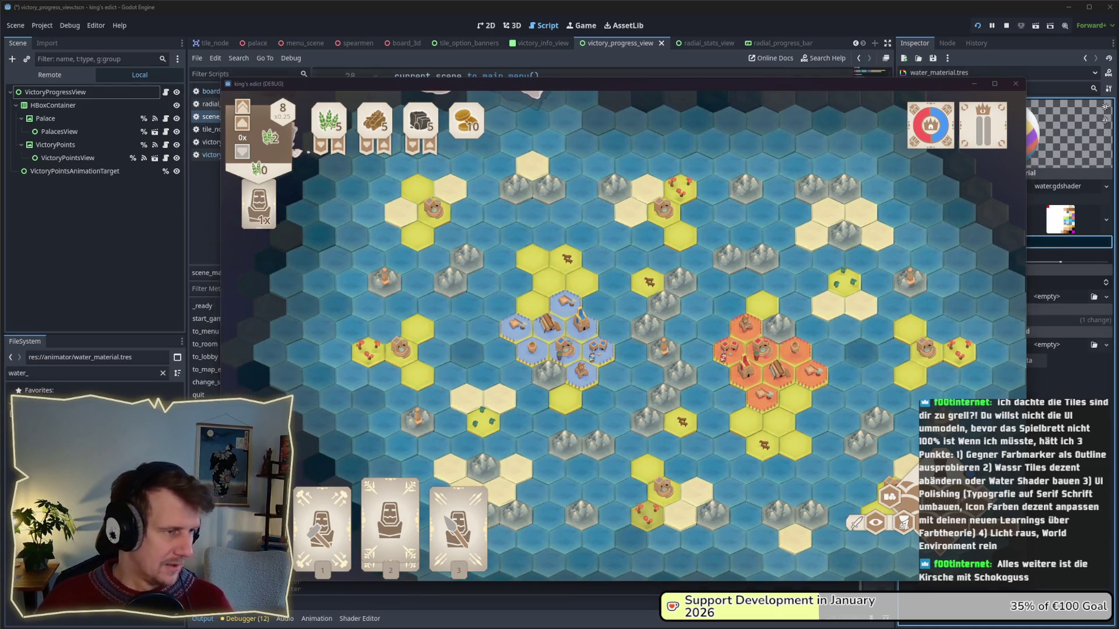
key("alt+Tab")
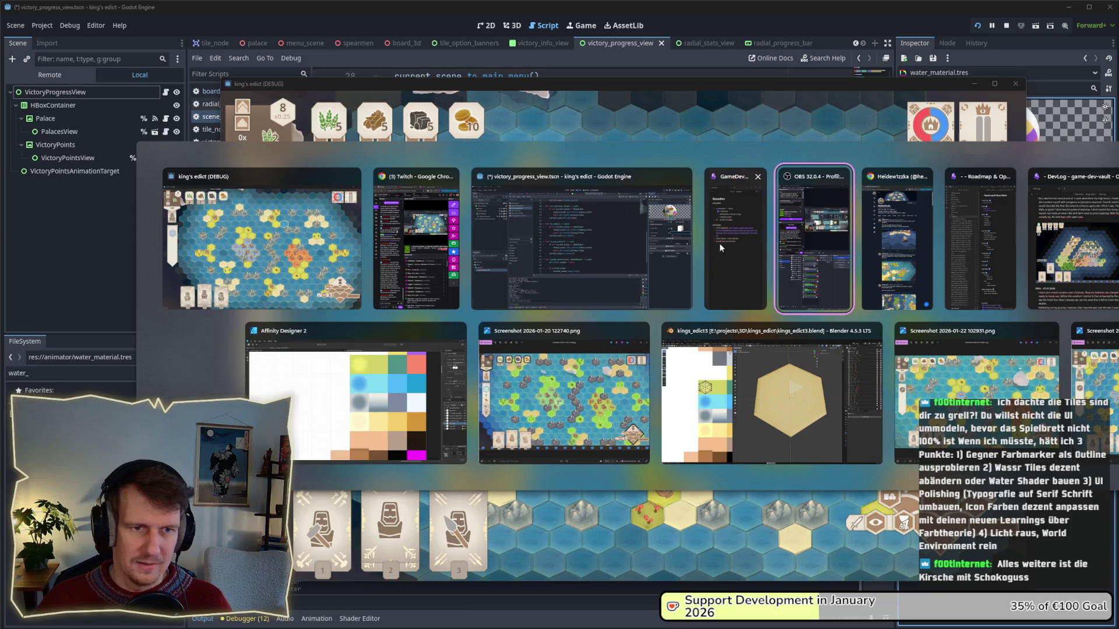
- In the GameDev note, select the prototype block and enter the 'Wasser' checklist item
left_click(719, 243)
left_click_drag(256, 211, 129, 166)
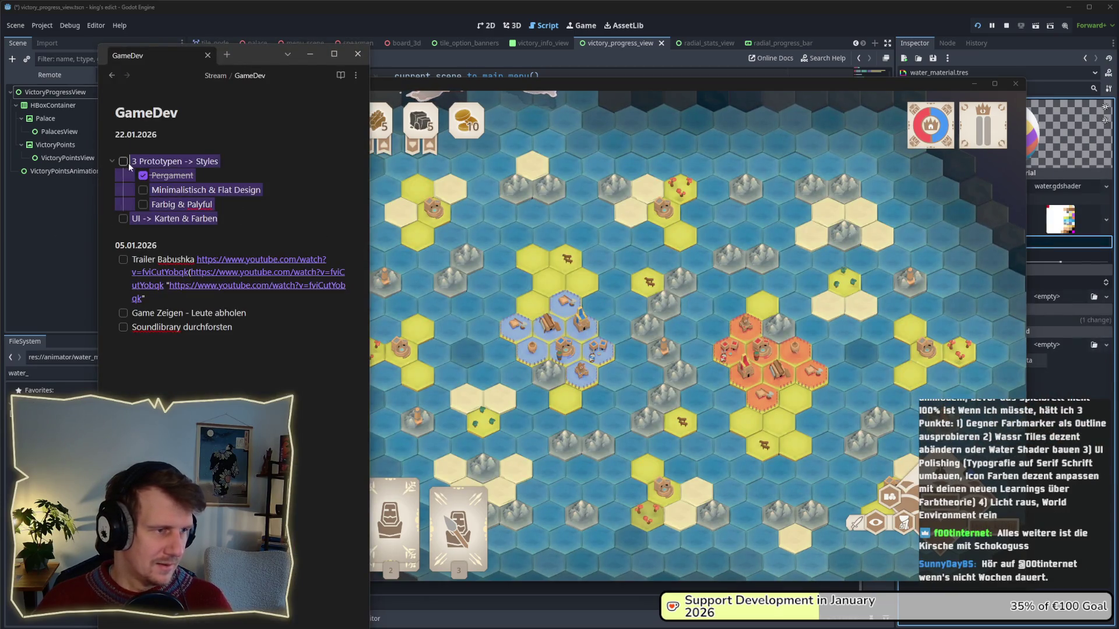
left_click(131, 163)
left_click_drag(216, 204, 133, 161)
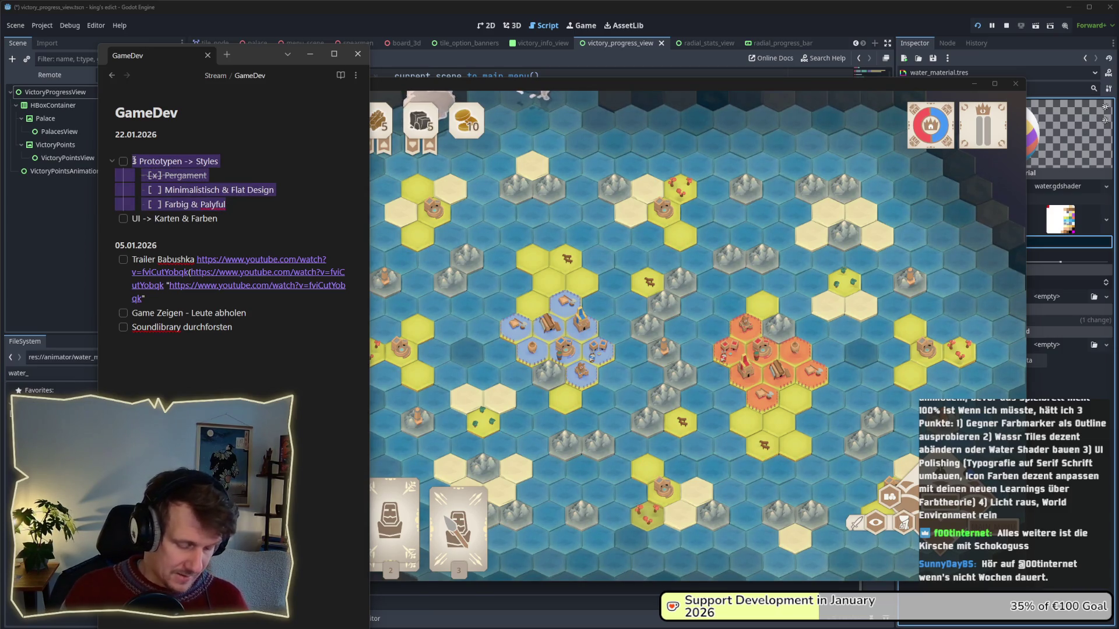
type("Wasser")
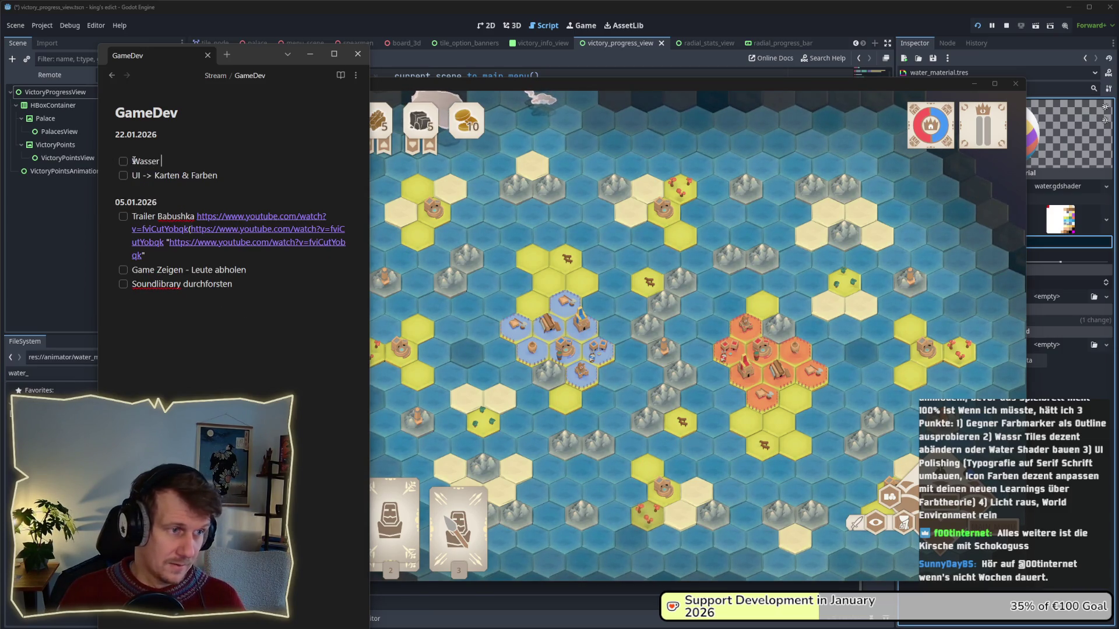
key("Return")
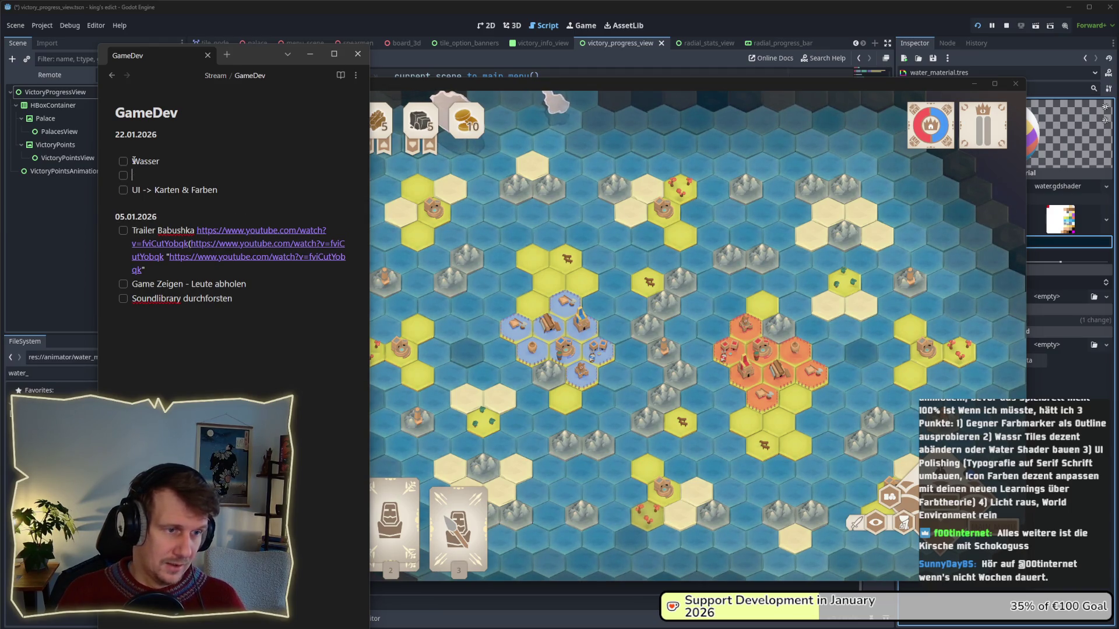
type("G")
- Add the 'Ownership Overlay' checklist item below Wasser
key("BackSpace")
type("Gegner")
key("ctrl+BackSpace")
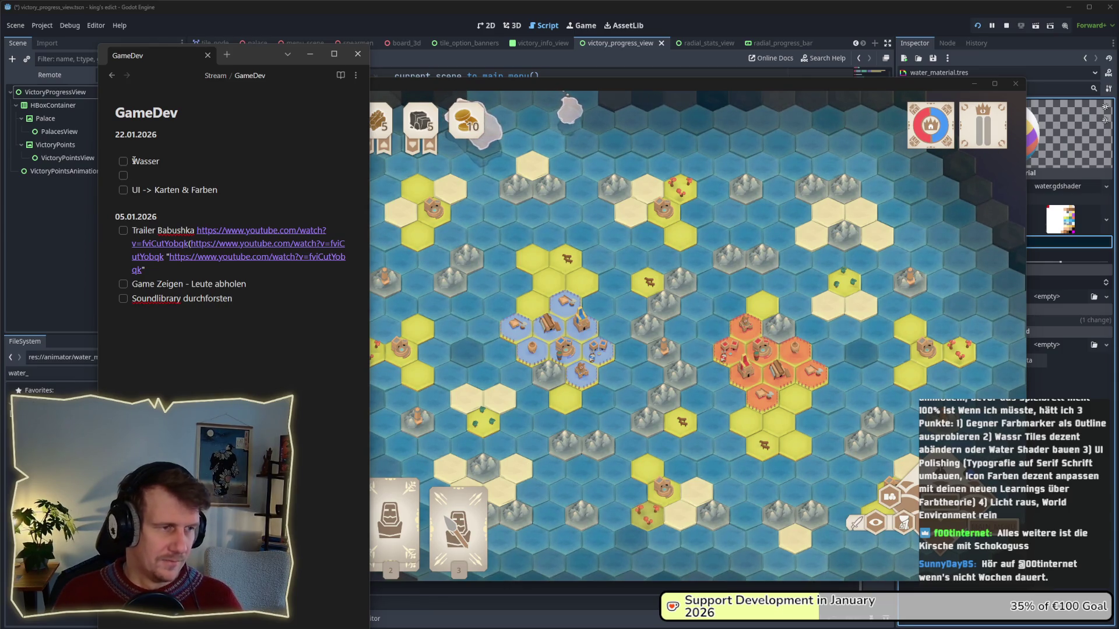
type("Ownership Overlay")
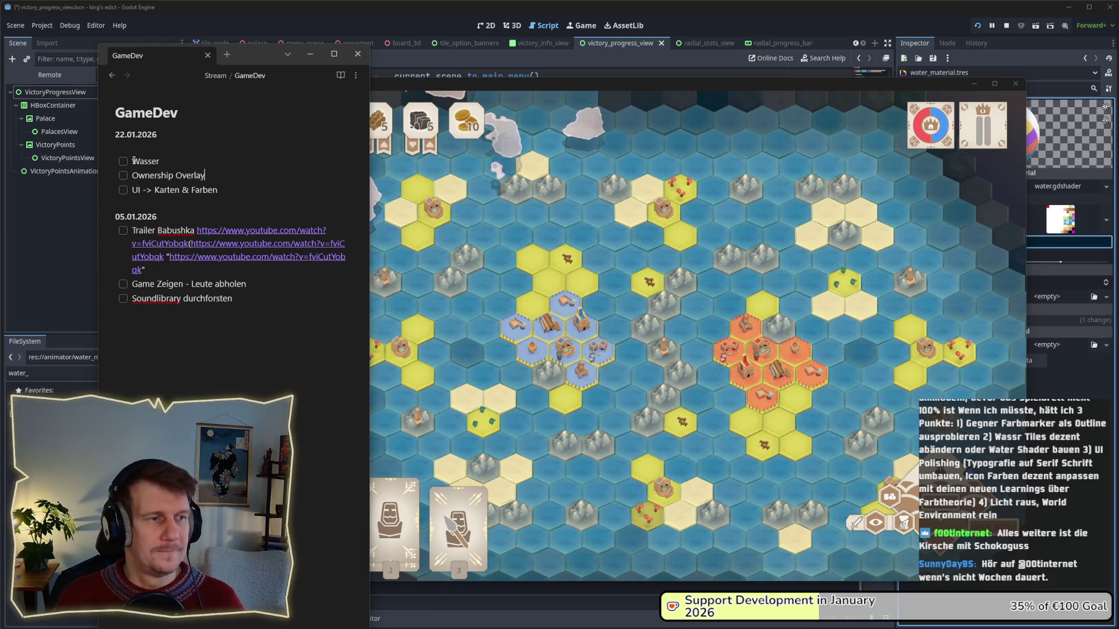
key("Return")
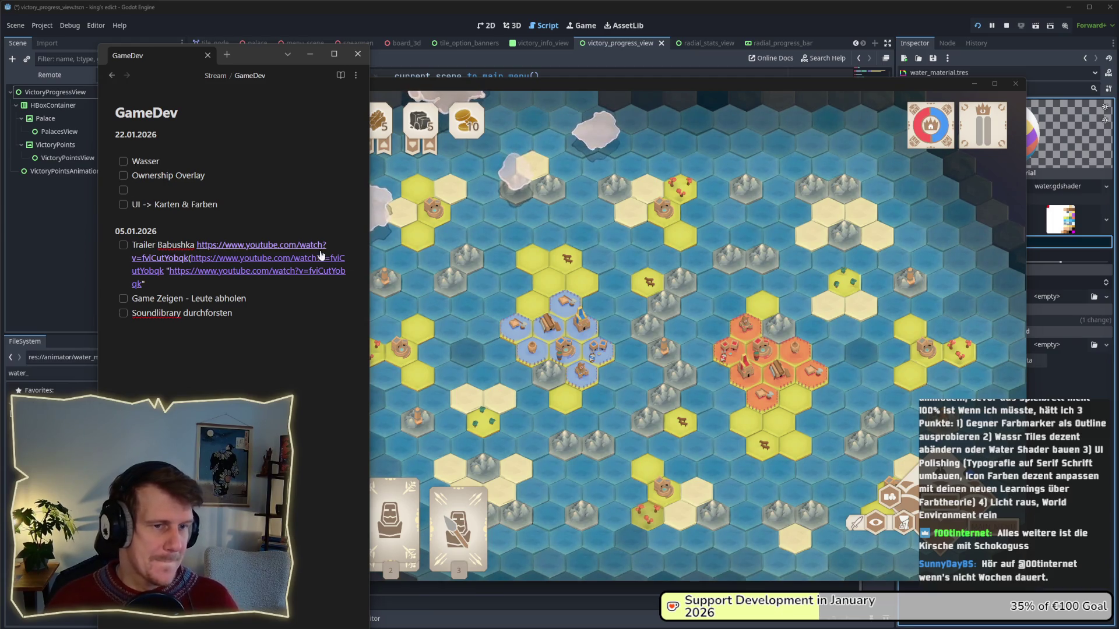
- Add the 'Farbwerte Fertile & Mountains' item and make the notes window narrower
left_click(516, 283)
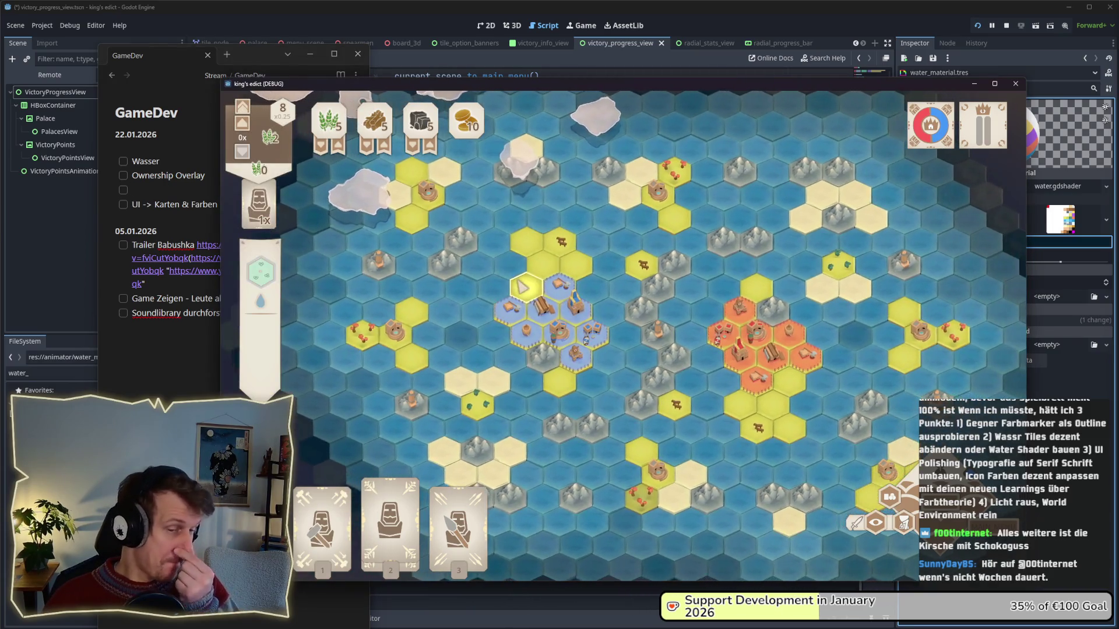
left_click(176, 190)
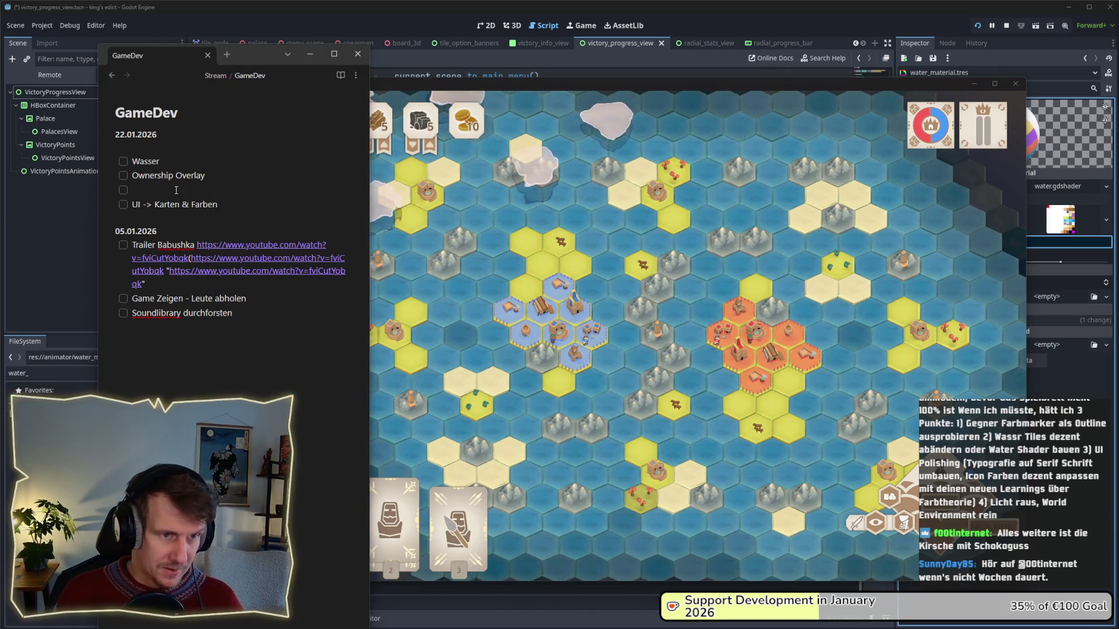
type("Farbe")
key("ctrl+BackSpace")
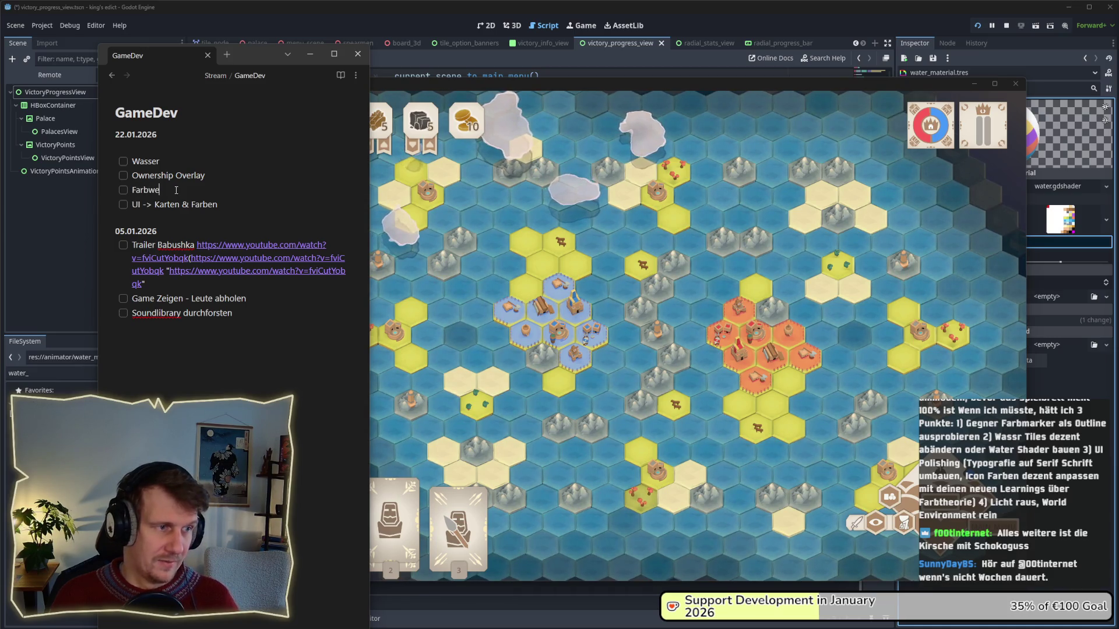
type("e Fertile & Mountains")
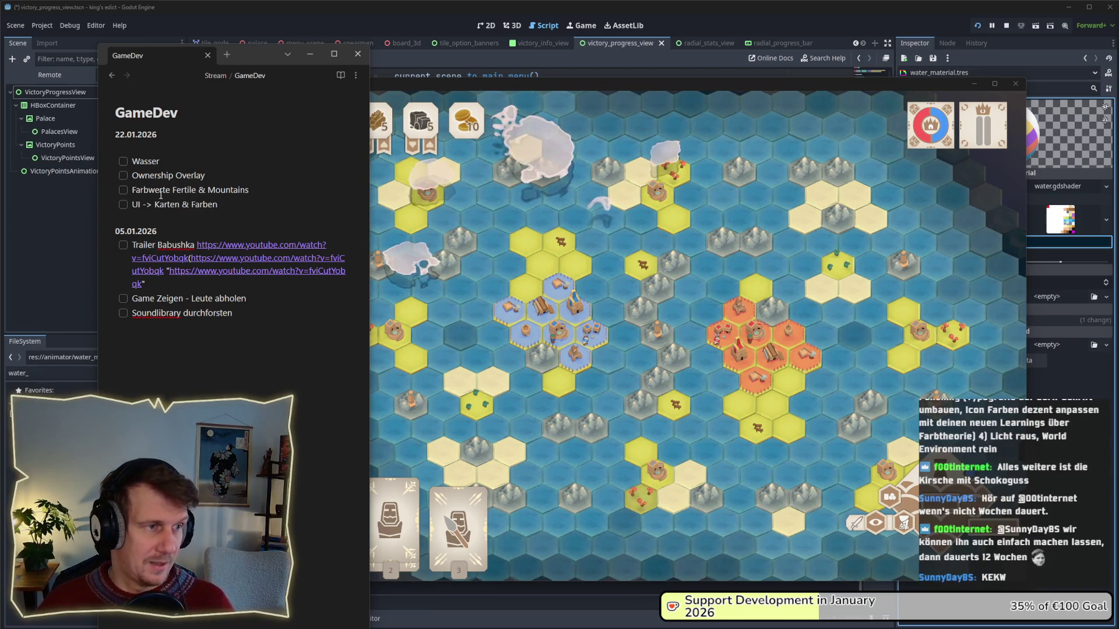
left_click(233, 181)
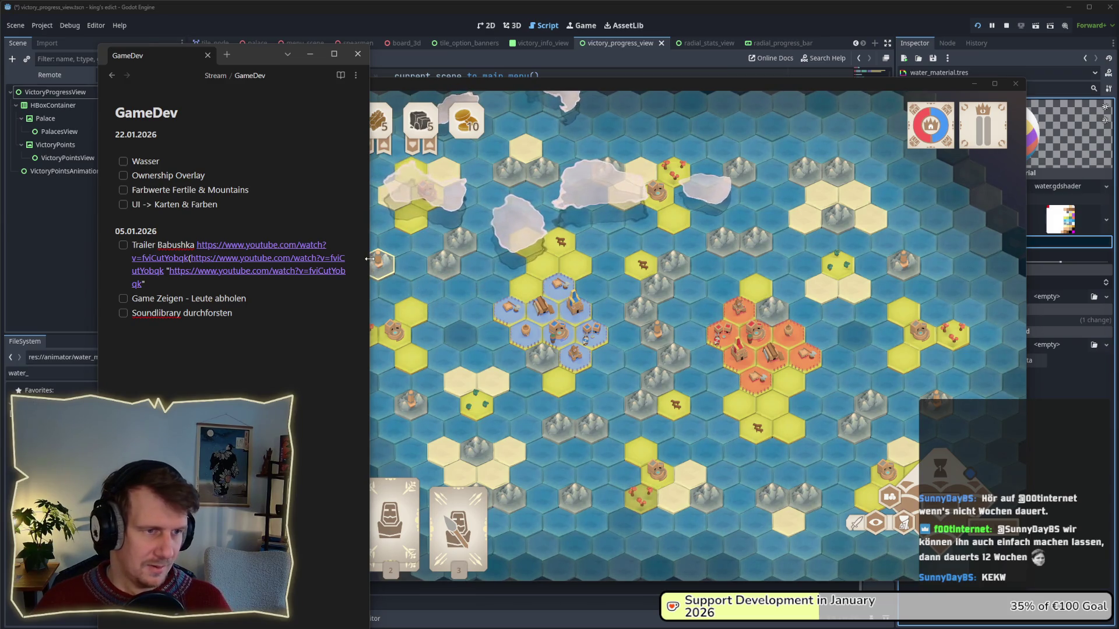
mouse_move(369, 258)
left_mouse_down()
mouse_move(312, 261)
mouse_move(350, 260)
left_mouse_up()
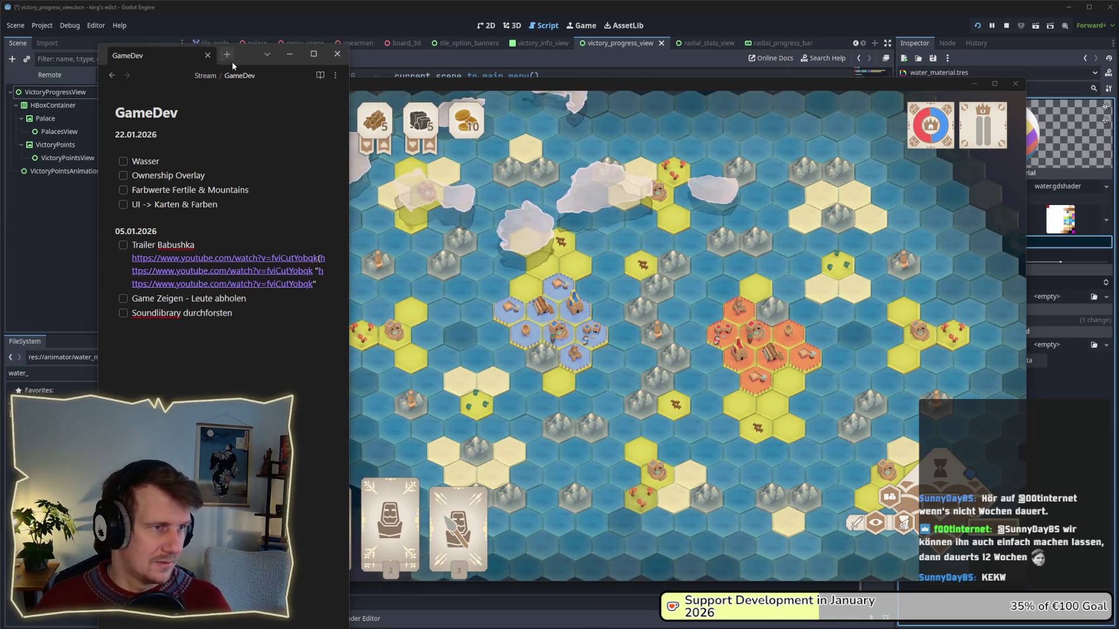
- Move the GameDev notes window to the top-left corner and narrow it
left_click_drag(247, 61, 146, 27)
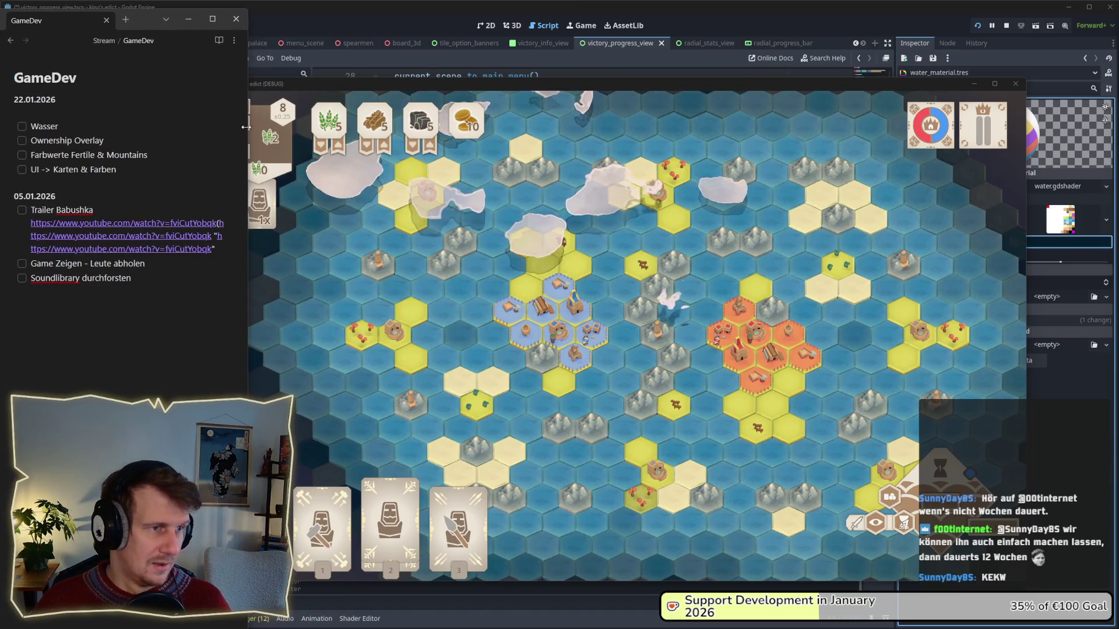
left_click(208, 126)
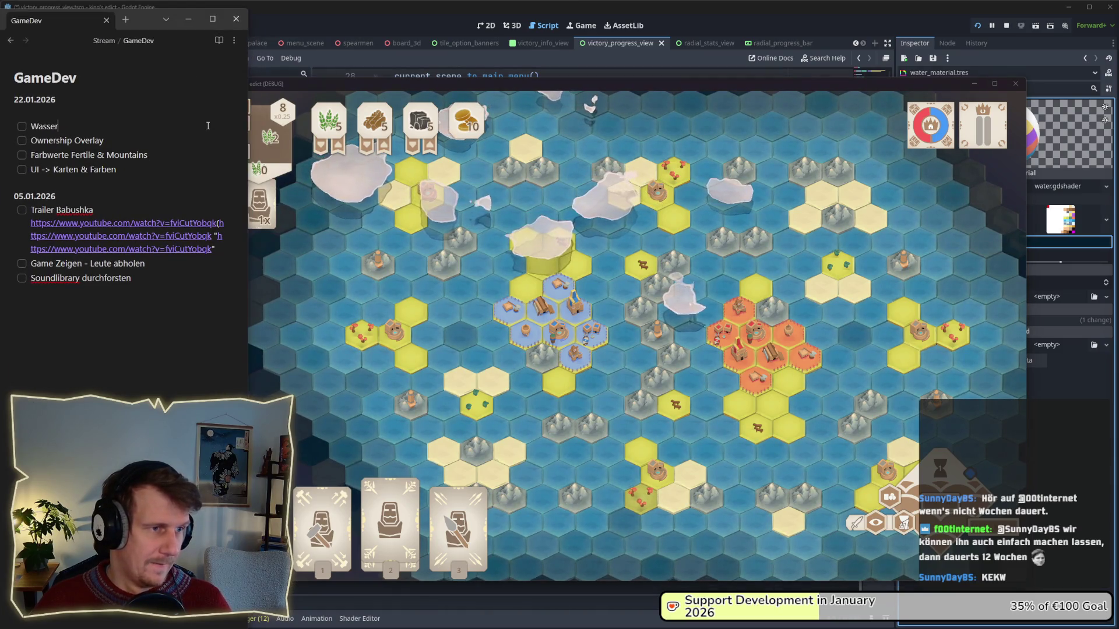
left_click_drag(248, 126, 221, 126)
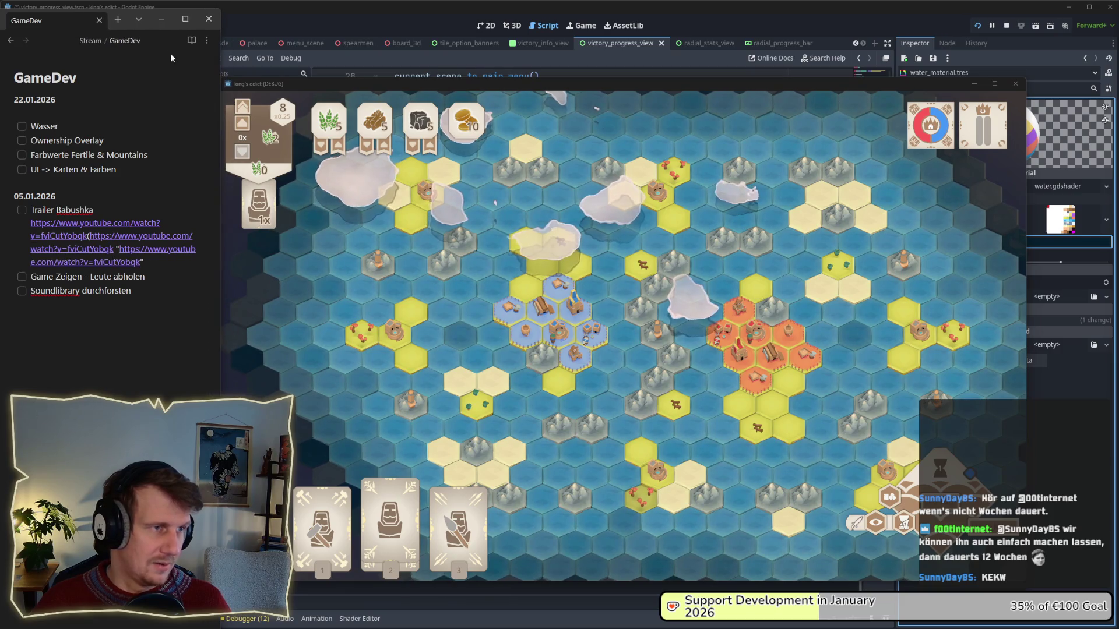
left_click_drag(140, 19, 142, 4)
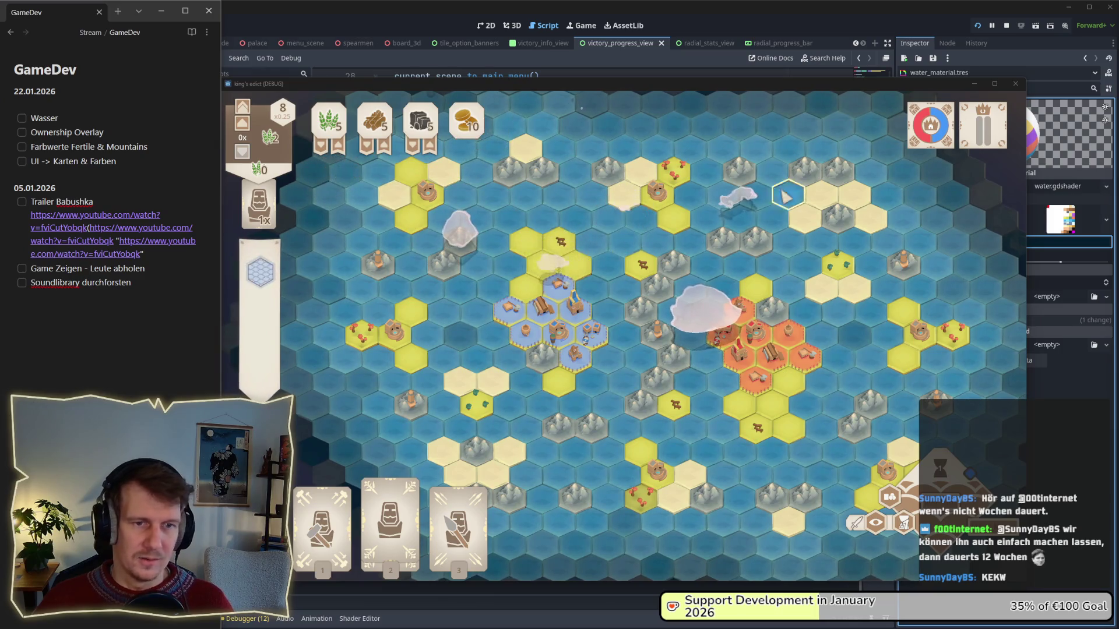
- Pan and zoom the game map to inspect the southern water tiles, then stop the game
key("s")
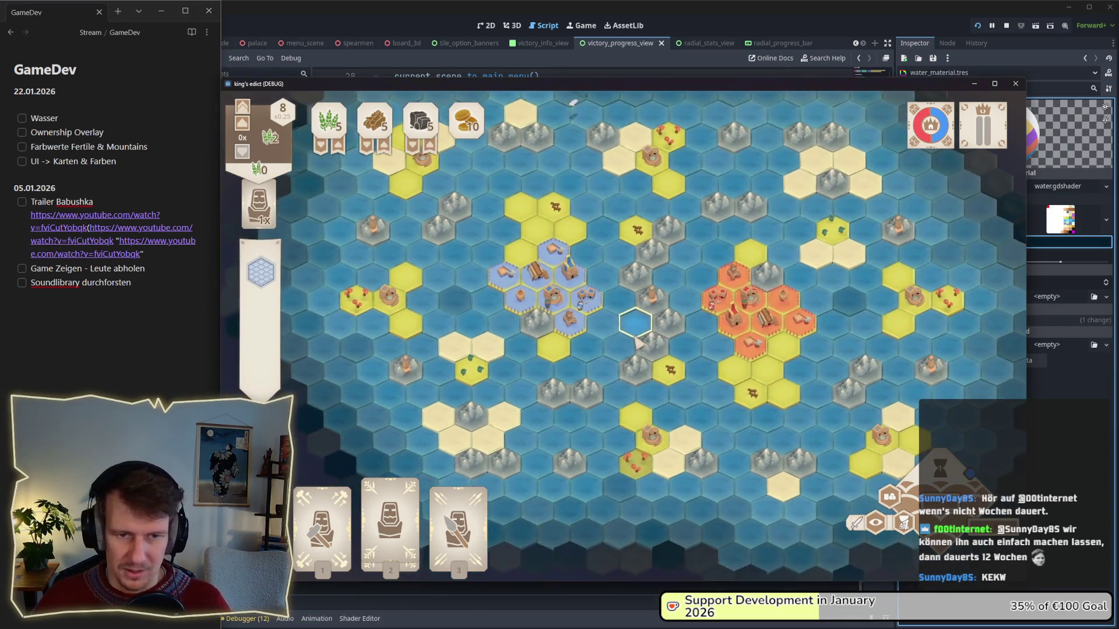
left_click_drag(635, 342, 622, 339)
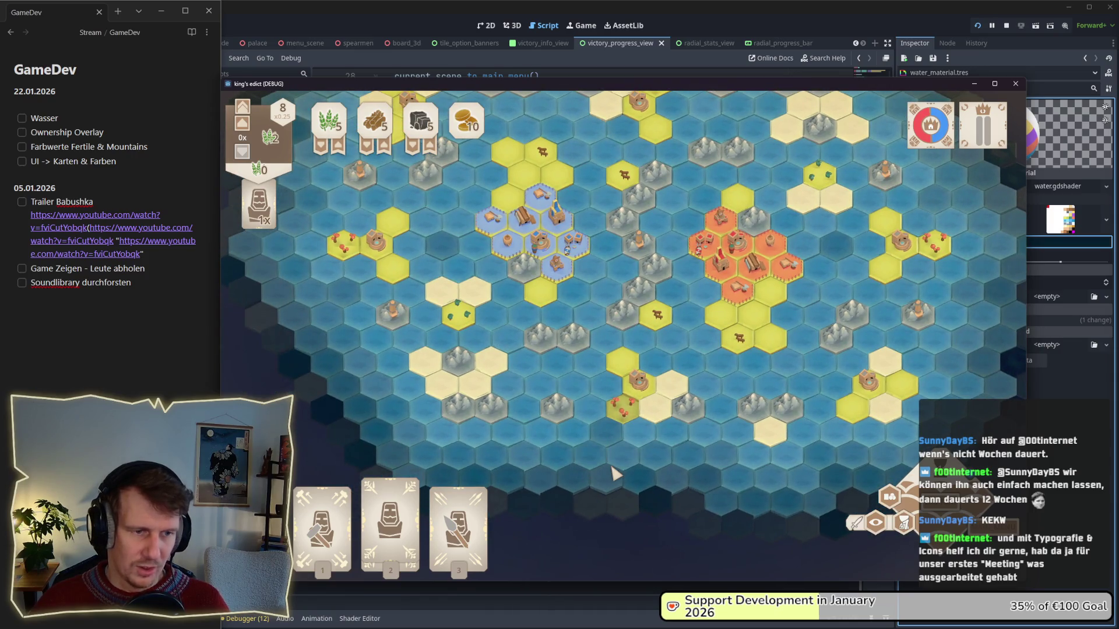
scroll(525, 408, "up", 2)
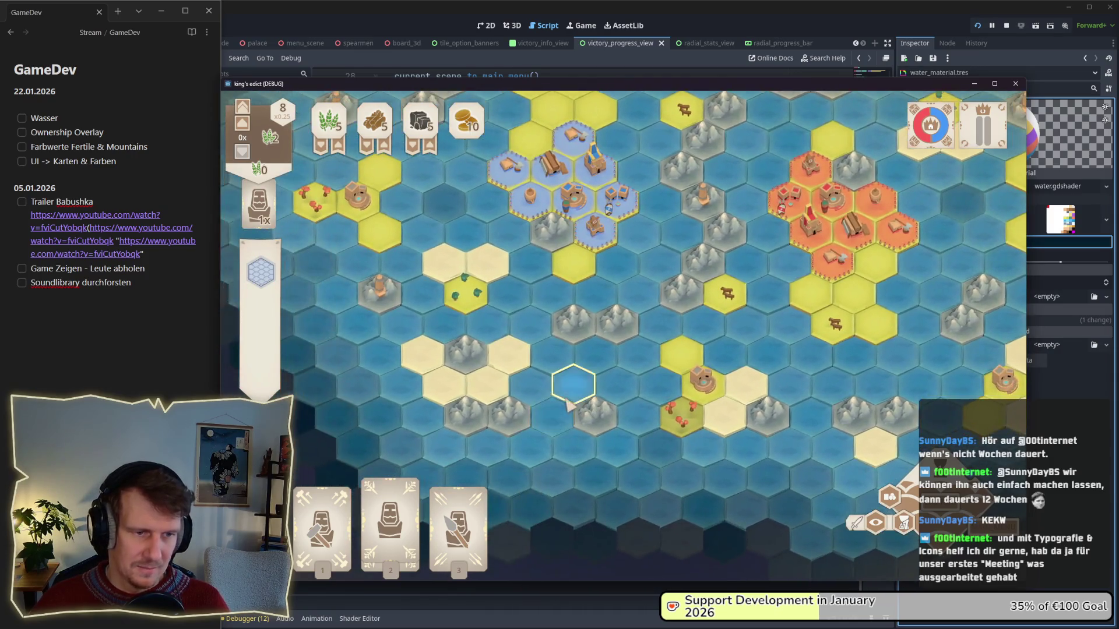
scroll(568, 405, "up", 1)
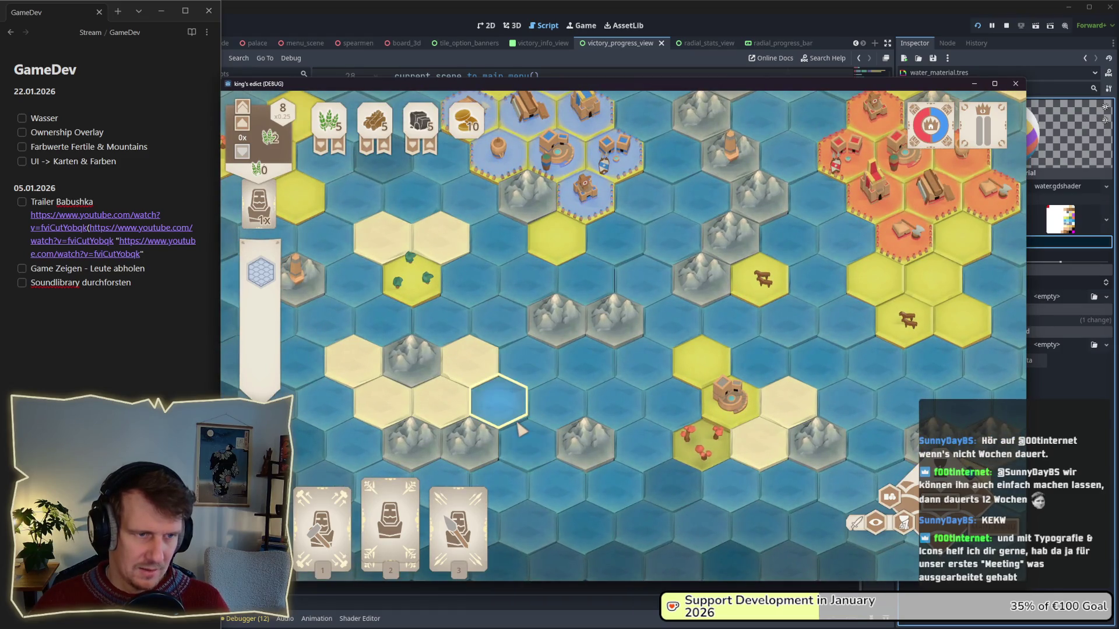
scroll(527, 373, "down", 2)
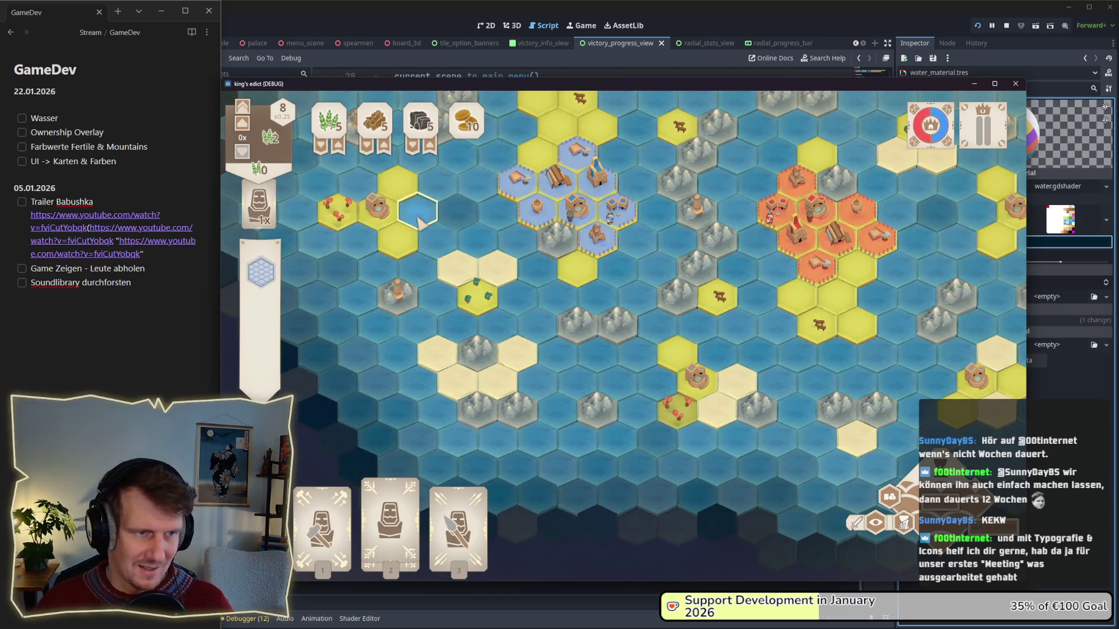
scroll(484, 268, "up", 3)
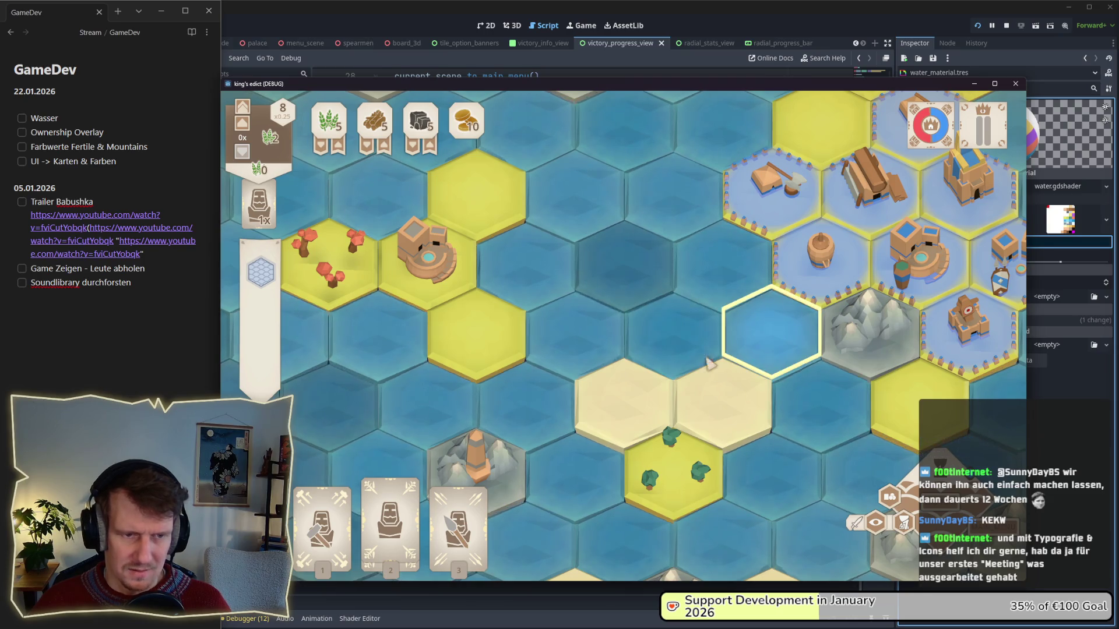
scroll(776, 361, "down", 1)
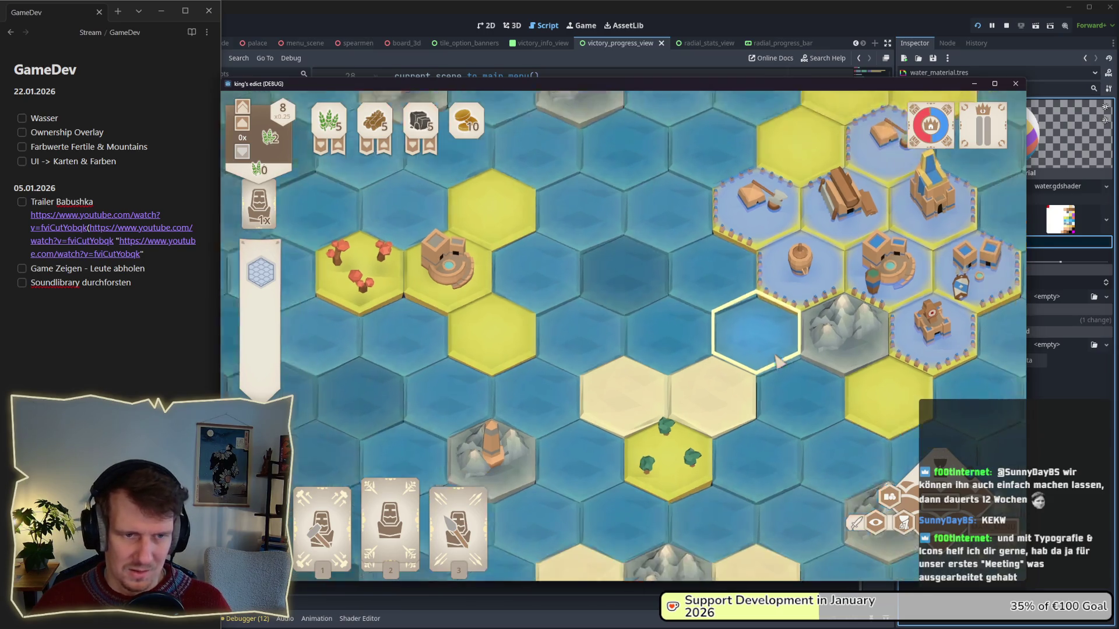
scroll(777, 361, "down", 4)
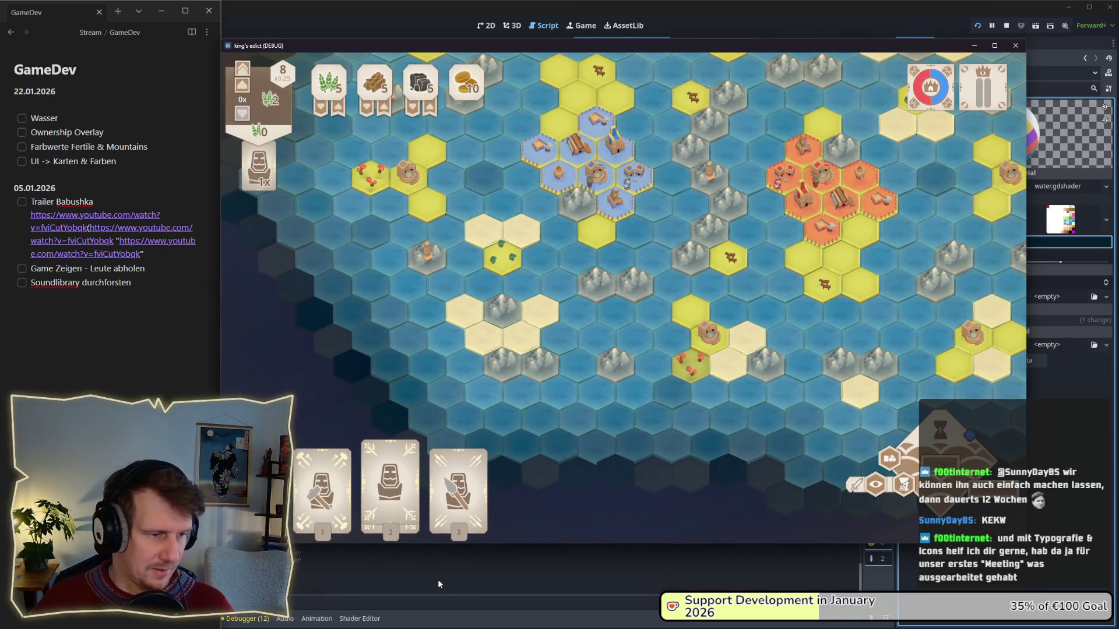
key("F8")
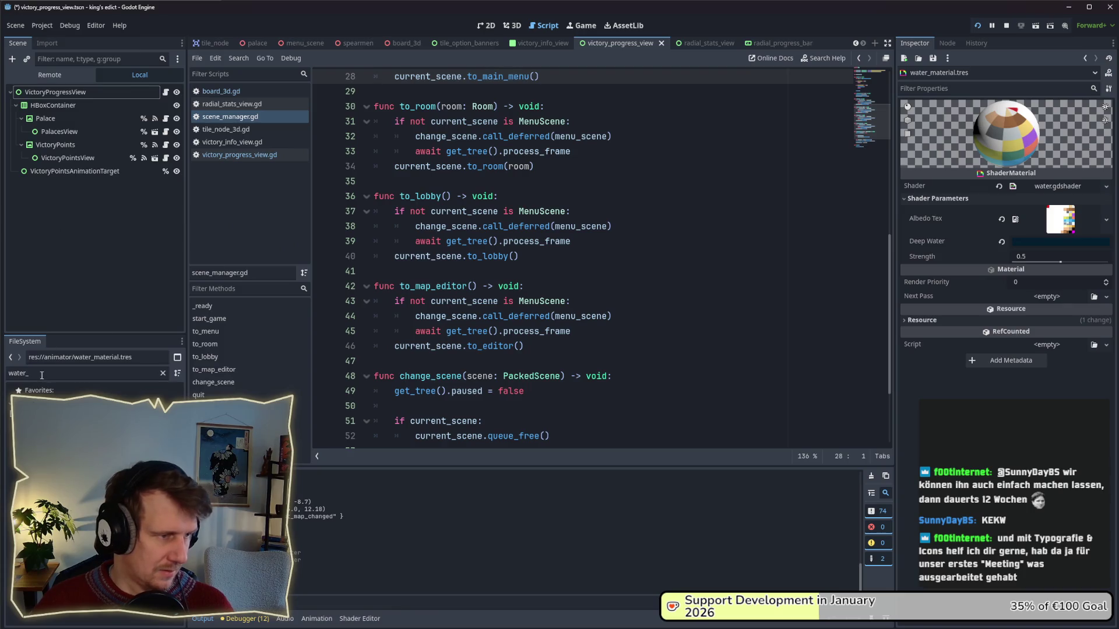
- Filter FileSystem by 'sha', open water.gdshader and enlarge the shader code area
double_click(46, 376)
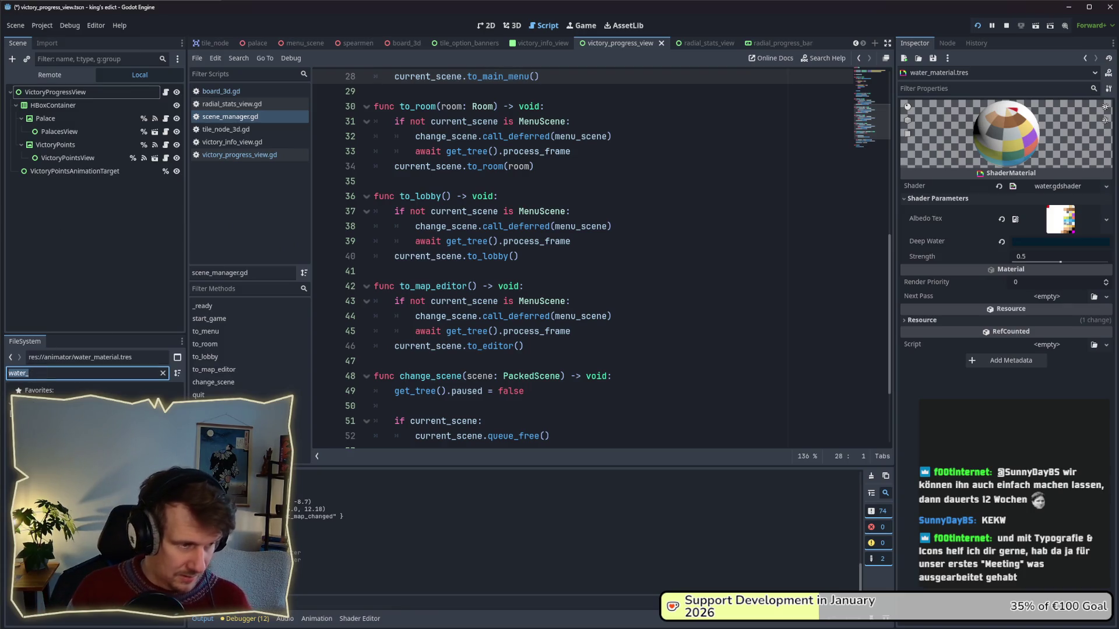
type("sha")
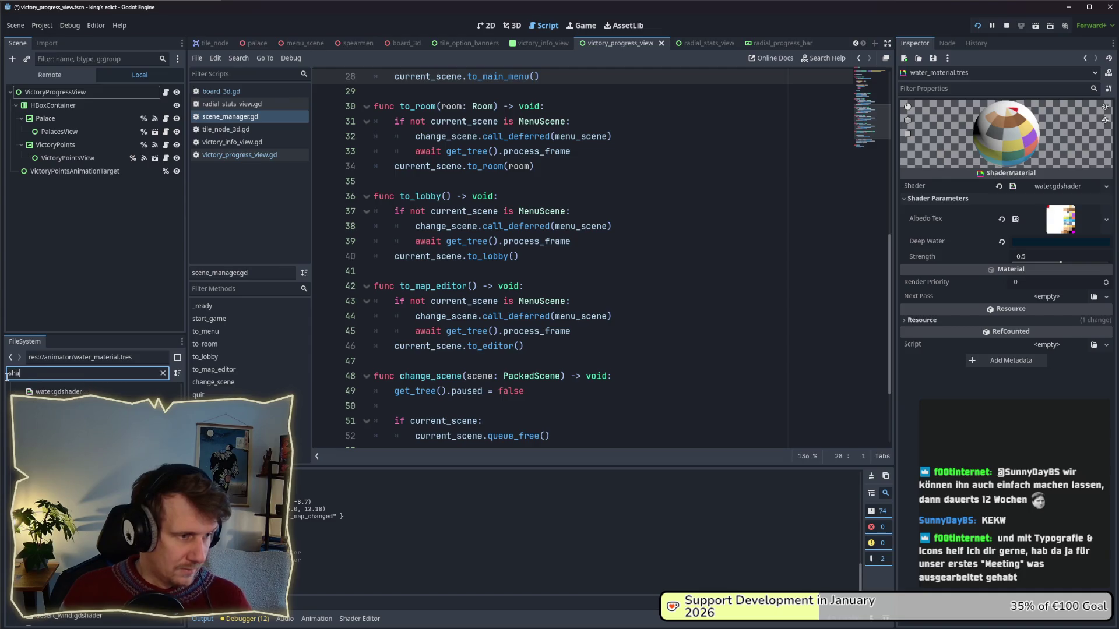
double_click(56, 392)
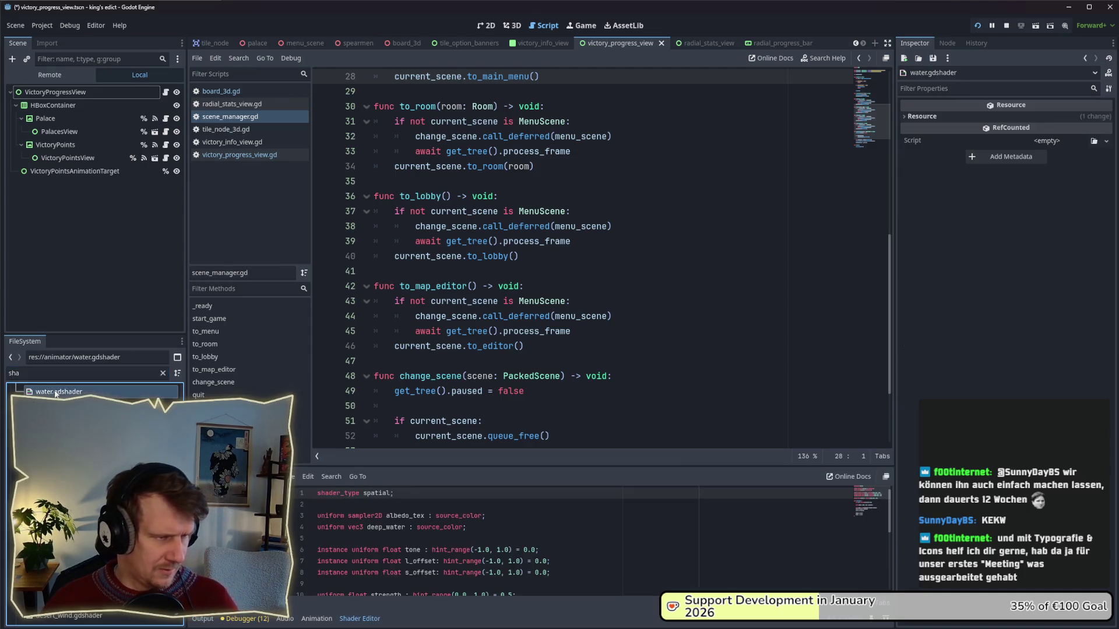
left_click_drag(517, 467, 513, 213)
- Review the l_offset declaration and start editing line 19 to 'value += l_offset /'
left_click(407, 455)
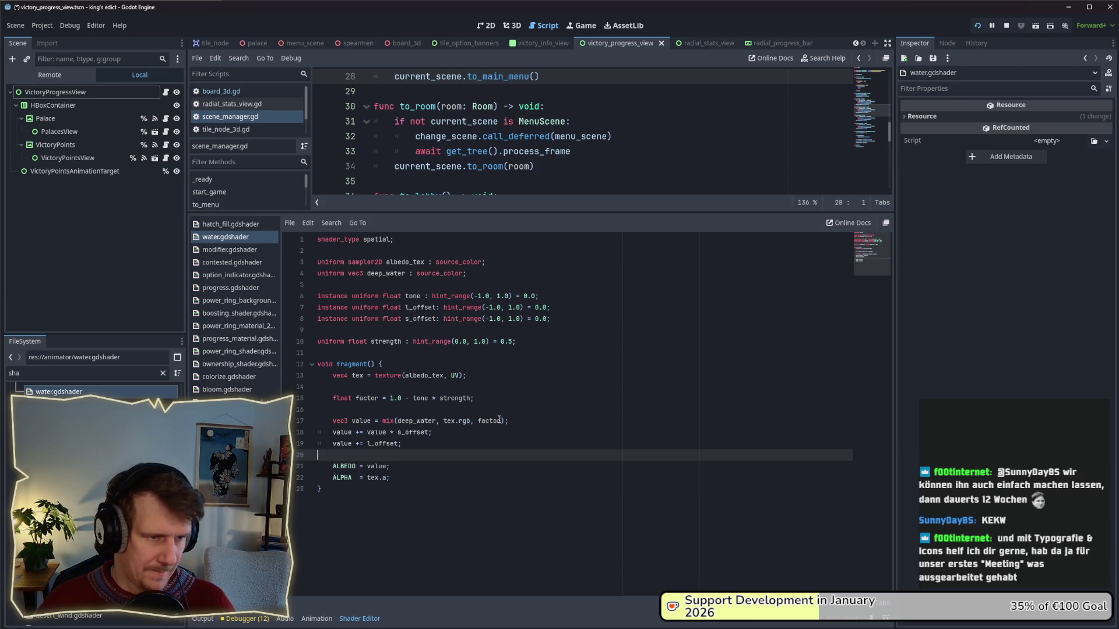
left_click(428, 433)
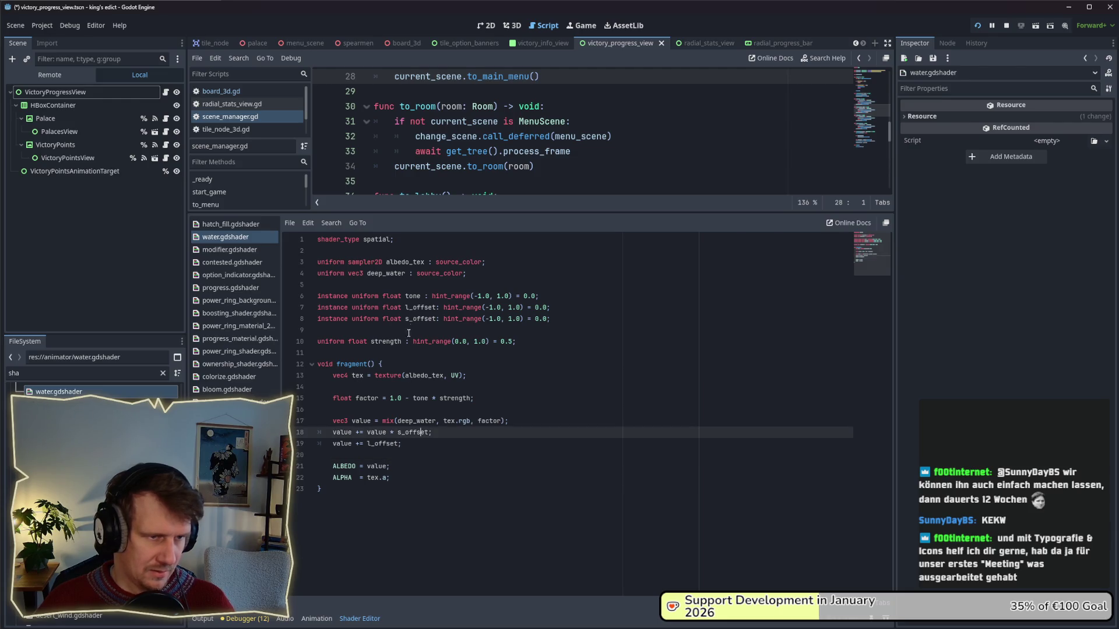
double_click(423, 307)
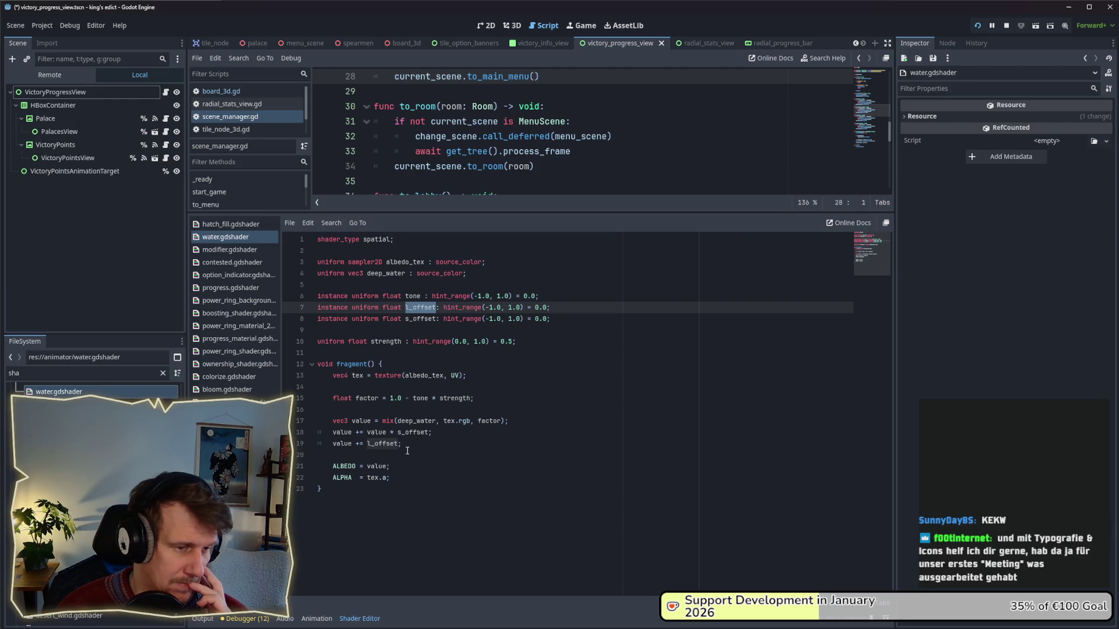
left_click(392, 444)
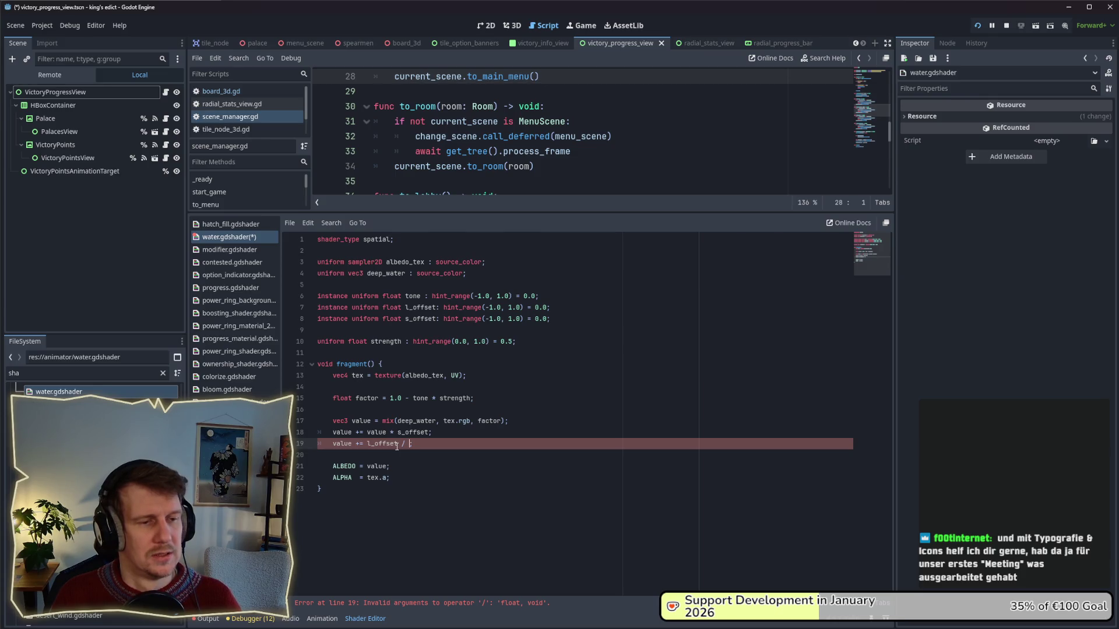
- Complete line 19 as 'value += l_offset / strength;' and save the shader
type("r")
key("BackSpace")
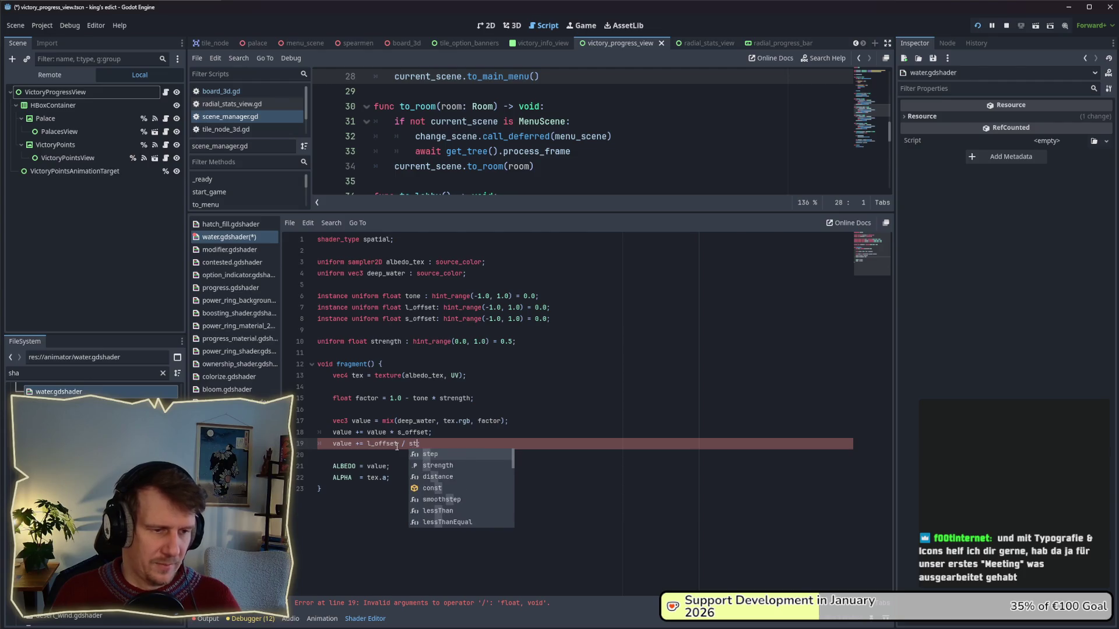
type("rengt")
key("Return")
key("ctrl+s")
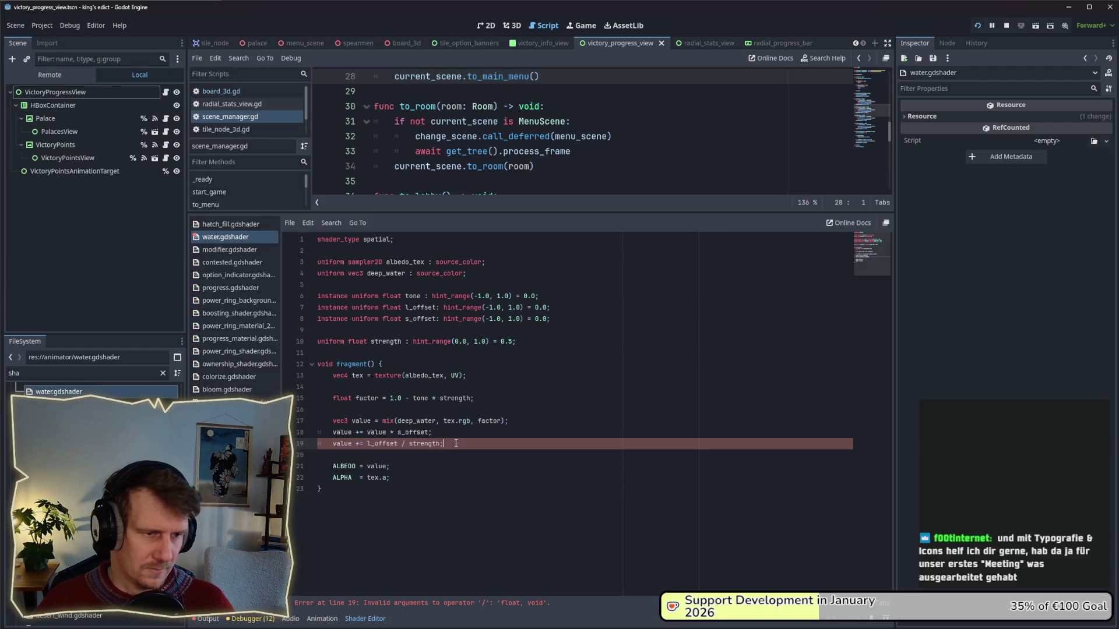
key("End")
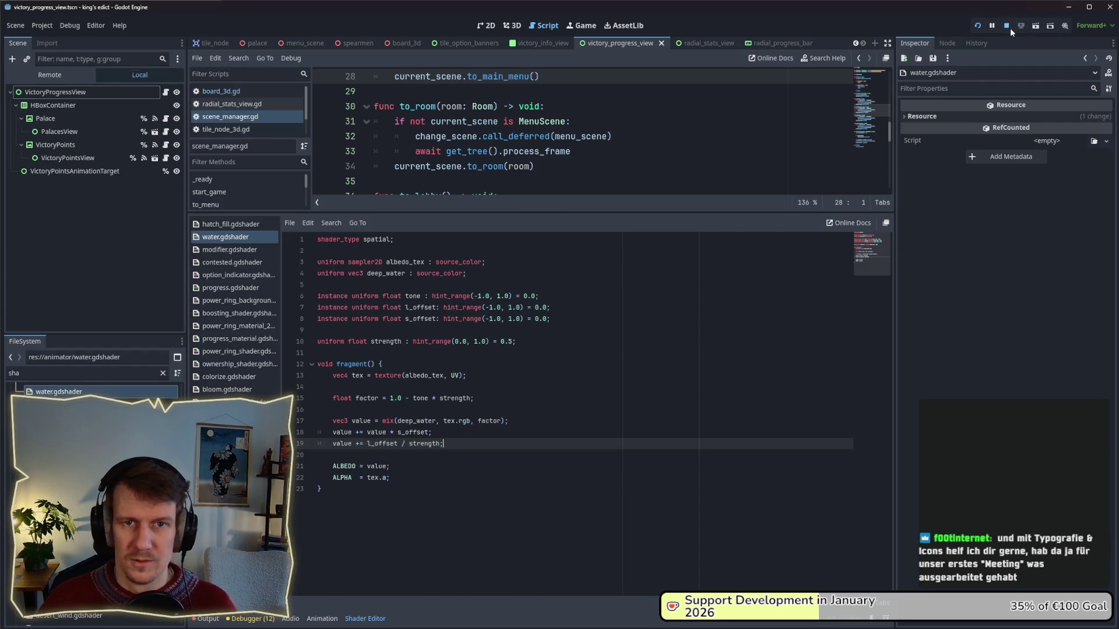
- Run the game into a multiplayer lobby with a chosen map, then close it
key("F5")
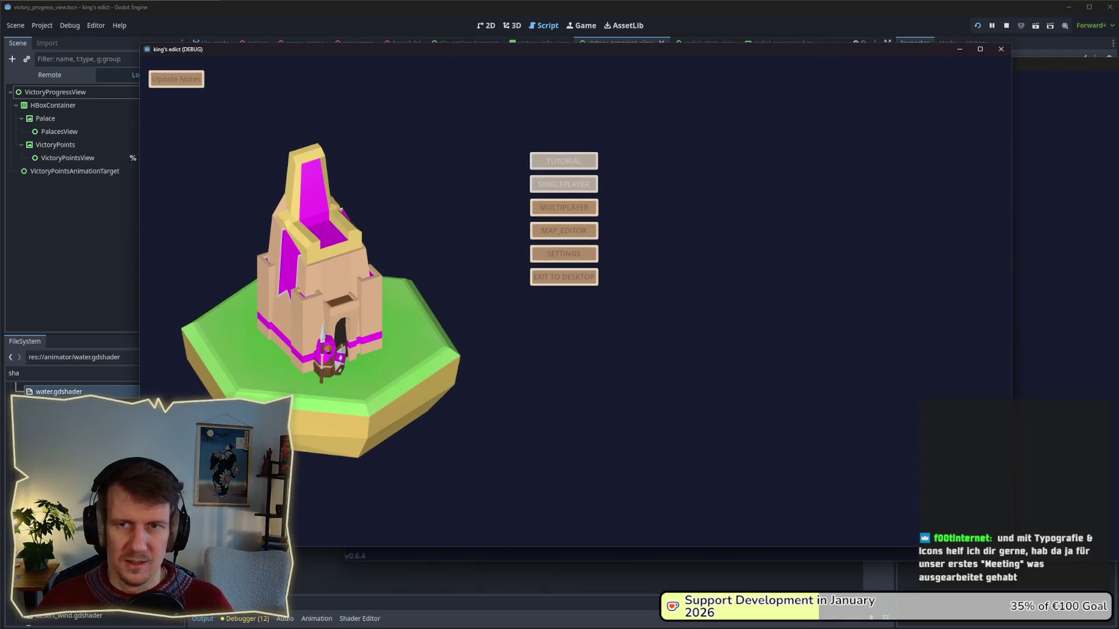
left_click(586, 208)
left_click(711, 205)
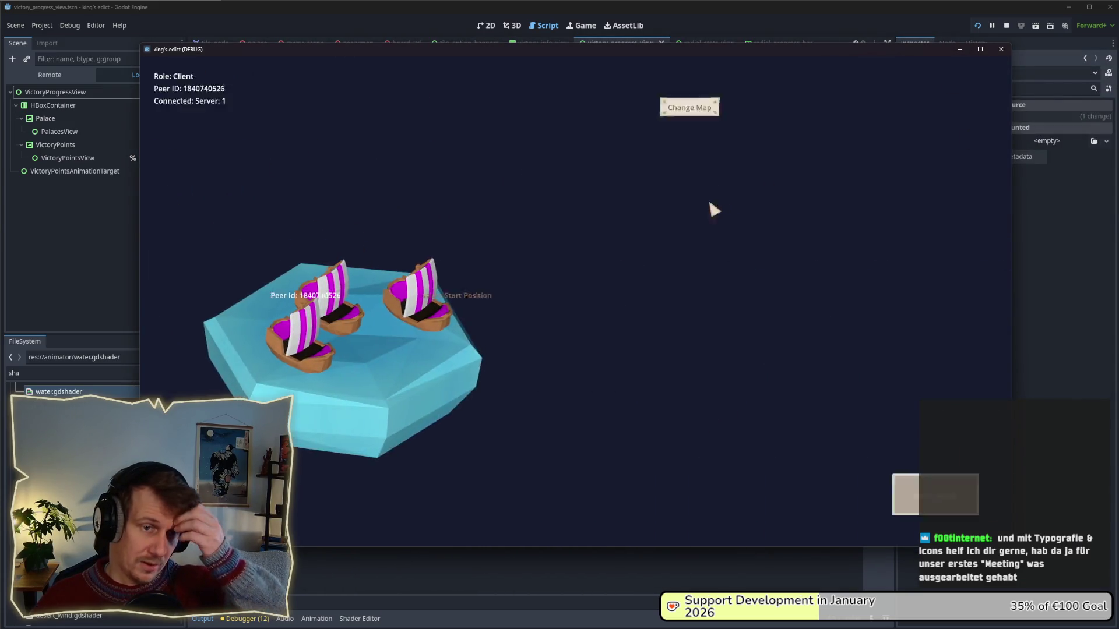
left_click(695, 221)
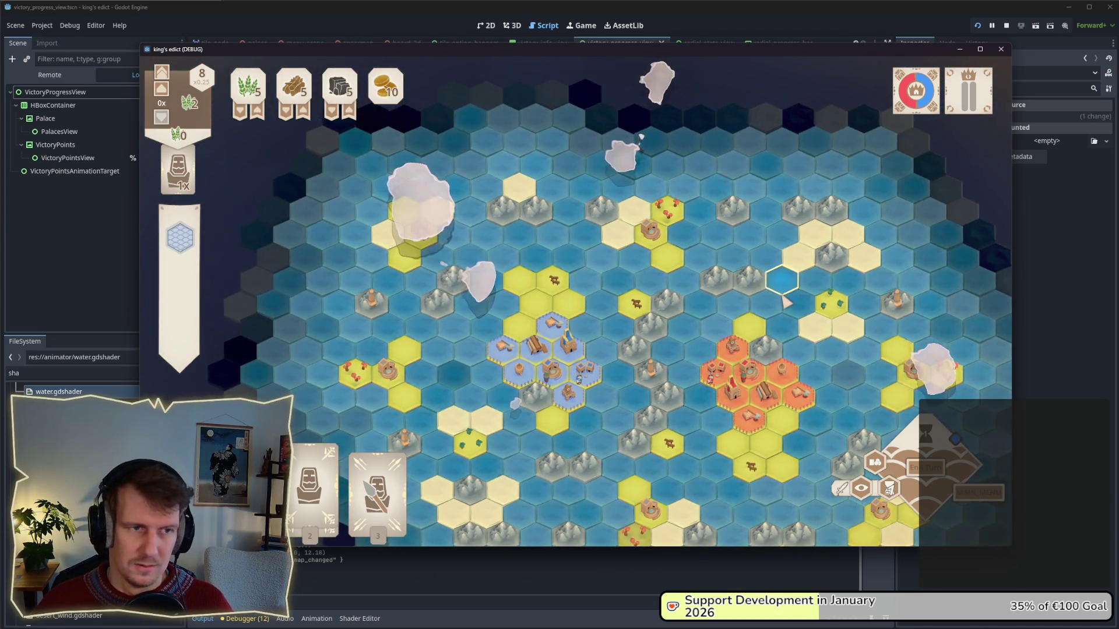
key("F8")
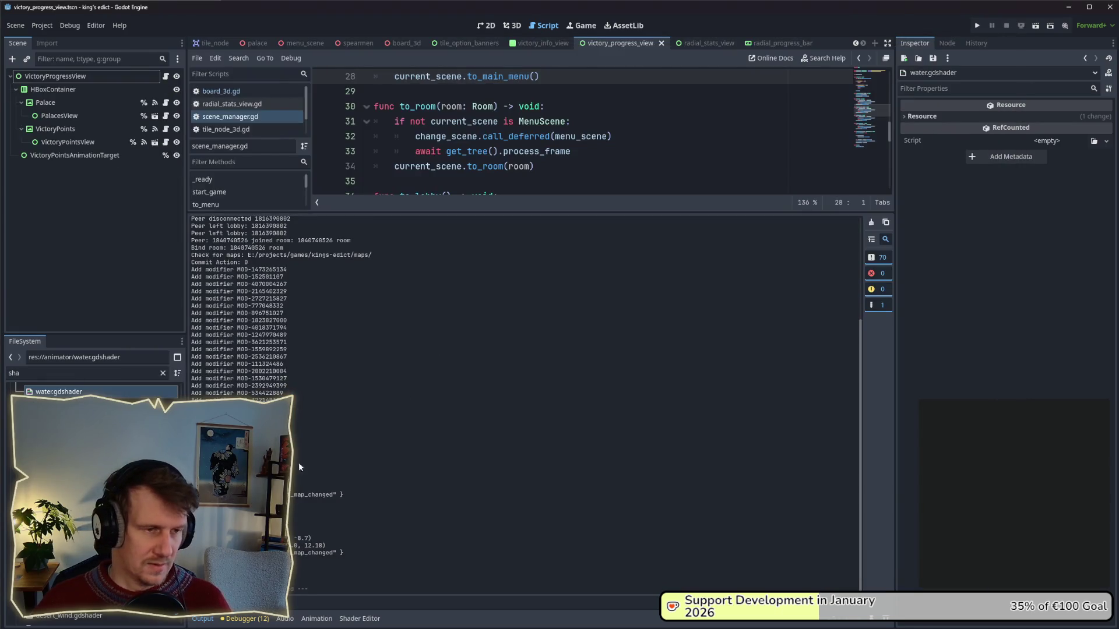
- Remove a stray letter on line 20 of water.gdshader
left_click(360, 618)
left_click(447, 460)
type("v")
key("BackSpace")
left_click(557, 188)
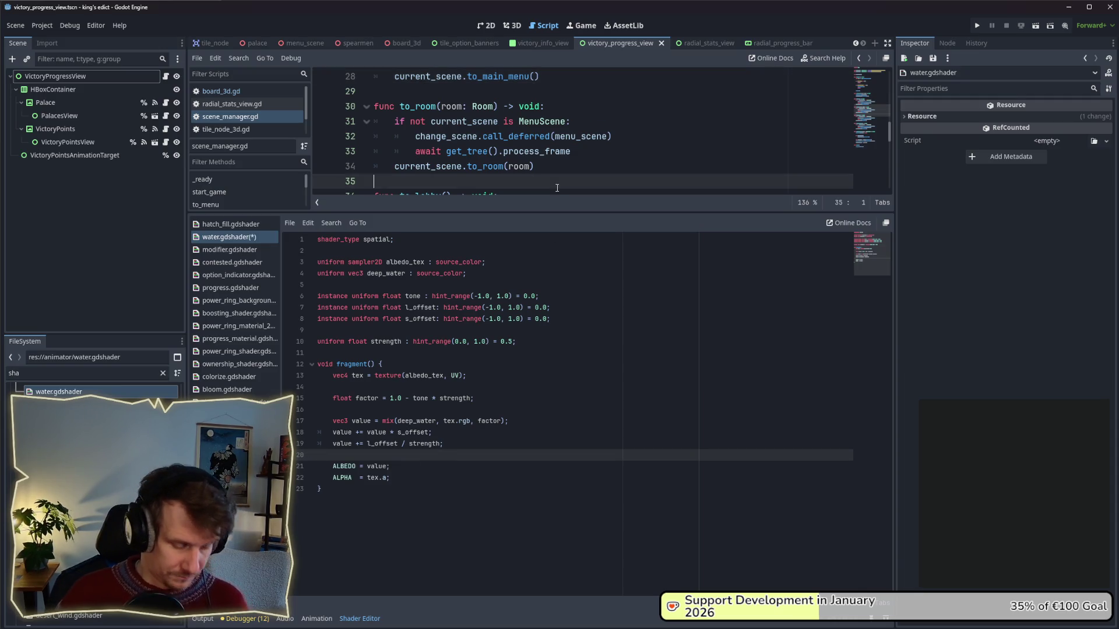
- Search the whole project for 'tone"' and open the tile_node_3d.gd match
key("ctrl+shift+f")
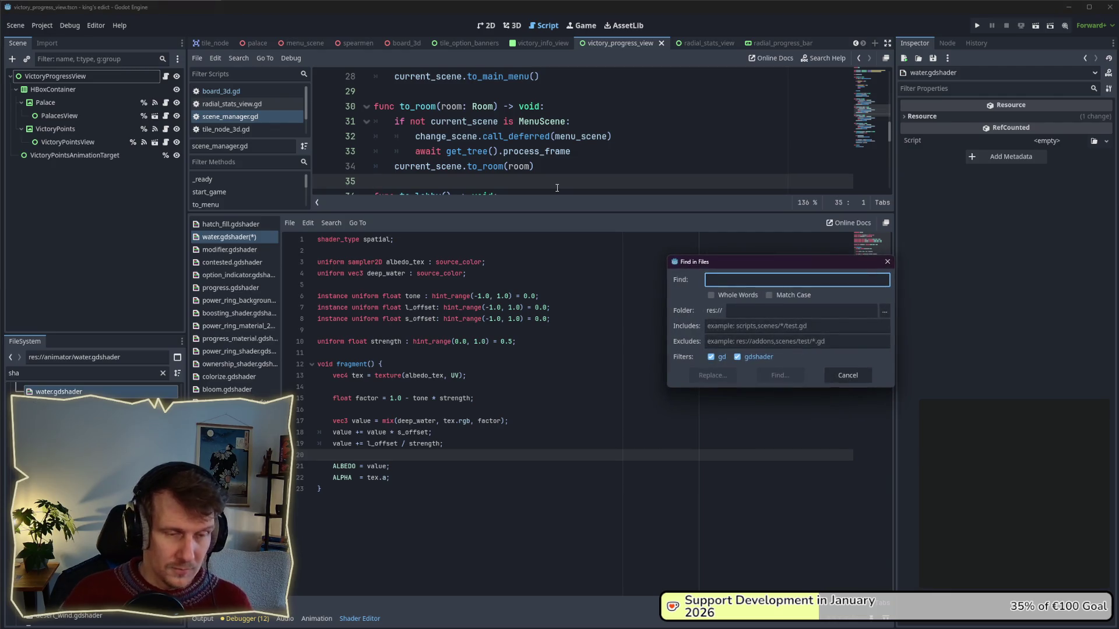
type("to")
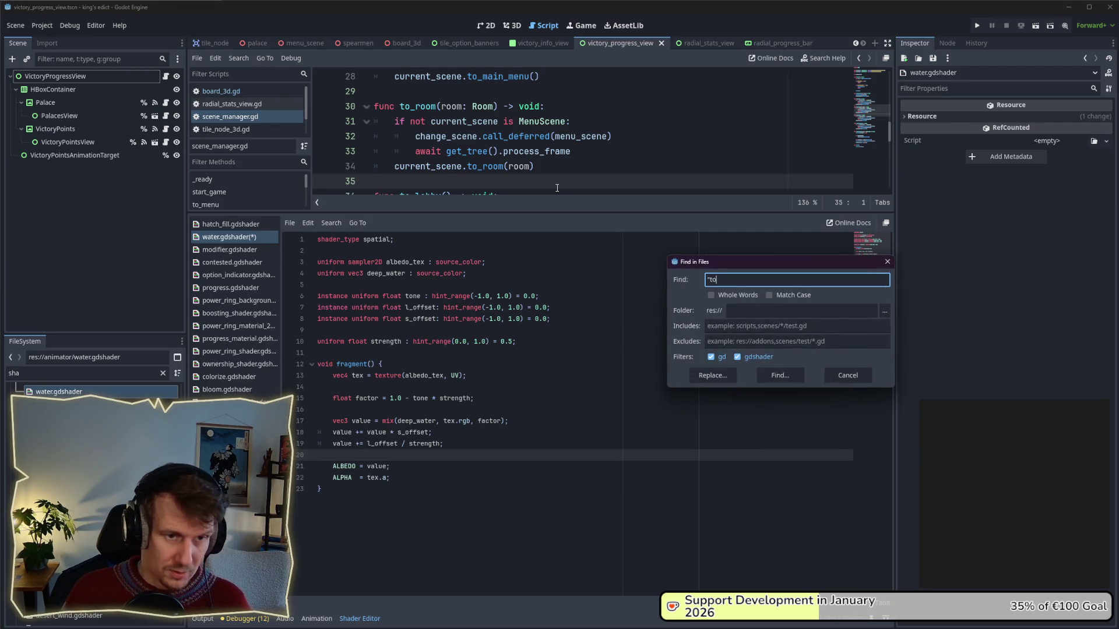
type("ne\"")
key("Return")
left_click(498, 249)
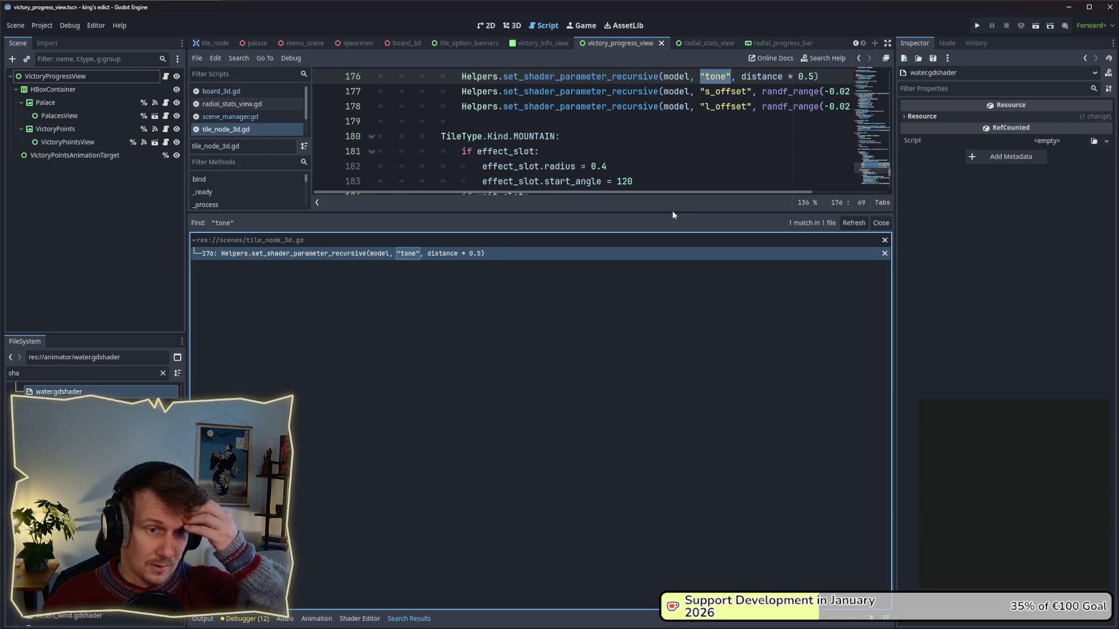
- Examine line 176, where tone is set to distance * 0.5
mouse_move(672, 213)
left_mouse_down()
mouse_move(645, 393)
mouse_move(657, 366)
mouse_move(672, 367)
left_mouse_up()
scroll(638, 350, "up", 4)
left_click(747, 257)
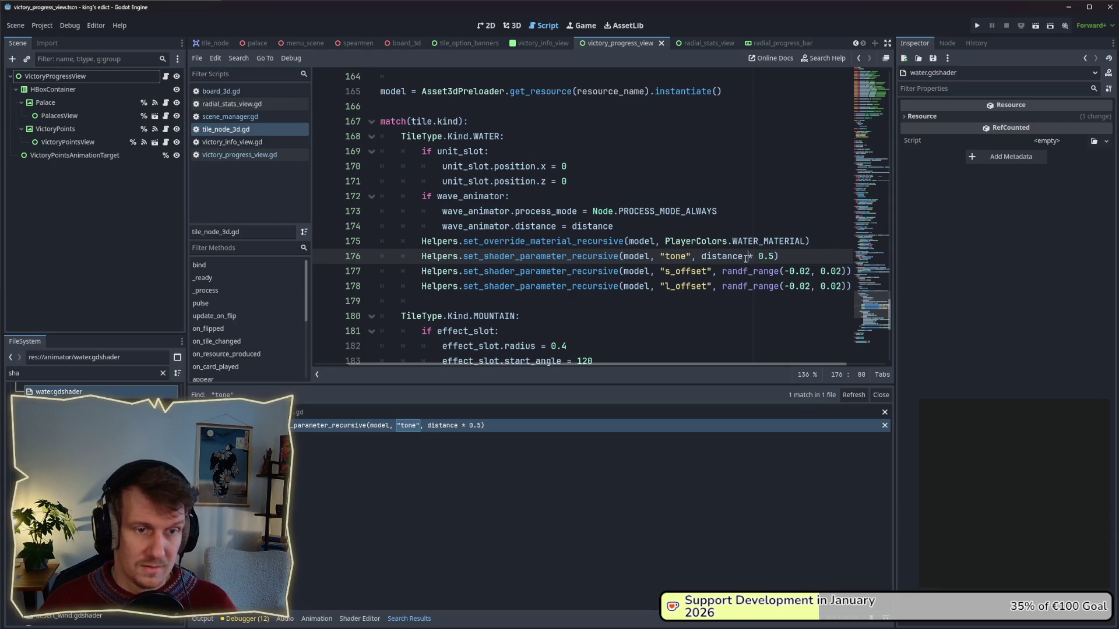
left_click_drag(774, 256, 752, 256)
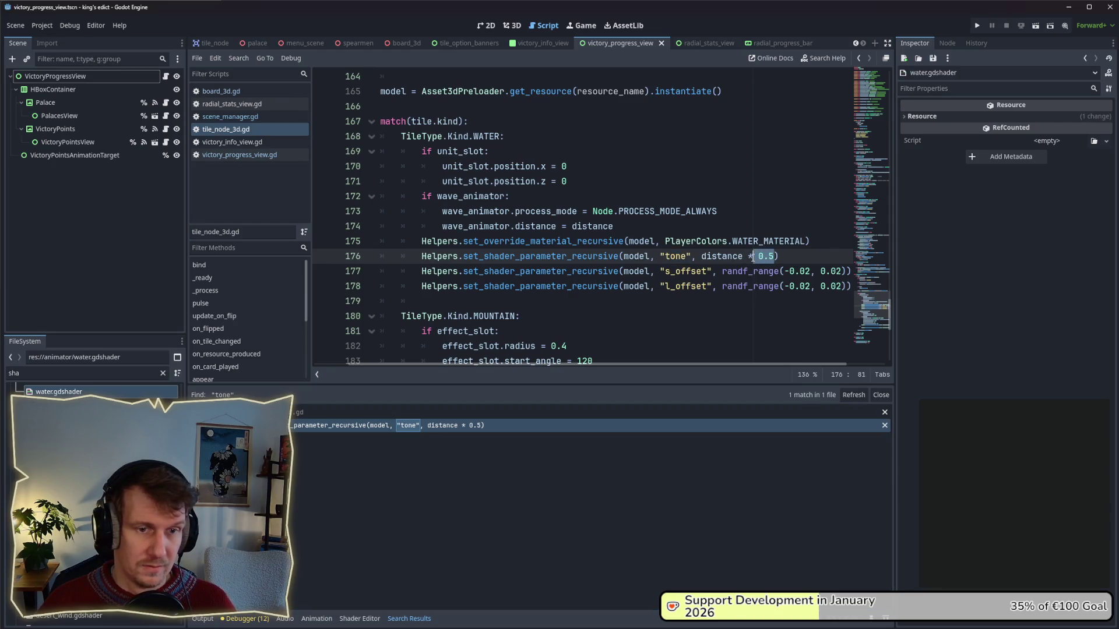
left_click(703, 257)
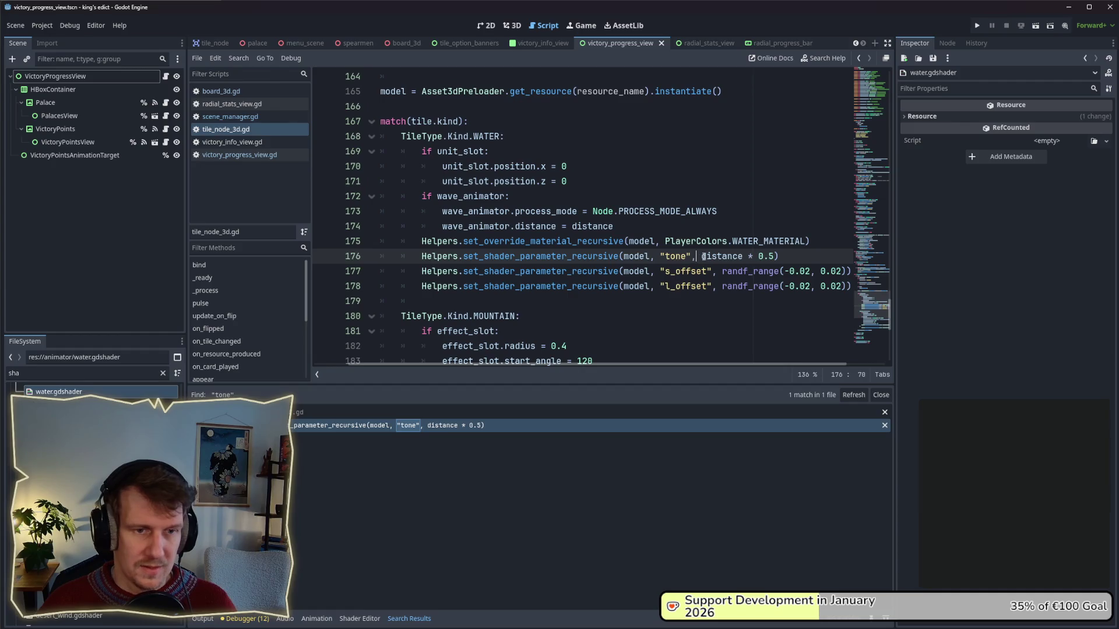
mouse_move(709, 365)
left_mouse_down()
mouse_move(792, 368)
mouse_move(670, 365)
left_mouse_up()
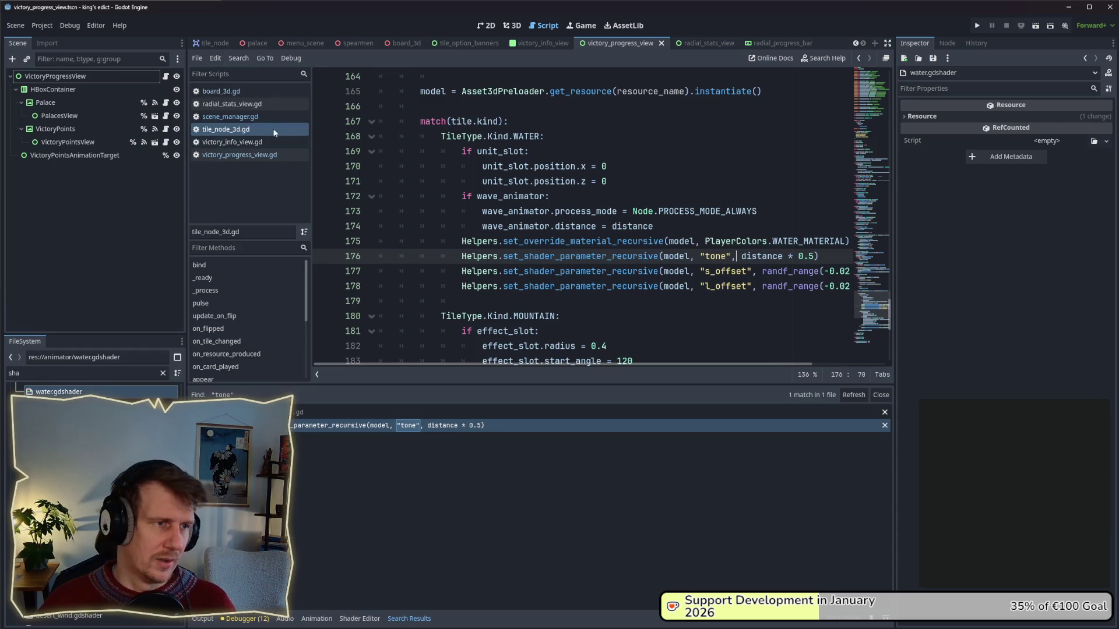
left_click_drag(815, 256, 737, 257)
left_click(741, 257)
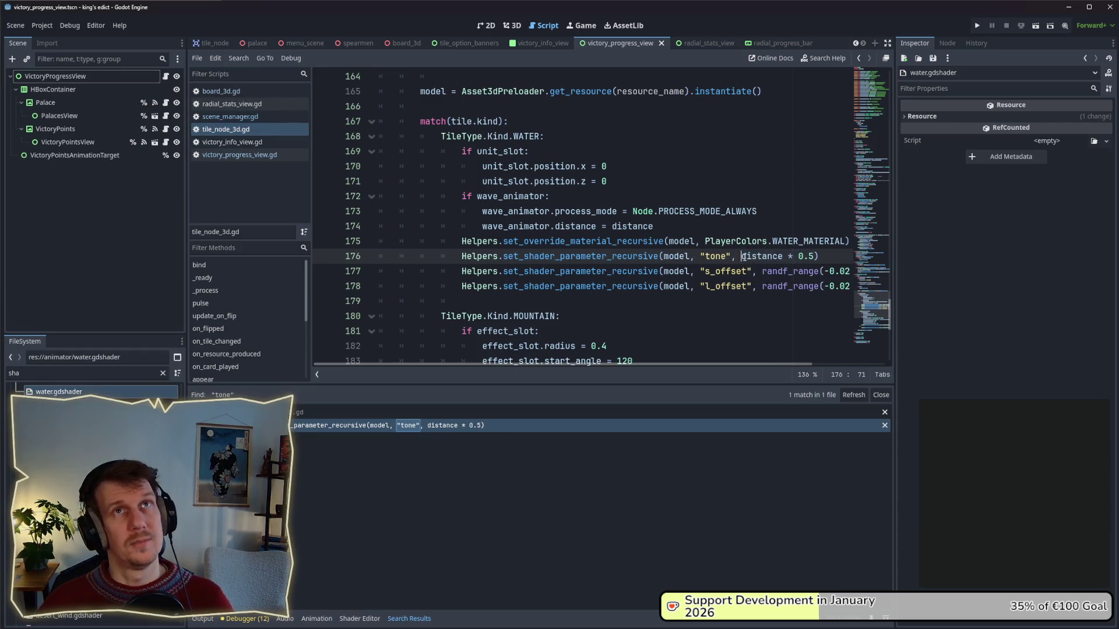
mouse_move(783, 256)
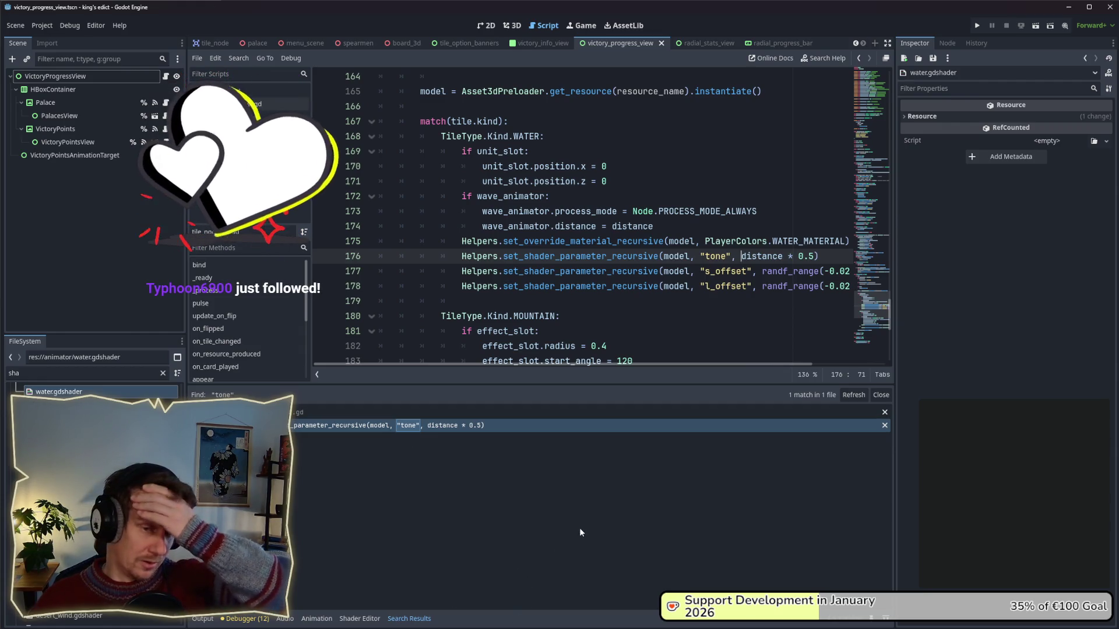
left_click(359, 618)
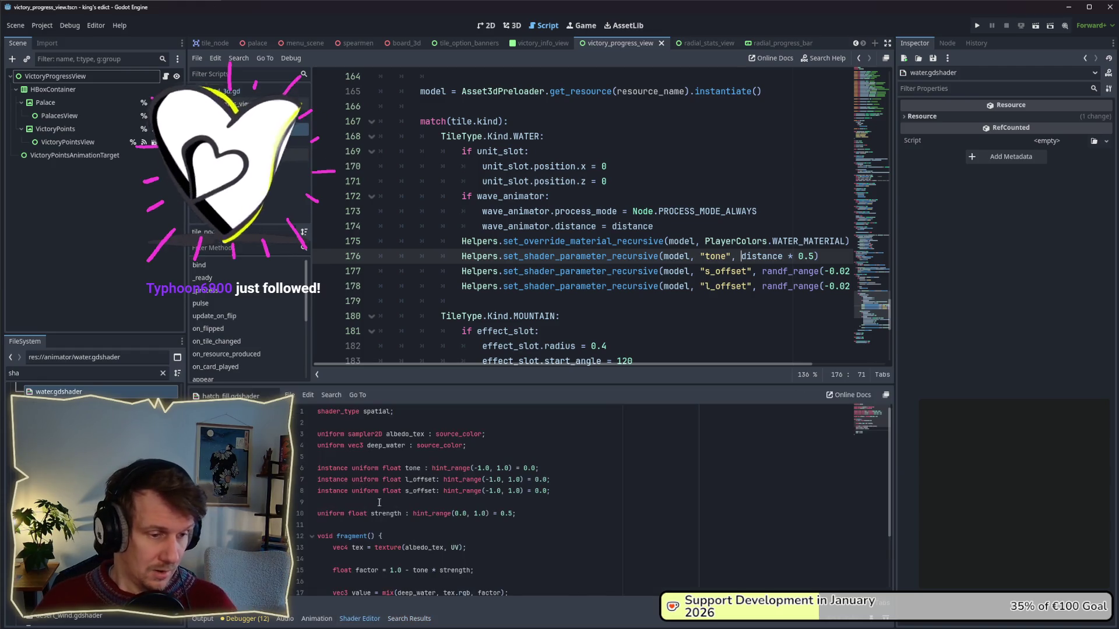
- Replace strength with tone as the divisor on line 19 and save the shader
scroll(676, 492, "down", 1)
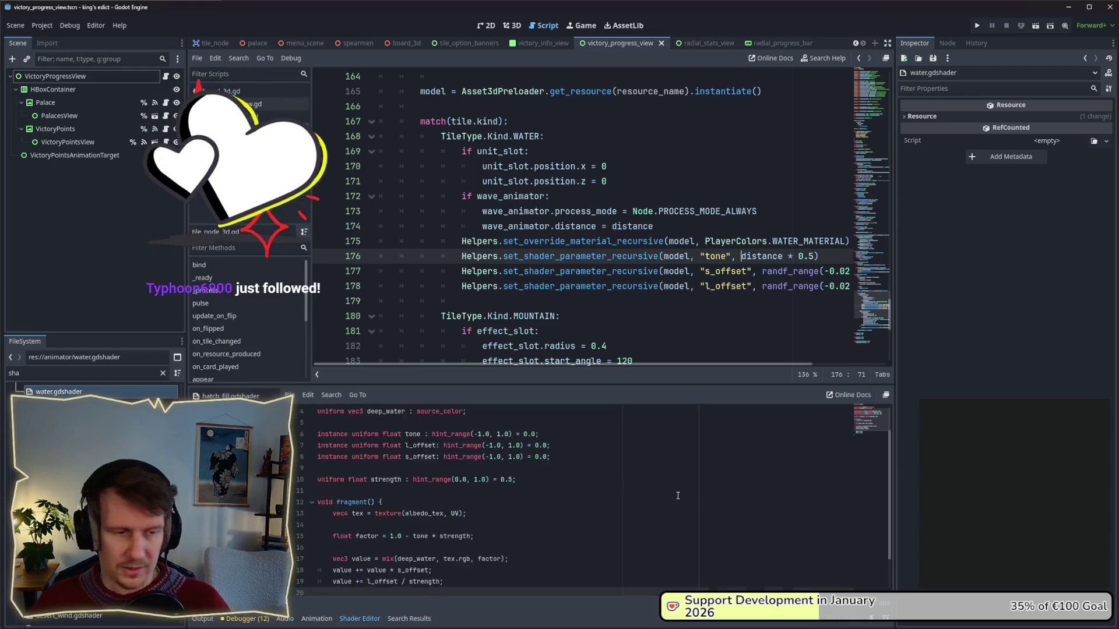
scroll(623, 406, "up", 1)
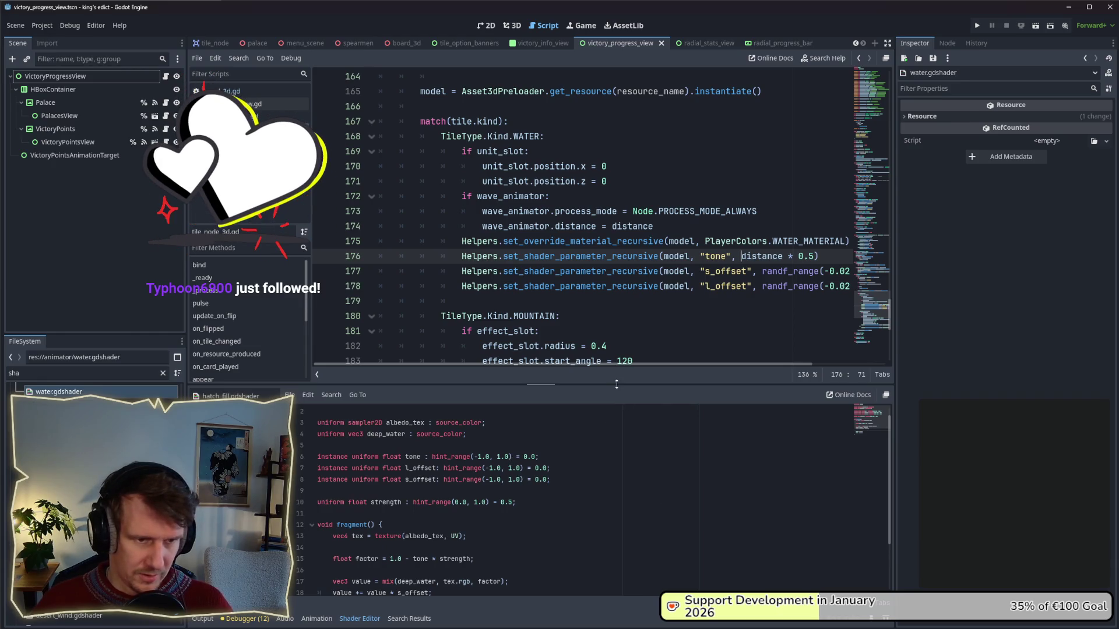
left_click_drag(617, 384, 617, 296)
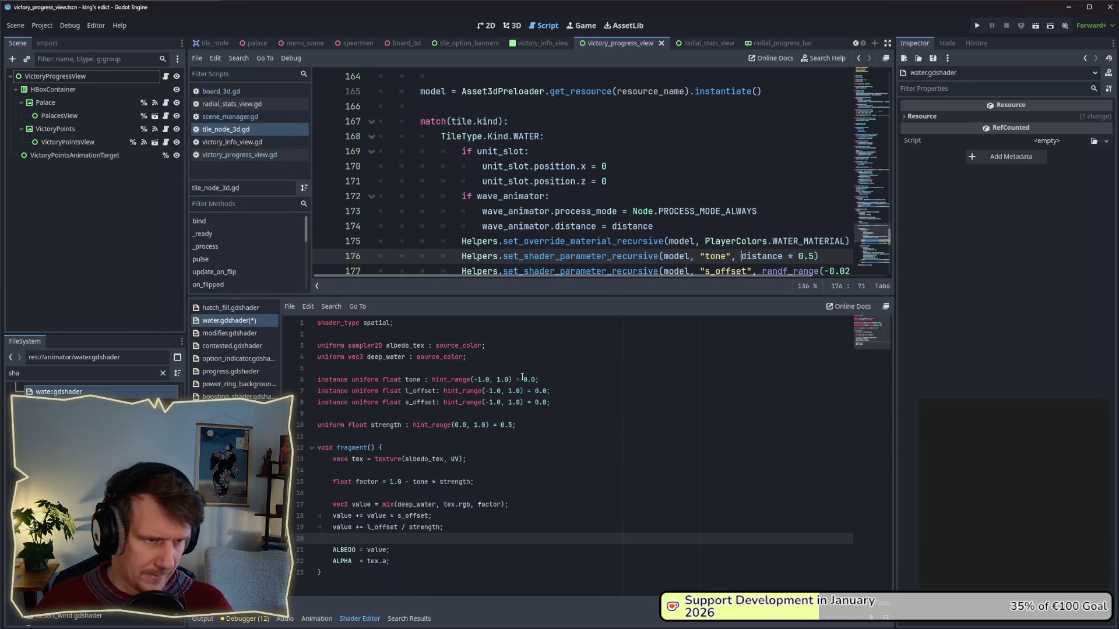
left_click_drag(535, 380, 522, 381)
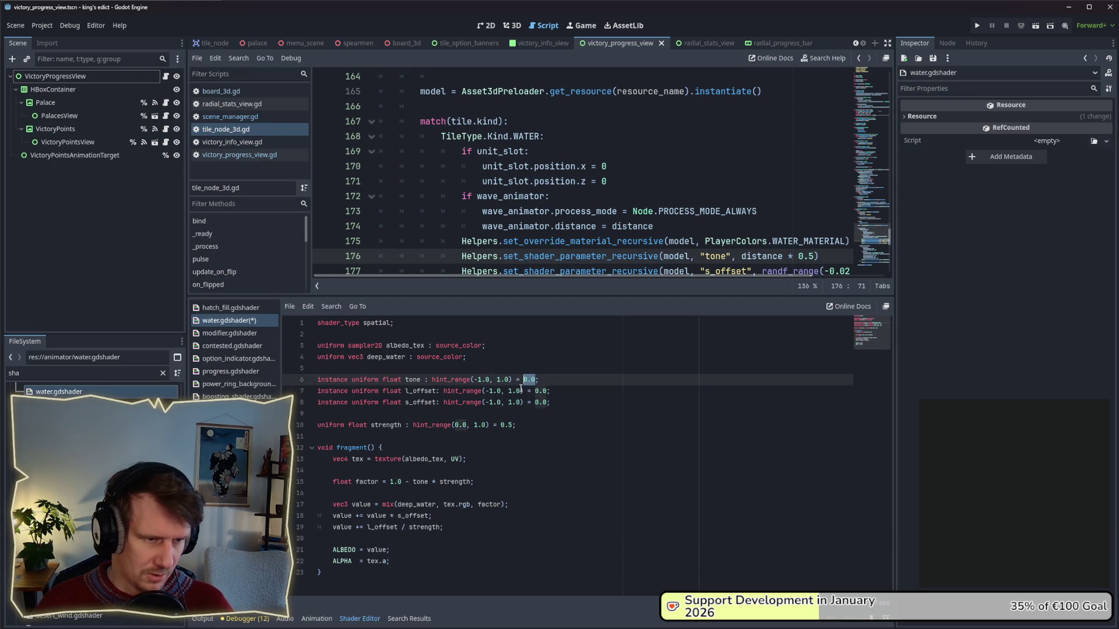
double_click(426, 527)
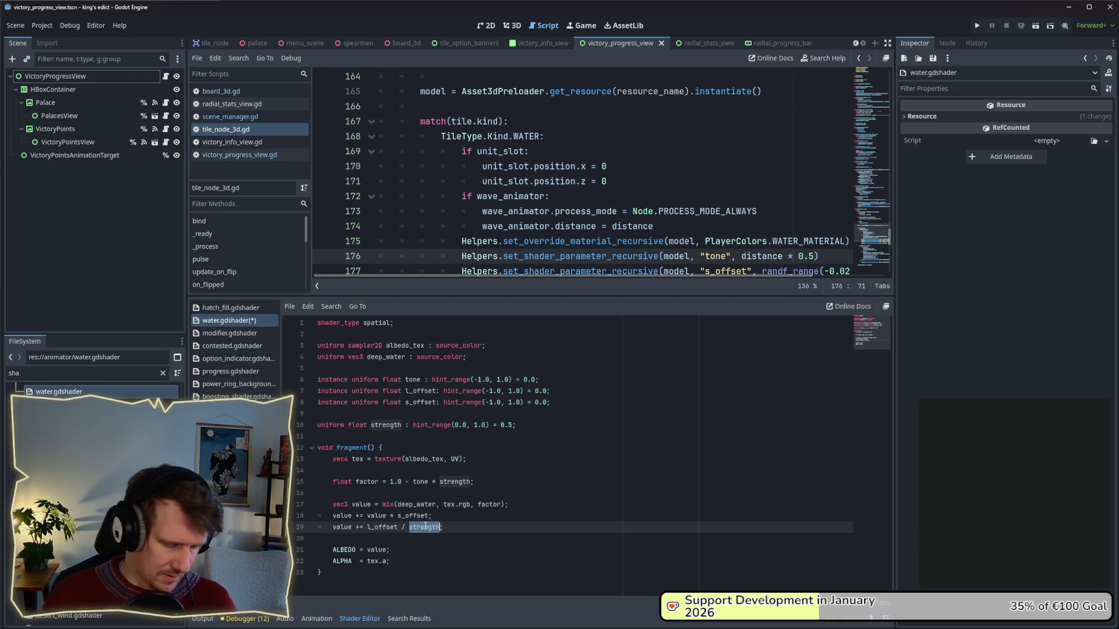
type("tone")
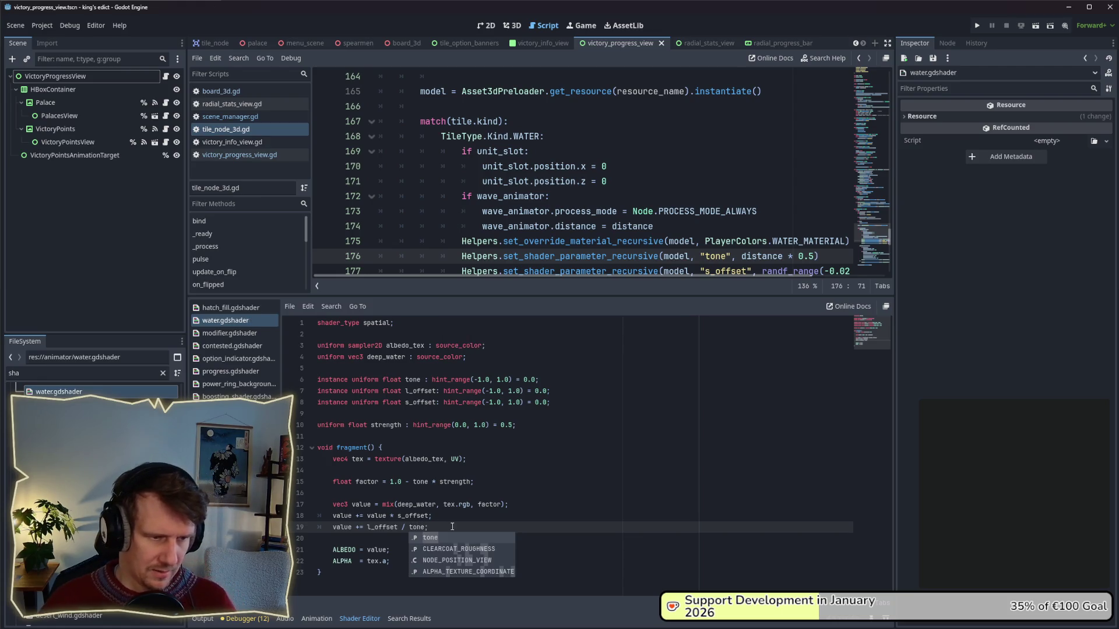
type(";")
key("ctrl+s")
- Make line 18 divide s_offset by tone as well, then launch the game
left_click_drag(368, 527, 399, 528)
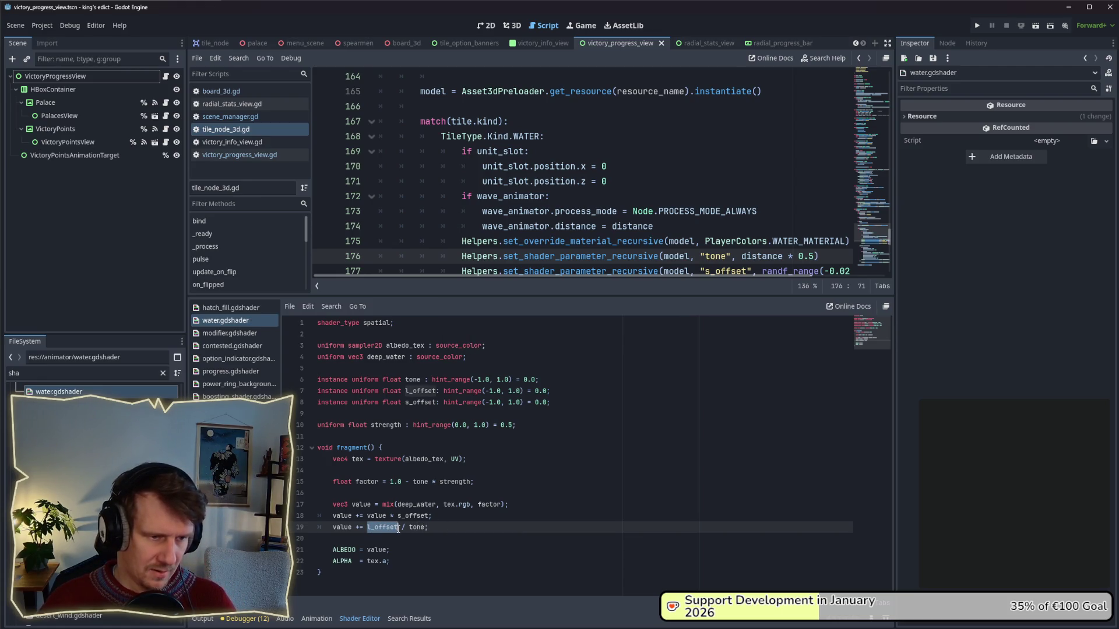
left_click(426, 518)
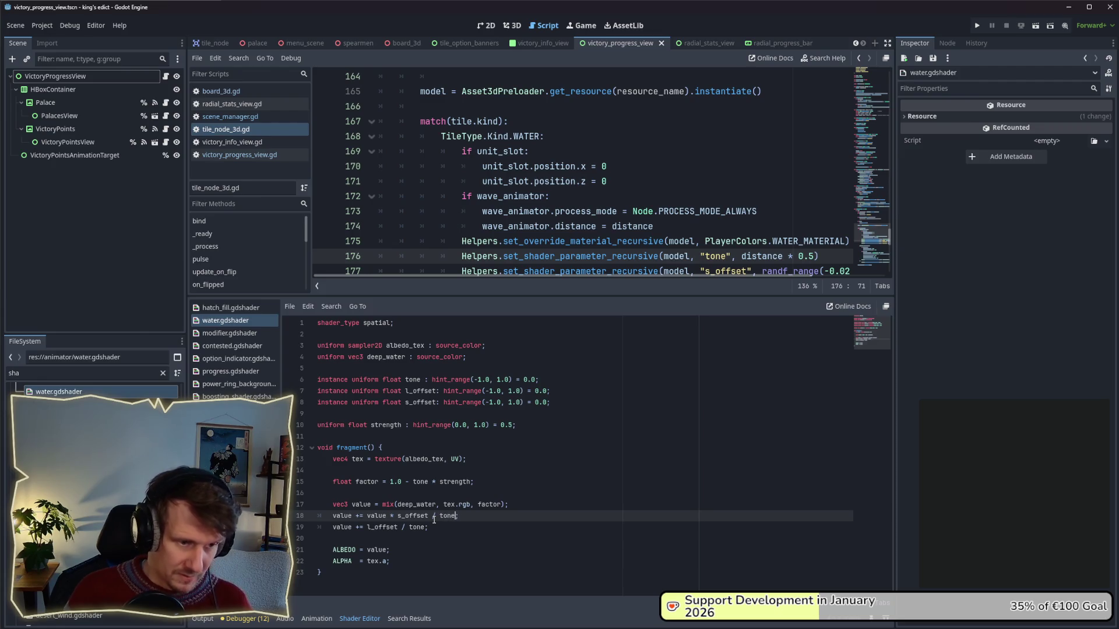
left_click(402, 518)
left_click(401, 516)
left_click_drag(367, 527, 374, 527)
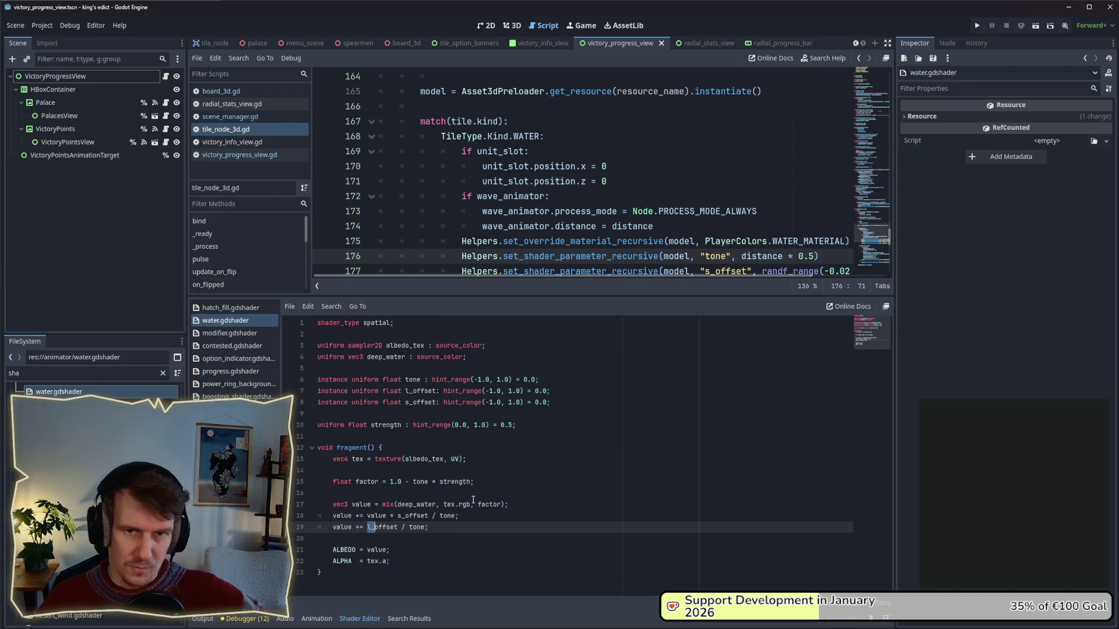
left_click(978, 26)
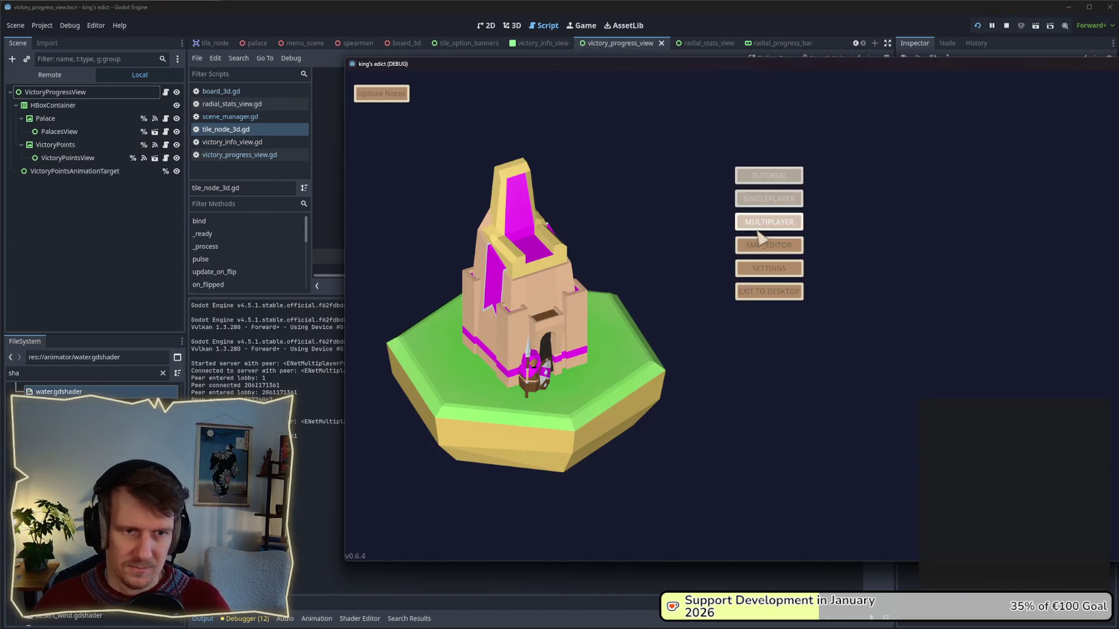
- Create a multiplayer lobby on Small Islands 2.map and start the match
left_click(768, 233)
left_click(905, 129)
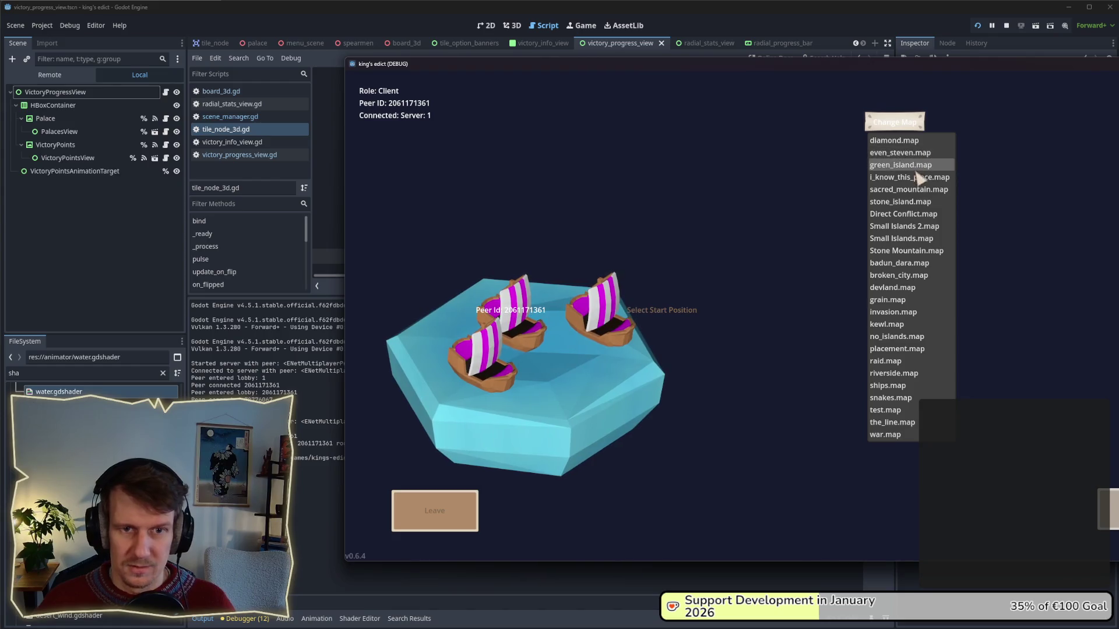
left_click(911, 227)
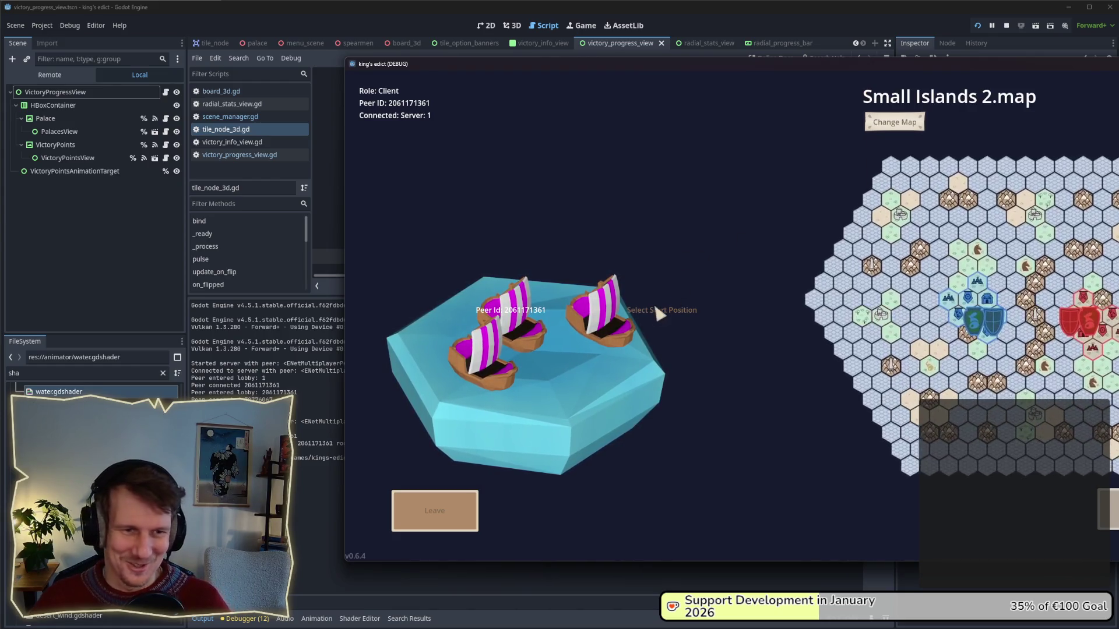
left_click(1111, 493)
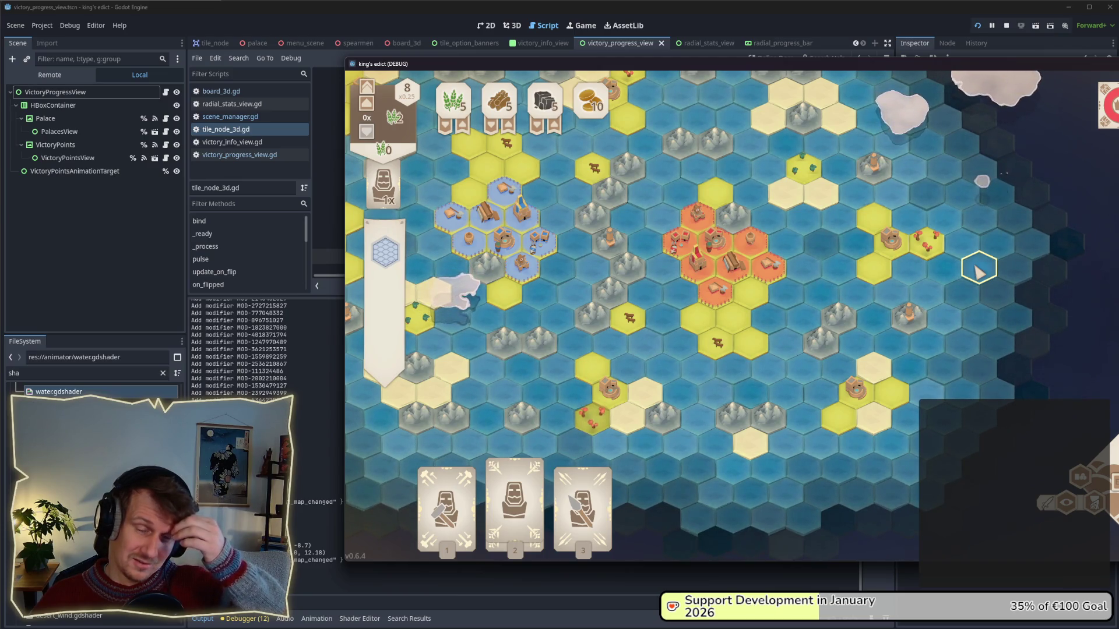
- Zoom around the board to inspect the water tiles, then close the game
left_click_drag(859, 69, 615, 47)
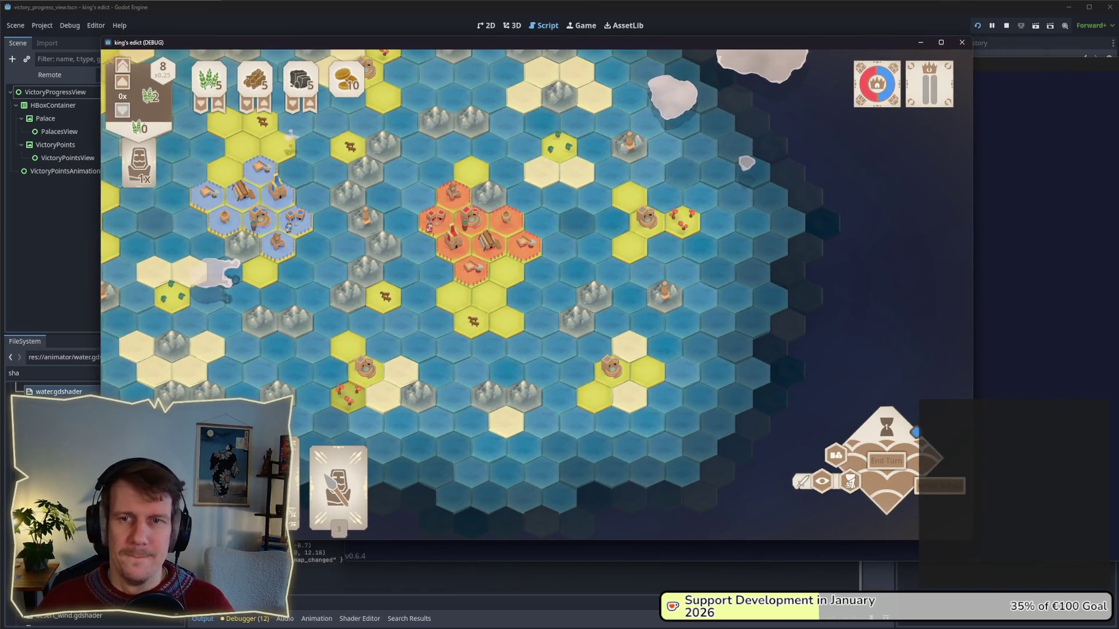
scroll(610, 275, "down", 2)
scroll(641, 285, "up", 2)
scroll(676, 271, "up", 3)
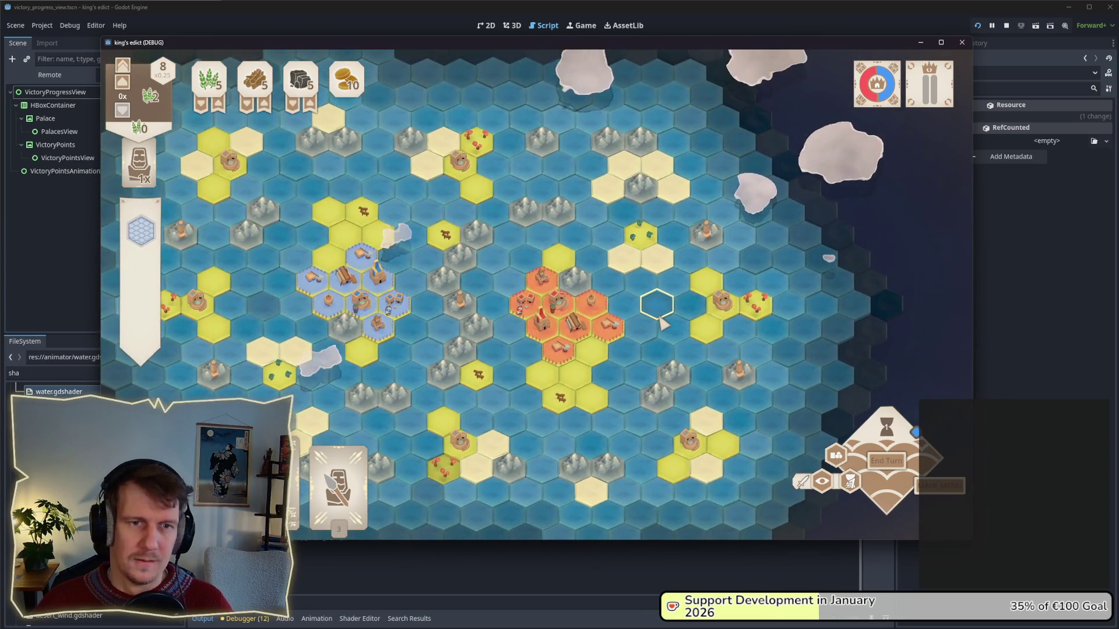
scroll(608, 252, "down", 1)
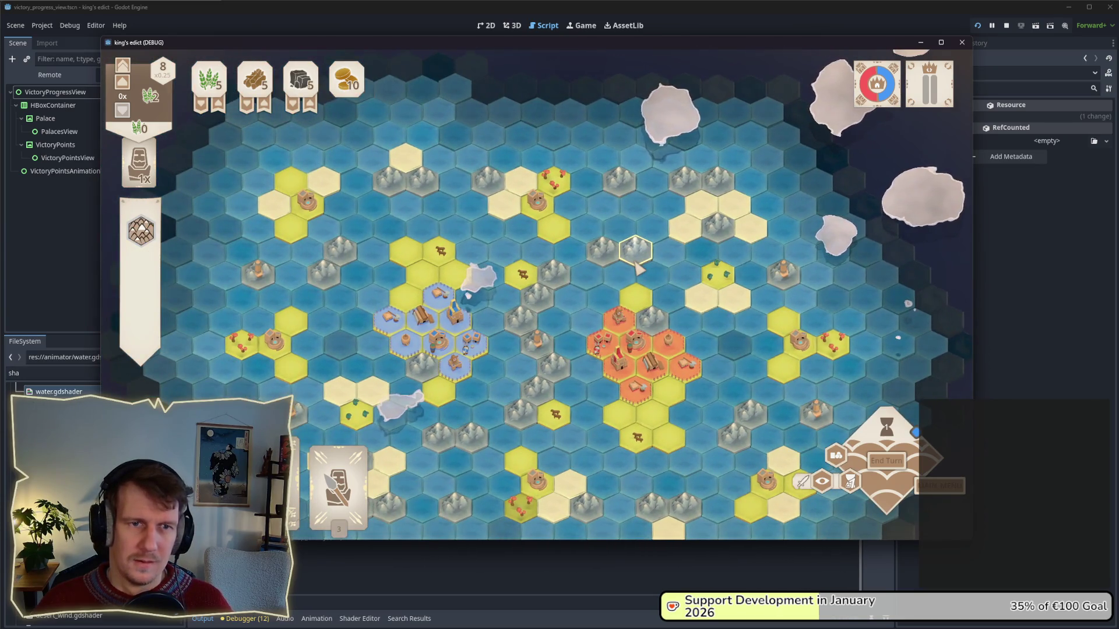
scroll(582, 440, "down", 1)
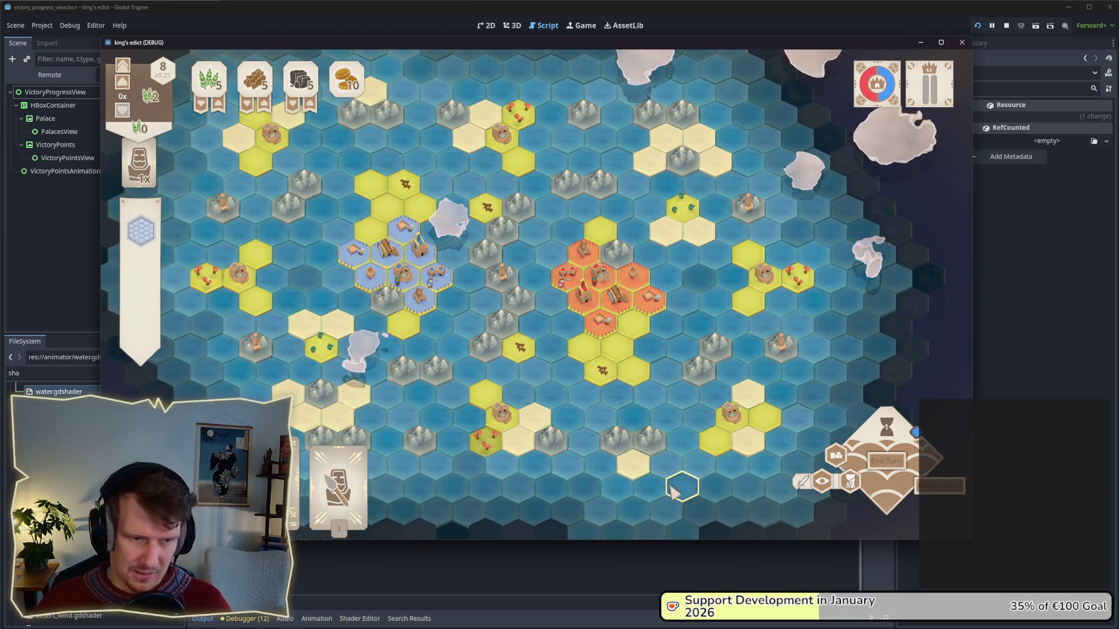
scroll(670, 472, "down", 3)
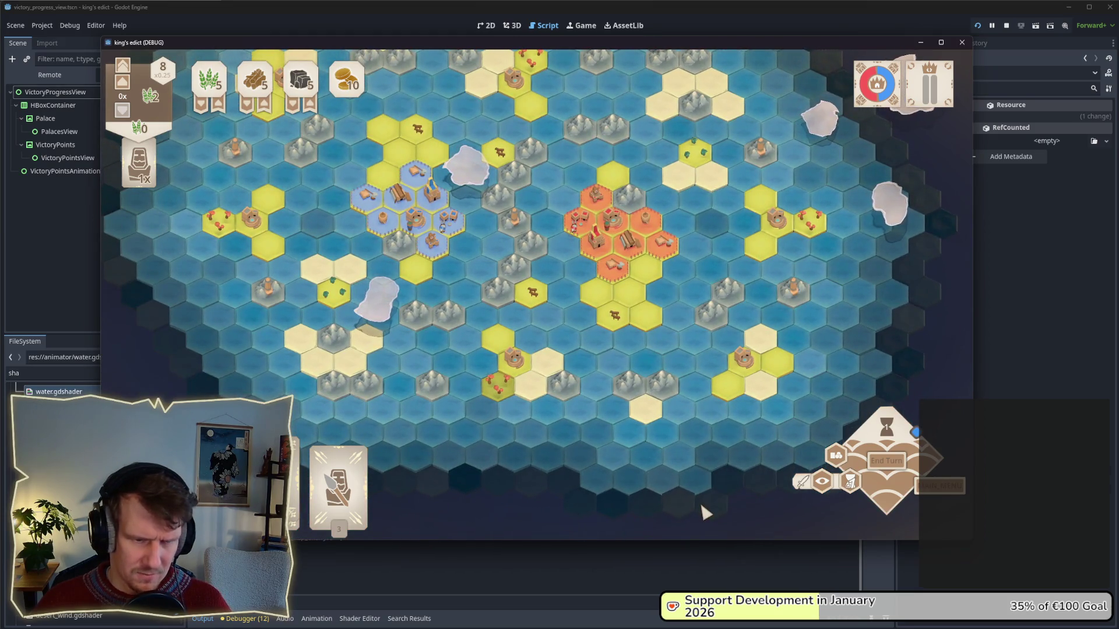
scroll(611, 478, "down", 2)
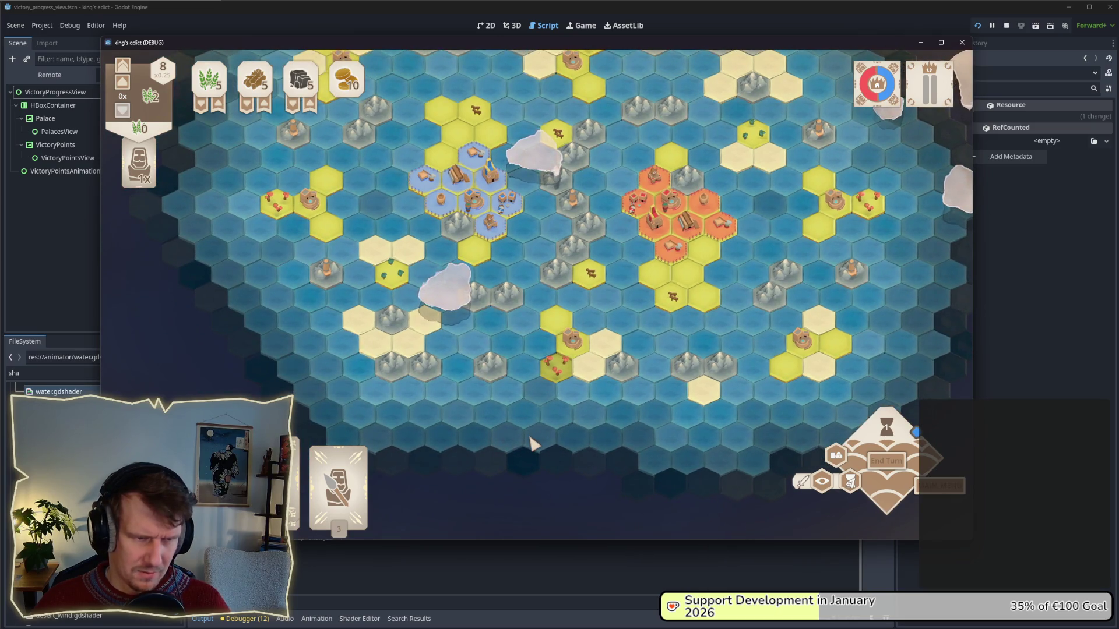
scroll(612, 321, "up", 2)
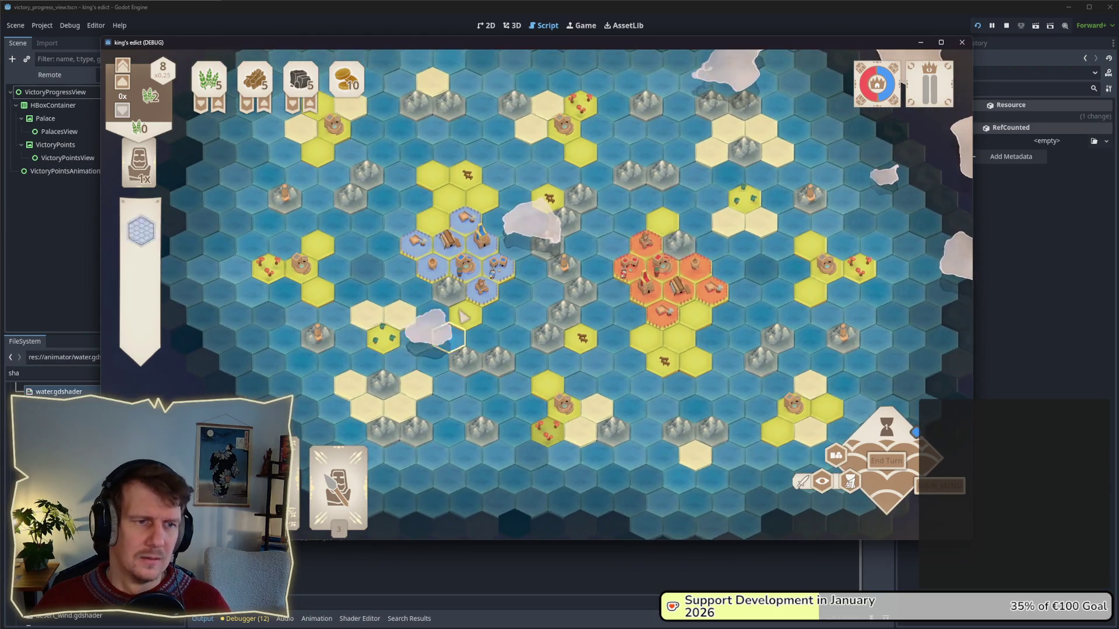
left_click(466, 551)
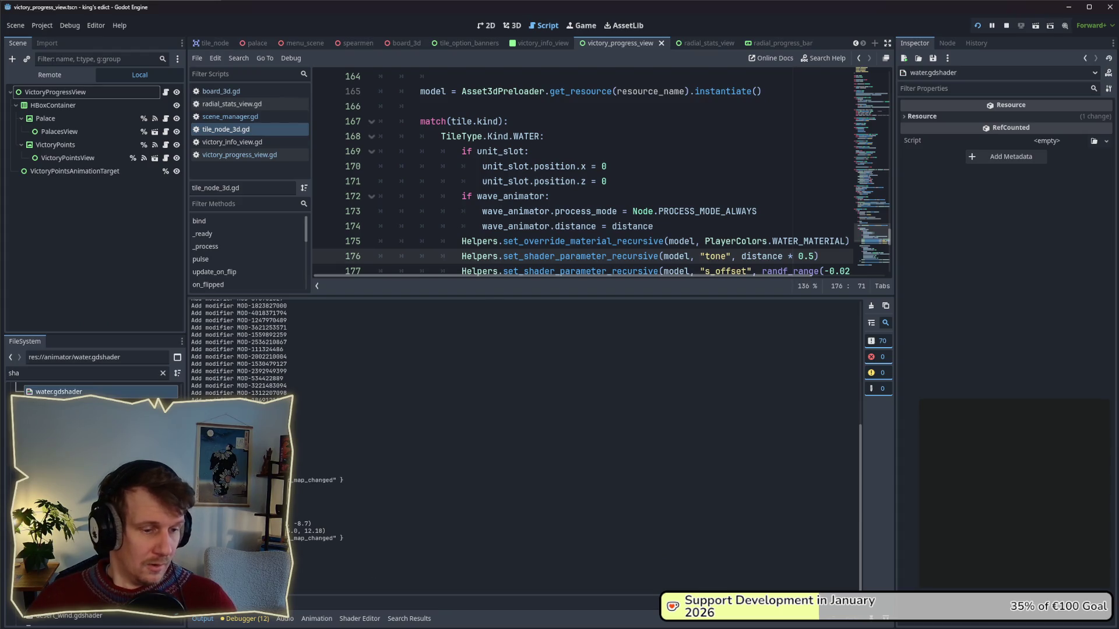
- Show water.gdshader in the Shader Editor, zoomed in, with the split raised to reveal lines 19–23
left_click(409, 619)
left_click(359, 619)
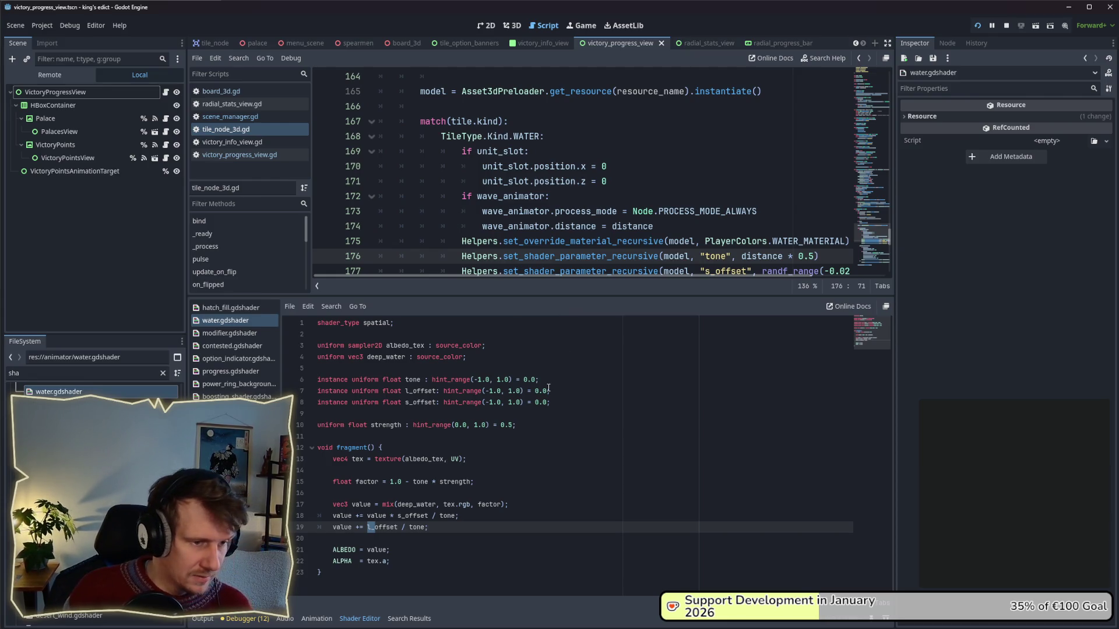
scroll(490, 459, "up", 1)
scroll(496, 413, "up", 1, "ctrl")
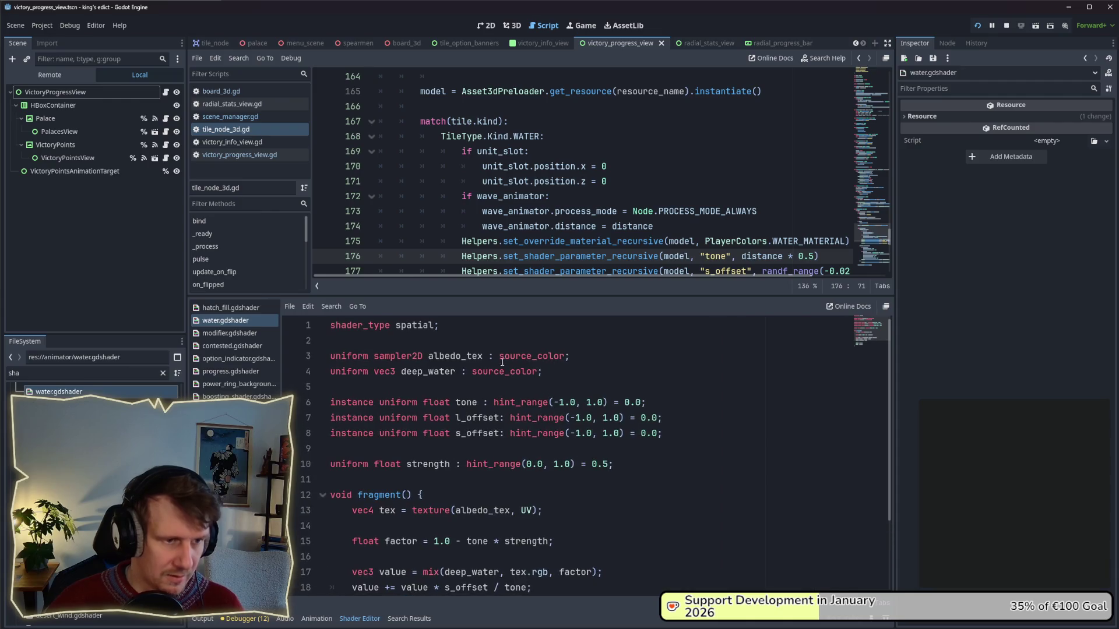
left_click_drag(536, 295, 558, 127)
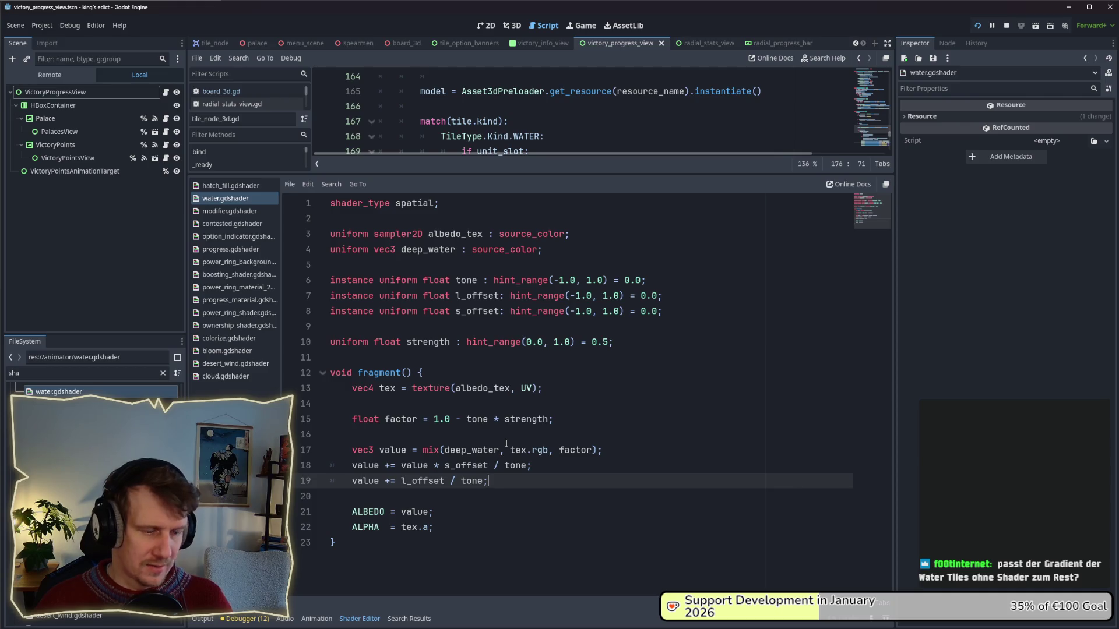
key("alt+Tab")
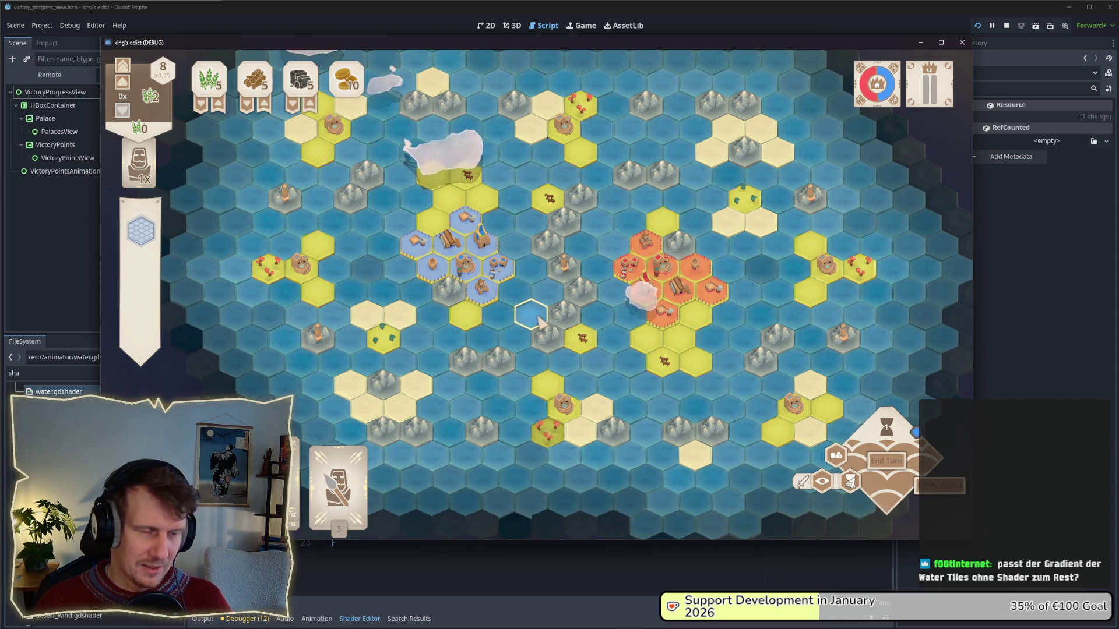
key("alt+Tab")
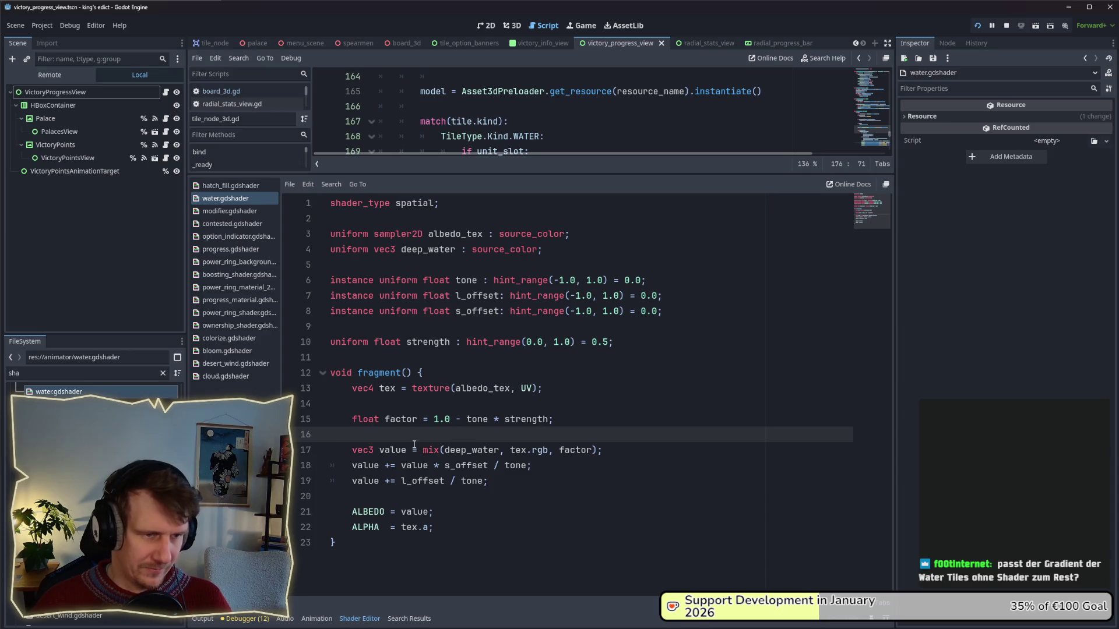
- Change line 21 of water.gdshader to ALBEDO = tex.rgb and run the game to test it
left_click(352, 477)
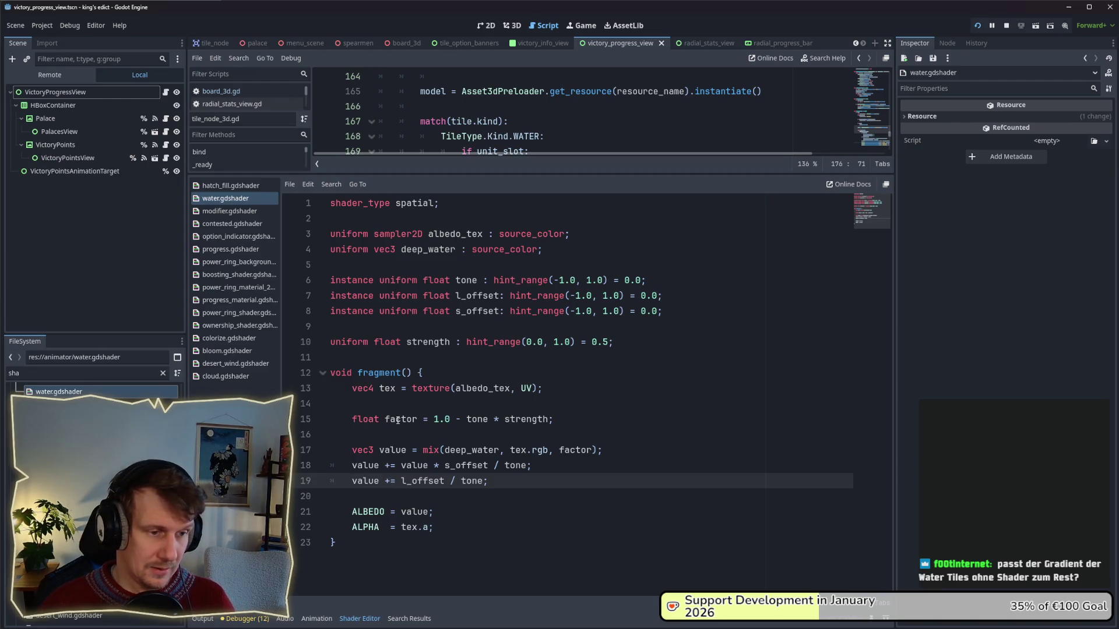
double_click(417, 513)
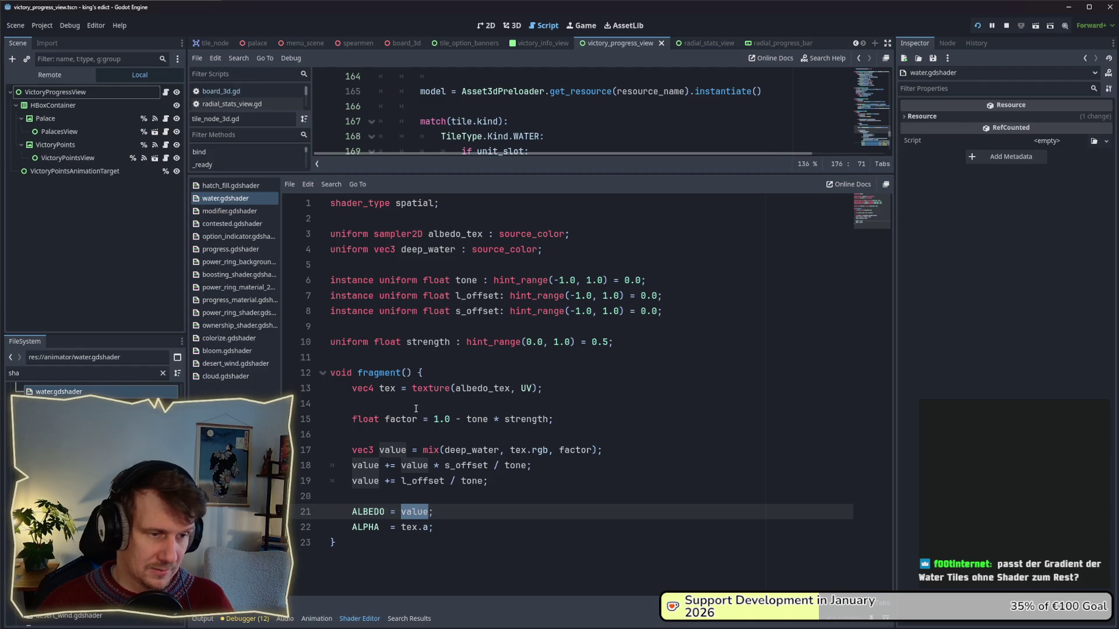
double_click(394, 388)
key("ctrl+c")
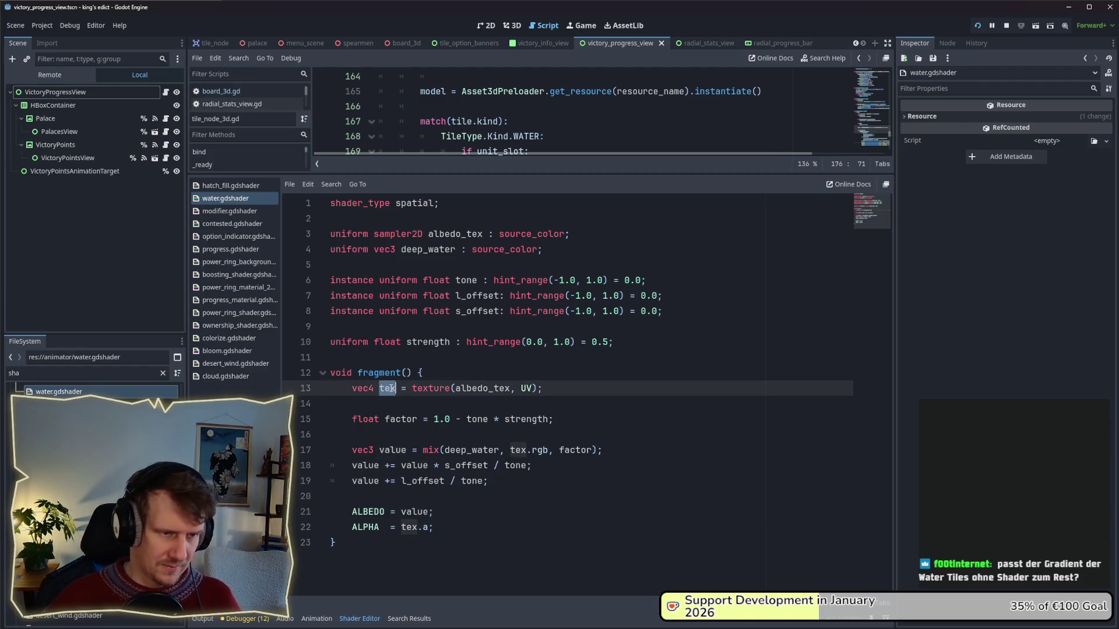
double_click(415, 511)
key("ctrl+v")
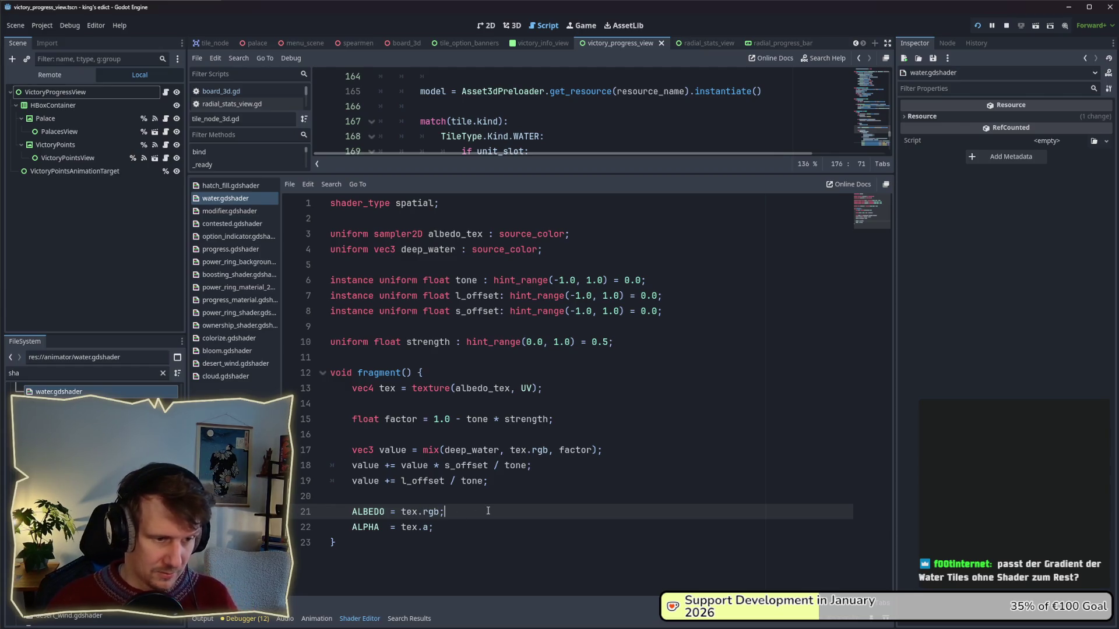
left_click(977, 27)
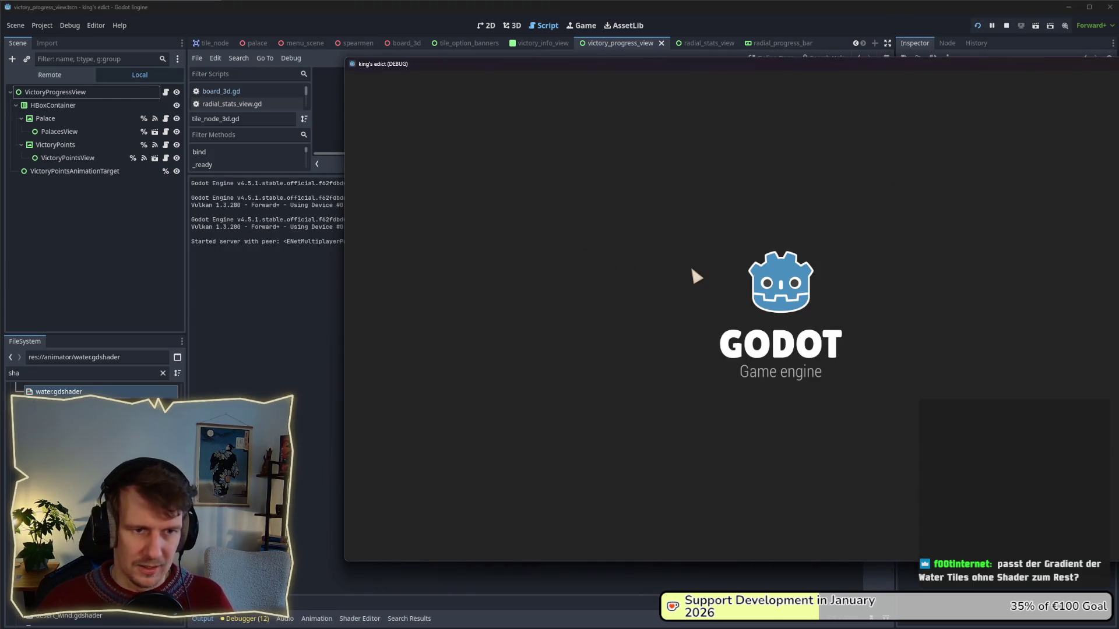
- Start a match on Small Islands 2.map, view the plain-textured water, then close the game with F8
left_click(769, 241)
left_click(874, 127)
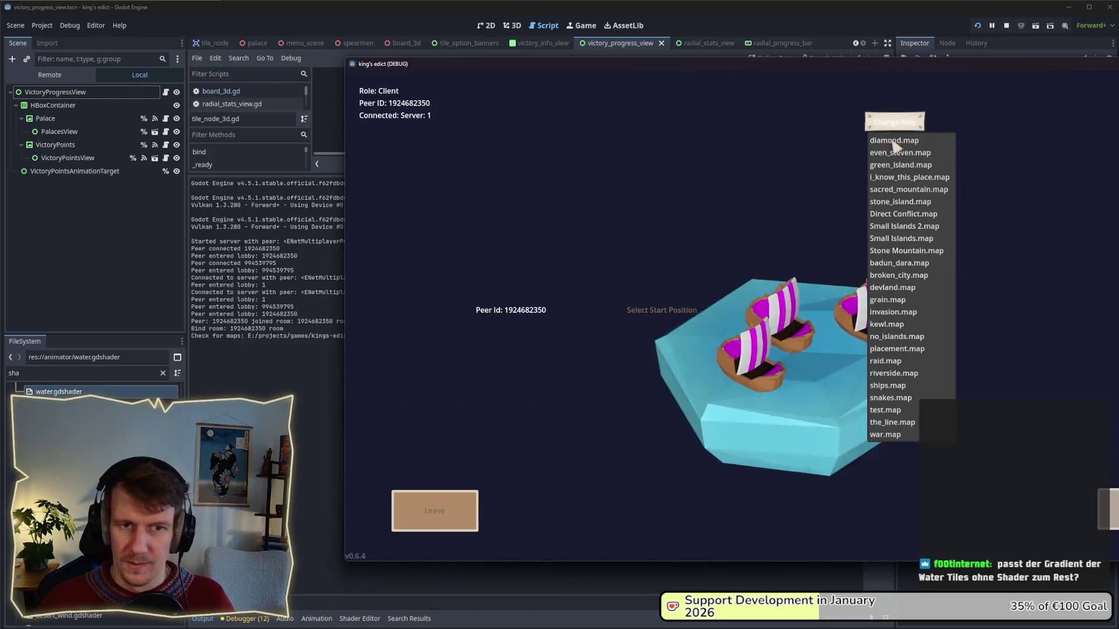
left_click(893, 232)
left_click(641, 323)
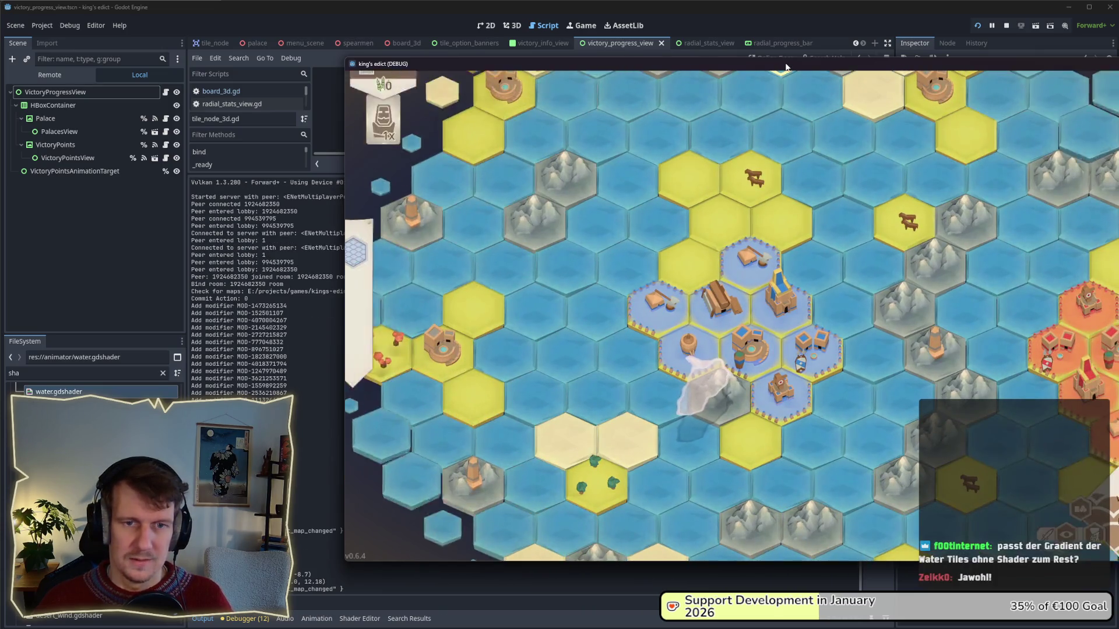
left_click_drag(784, 62, 658, 63)
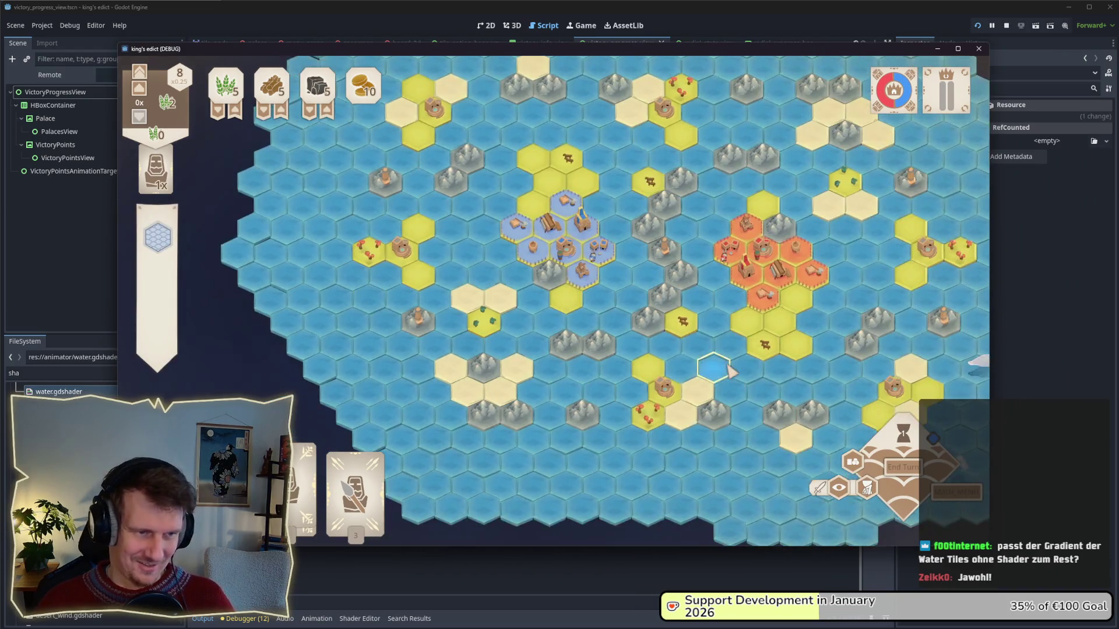
key("F8")
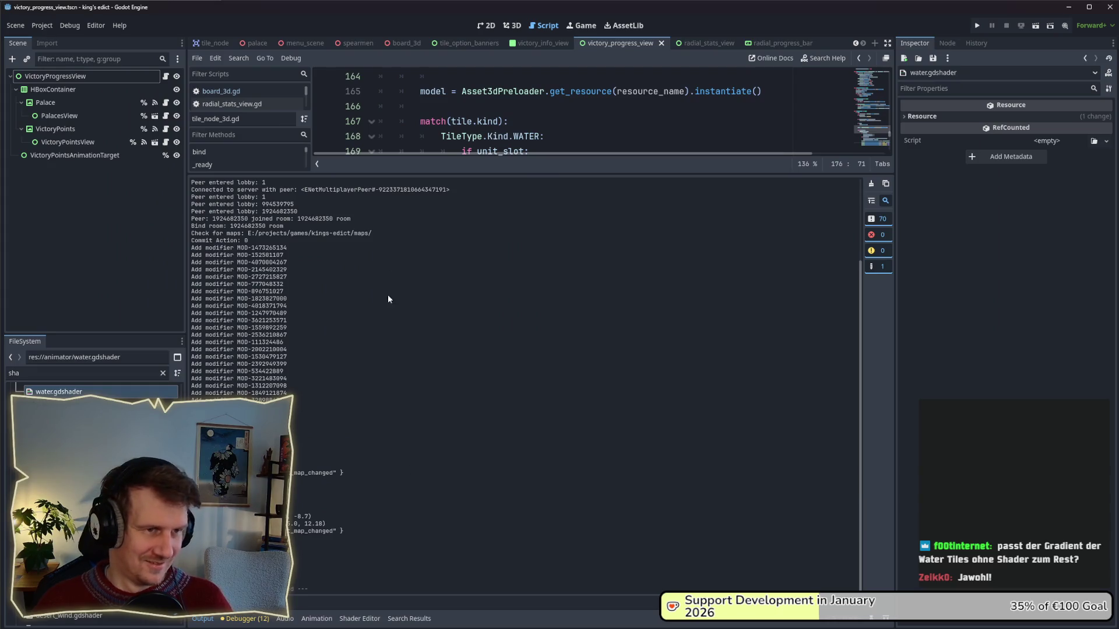
- Restore line 21 of water.gdshader to ALBEDO = value, replacing tex.rgb
left_click(359, 619)
double_click(431, 513)
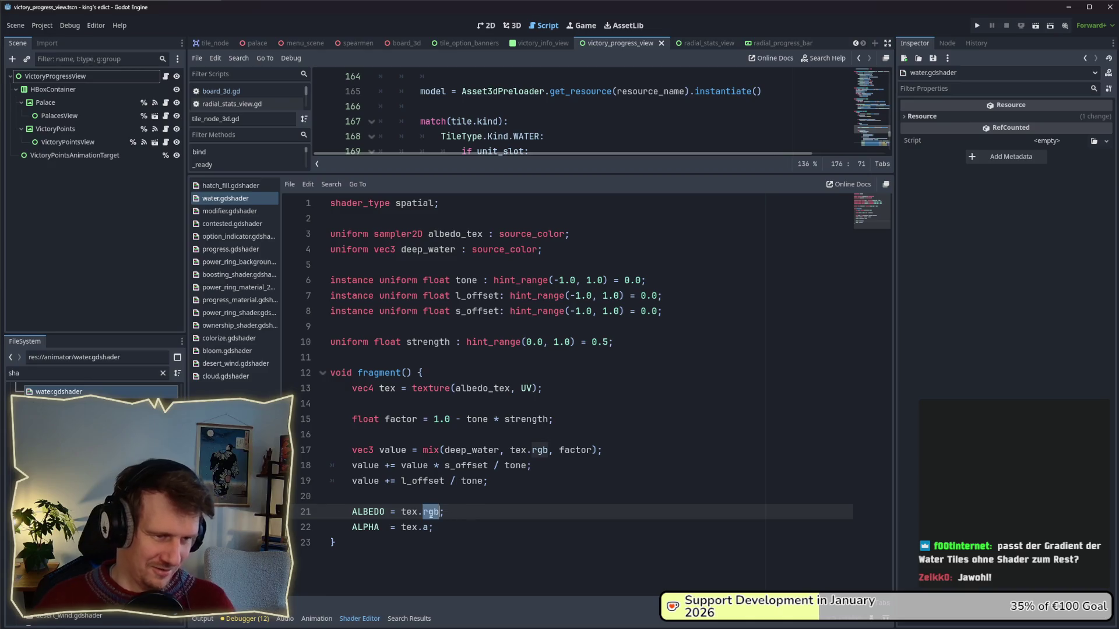
left_click(436, 514)
left_click_drag(438, 514, 404, 515)
type("valu")
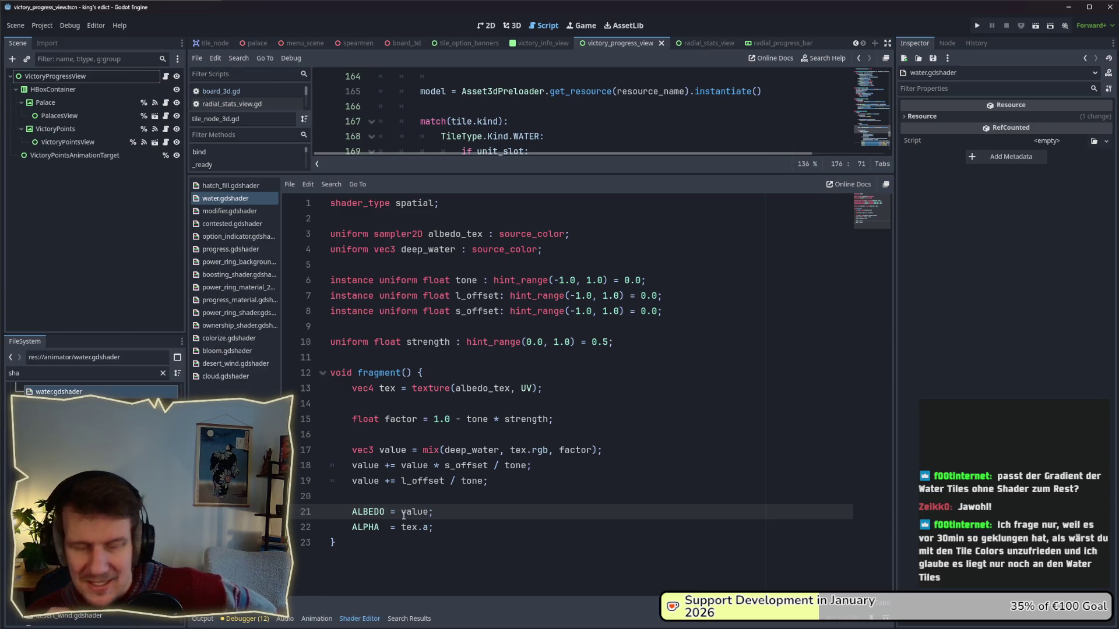
left_click(456, 500)
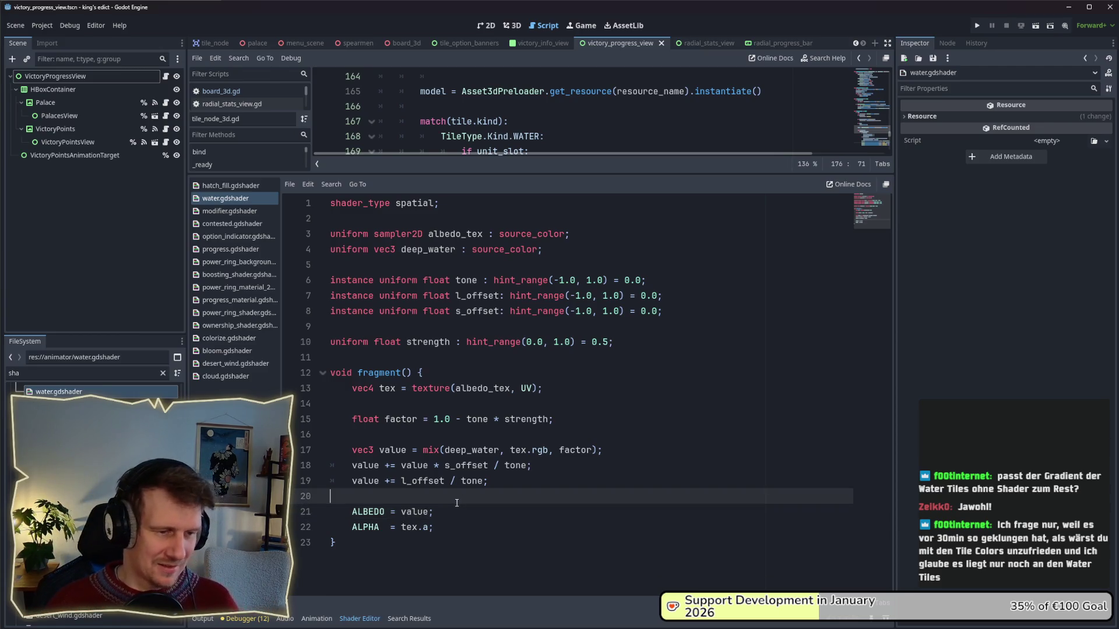
- Enlarge the tile script pane, then bring the January 20 map screenshot to the front
key("alt+Tab")
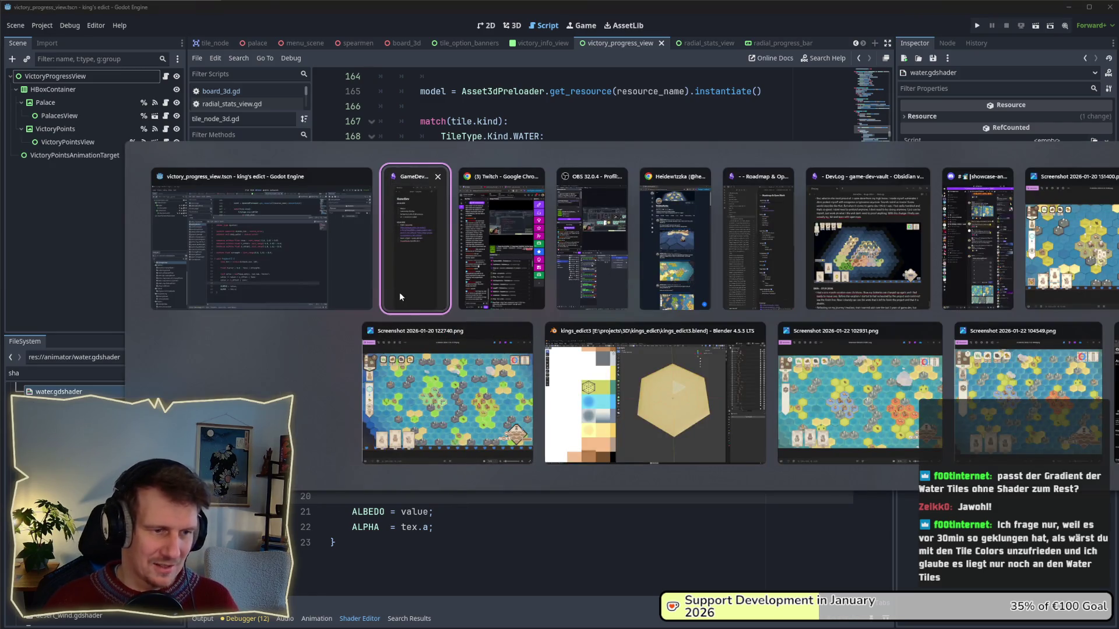
left_click(299, 260)
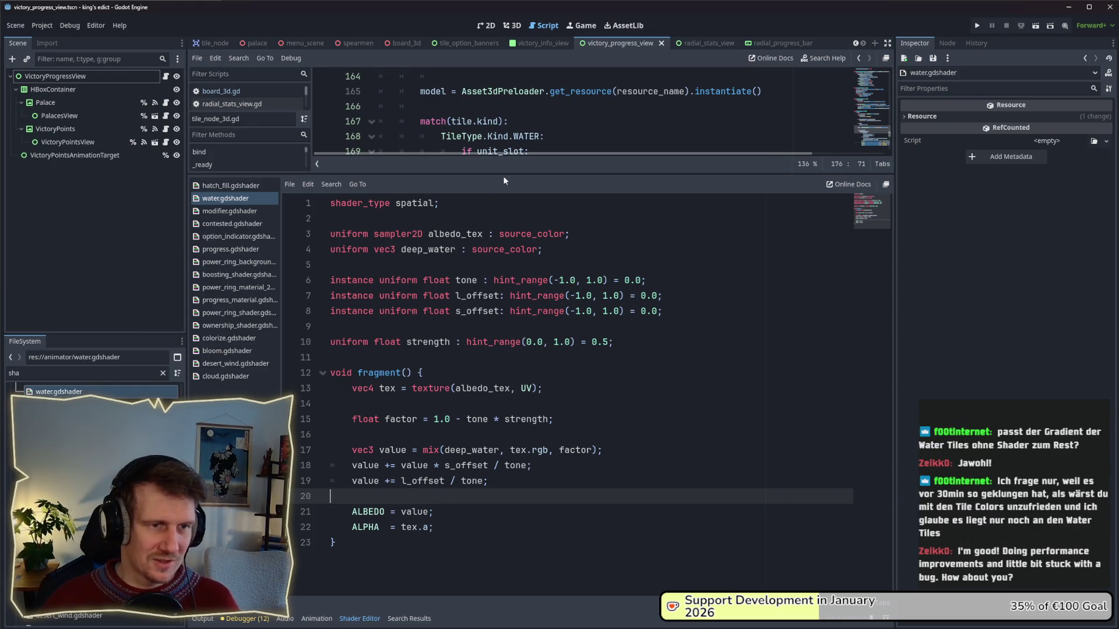
left_click_drag(572, 174, 564, 208)
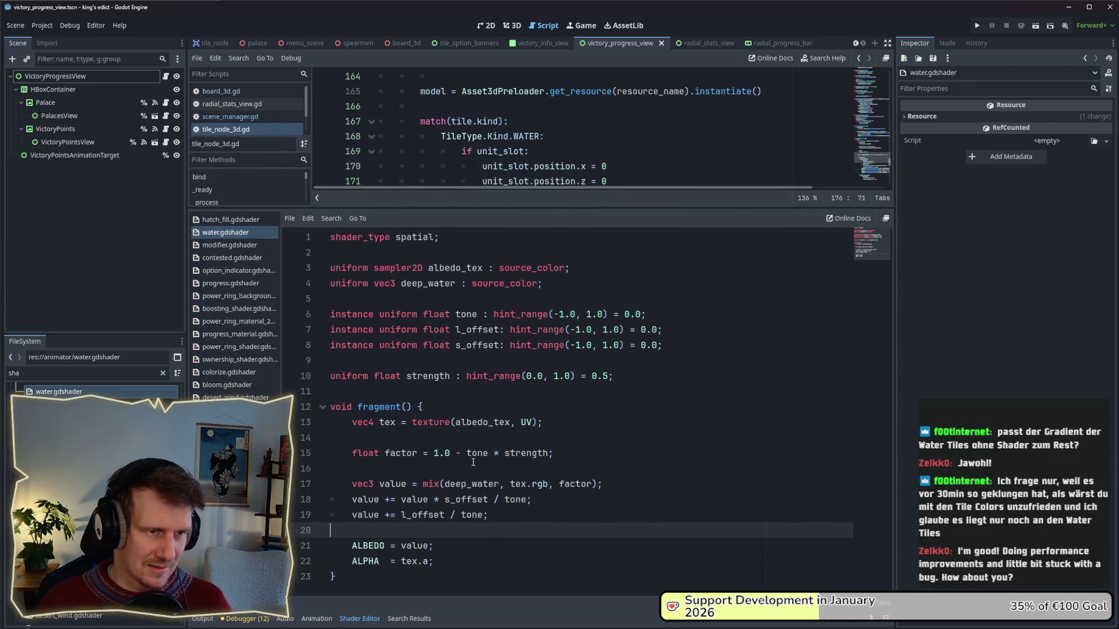
key("alt+Tab")
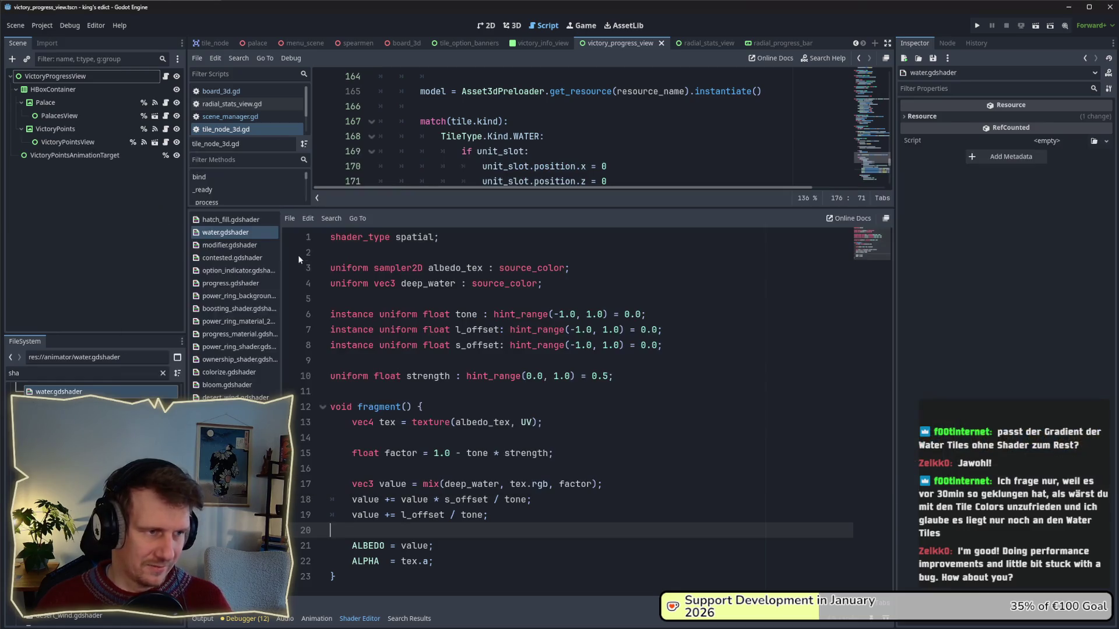
key("alt+Tab")
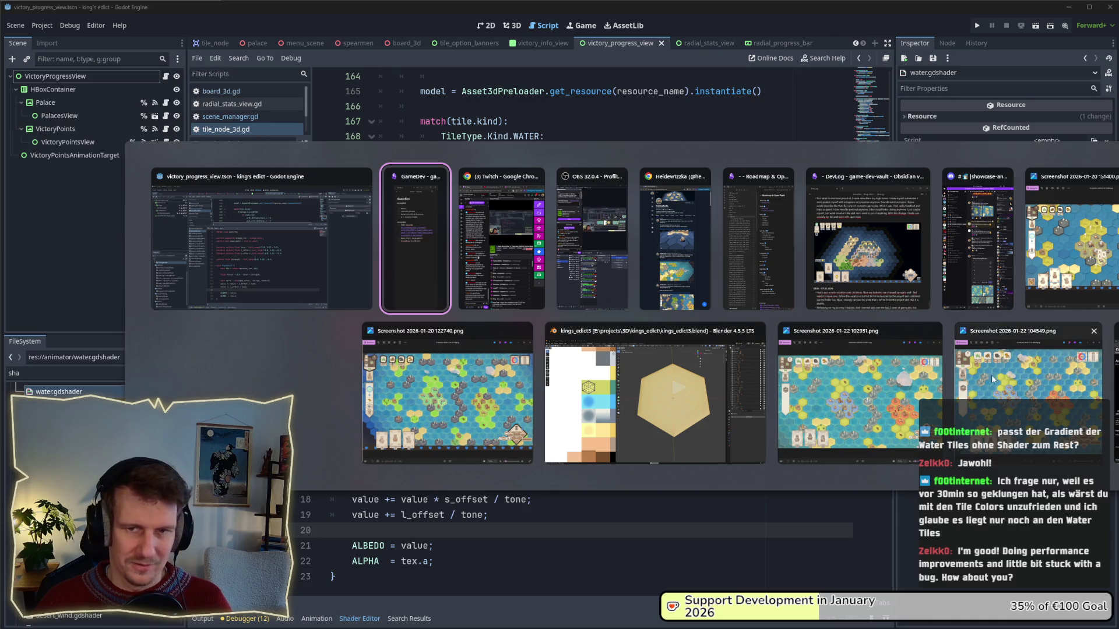
left_click(487, 418)
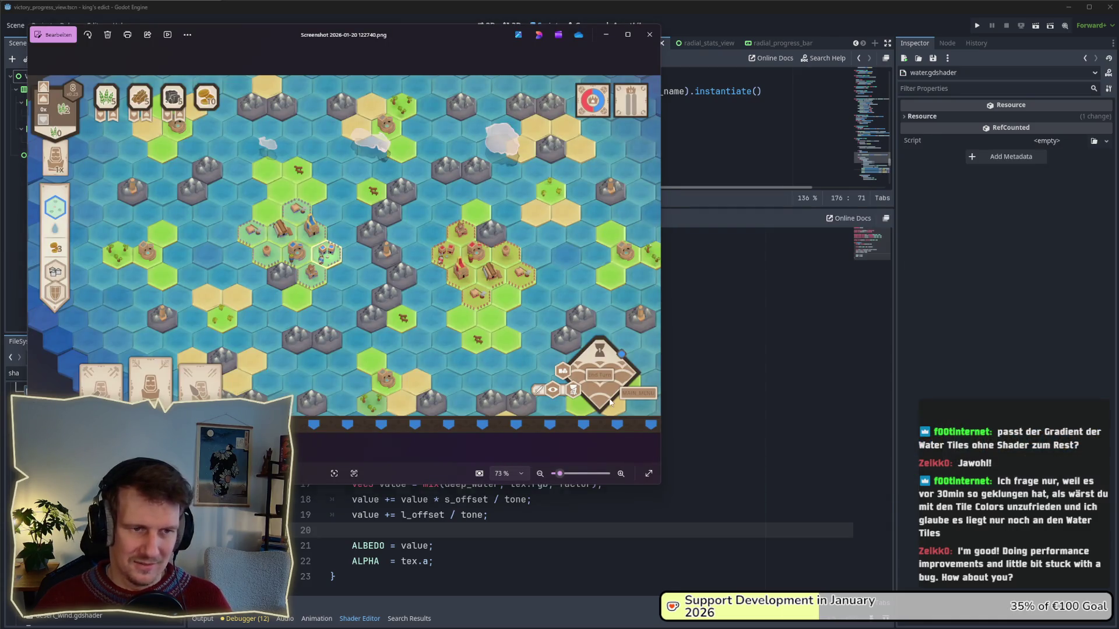
- Switch from Screenshot 2026-01-20 122740.png back to the Godot editor showing water.gdshader
key("alt+Tab")
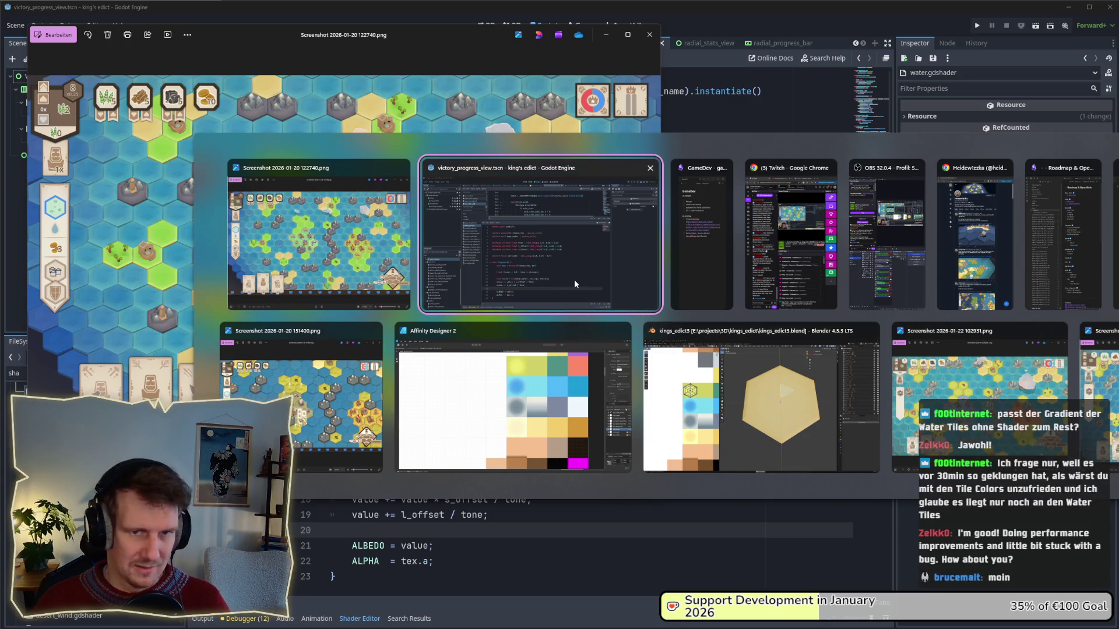
left_click(575, 283)
key("alt+Tab")
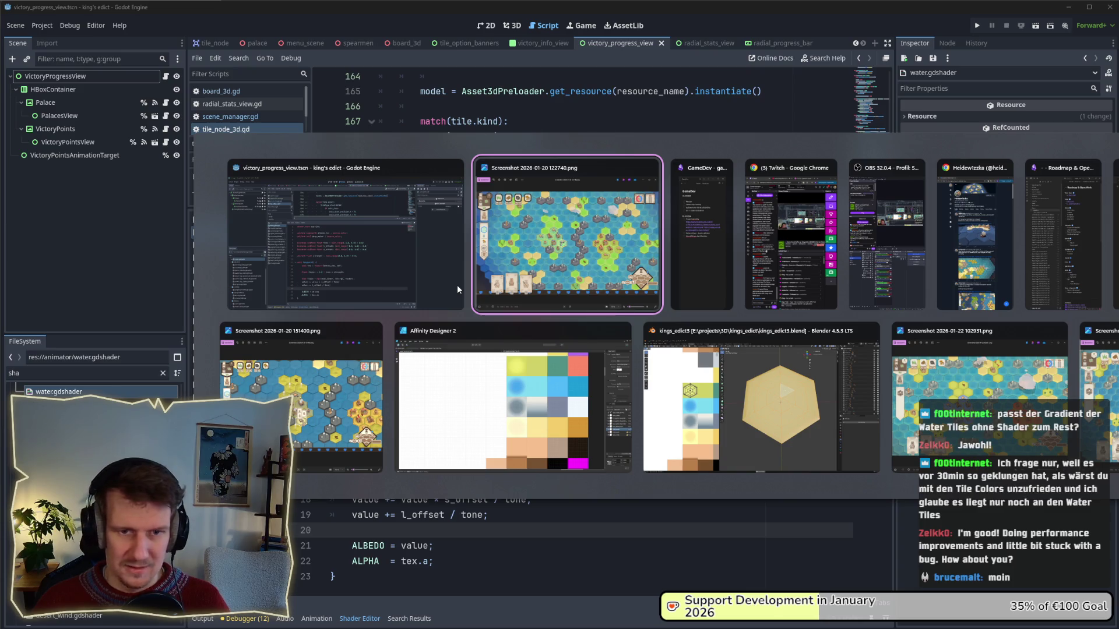
left_click(456, 285)
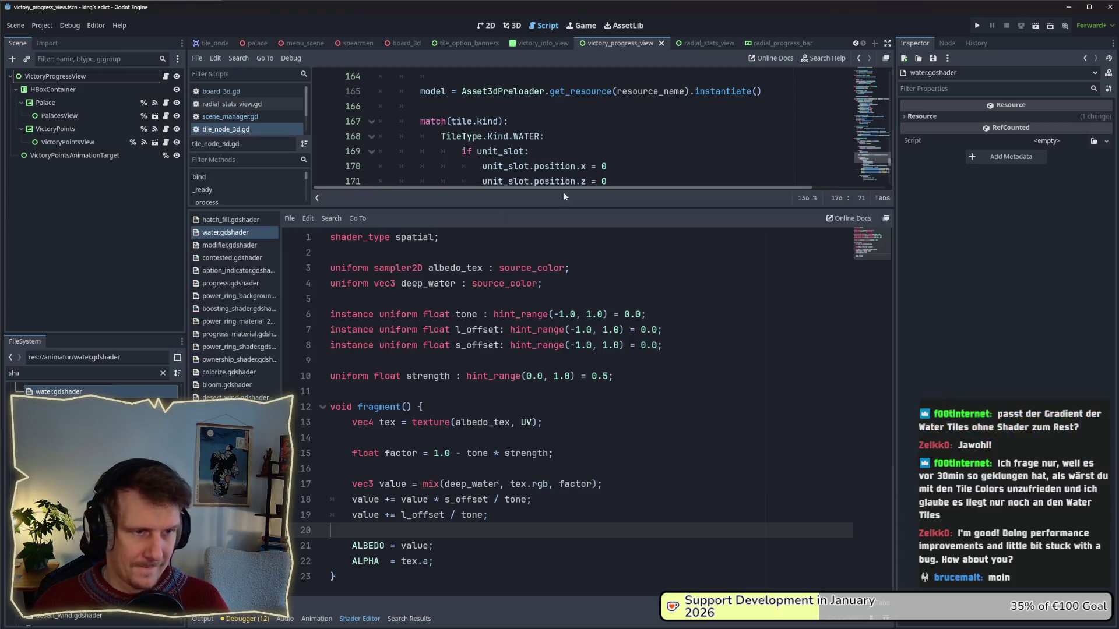
- Launch King's Edict and start a Multiplayer match on Small Islands 2.map
left_click(977, 25)
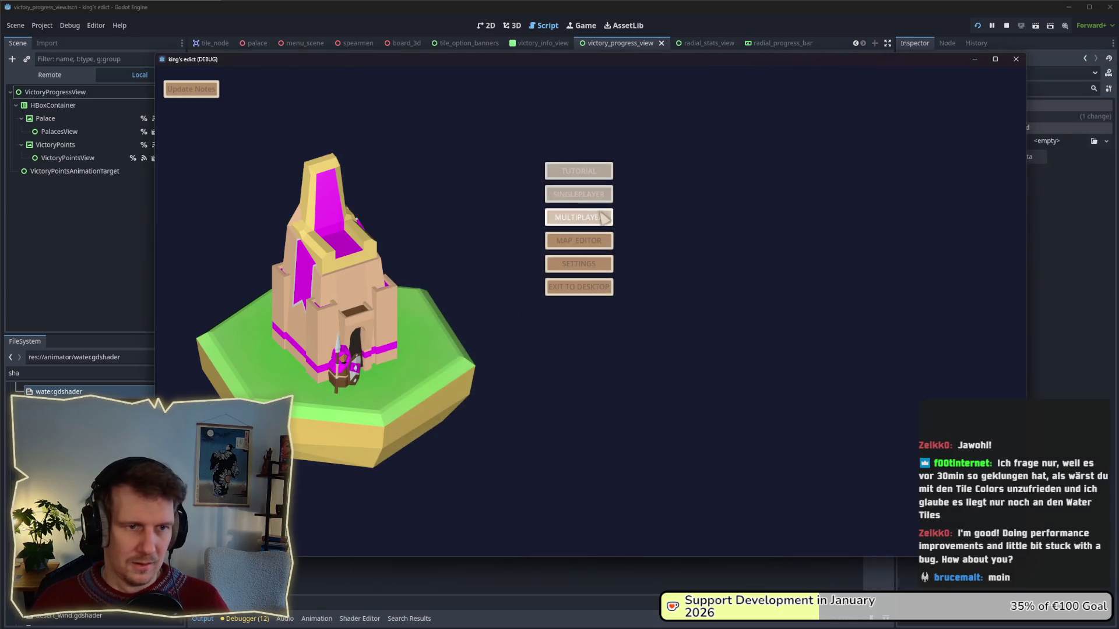
left_click(579, 217)
left_click(715, 217)
left_click(705, 126)
left_click(714, 236)
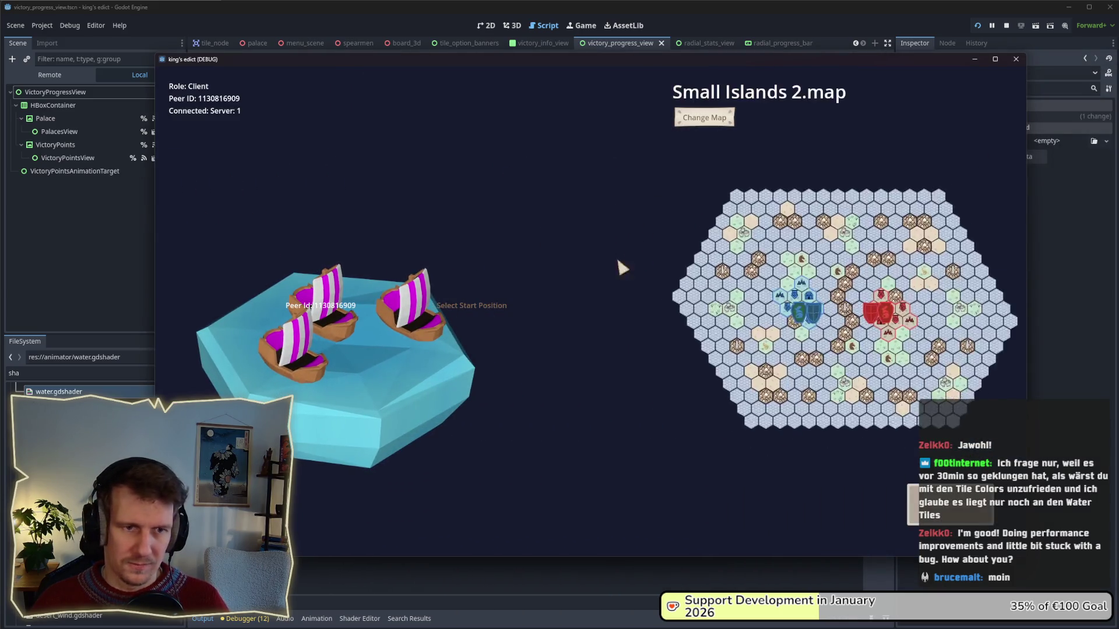
left_click(875, 494)
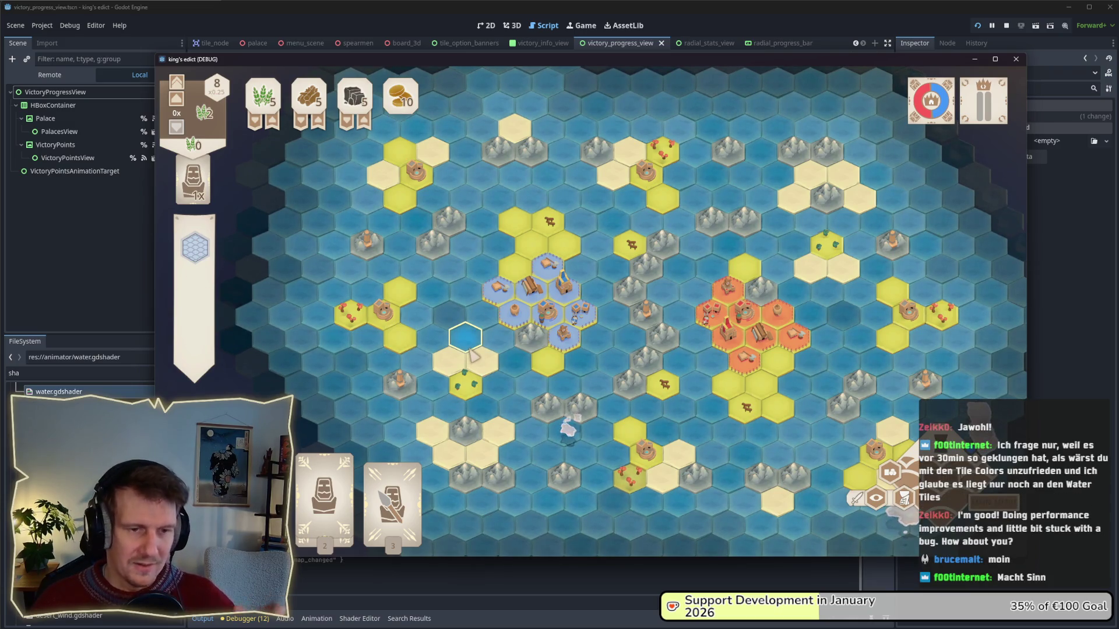
- Pan the map across the water tiles, then return to water.gdshader in the Shader Editor
left_click_drag(539, 353, 511, 355)
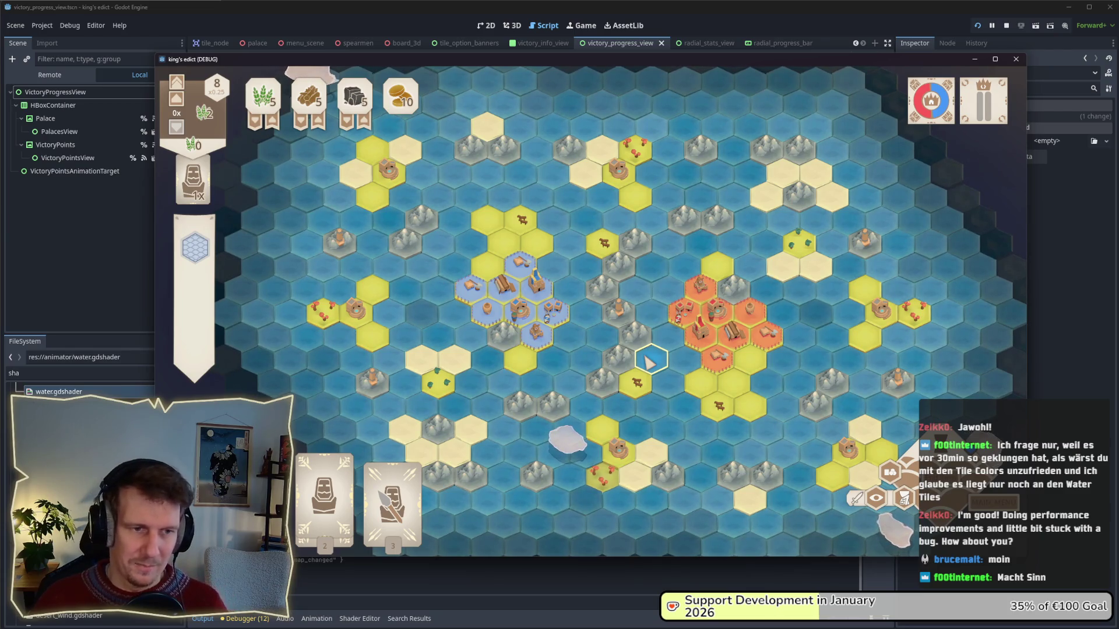
key("s")
key("a")
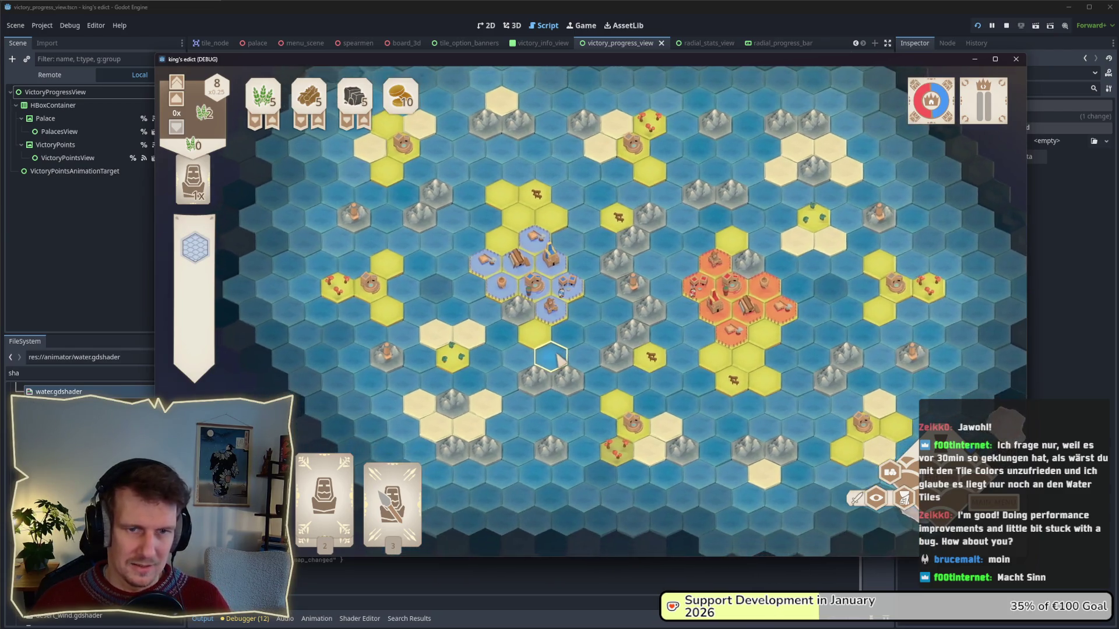
key("w")
key("d")
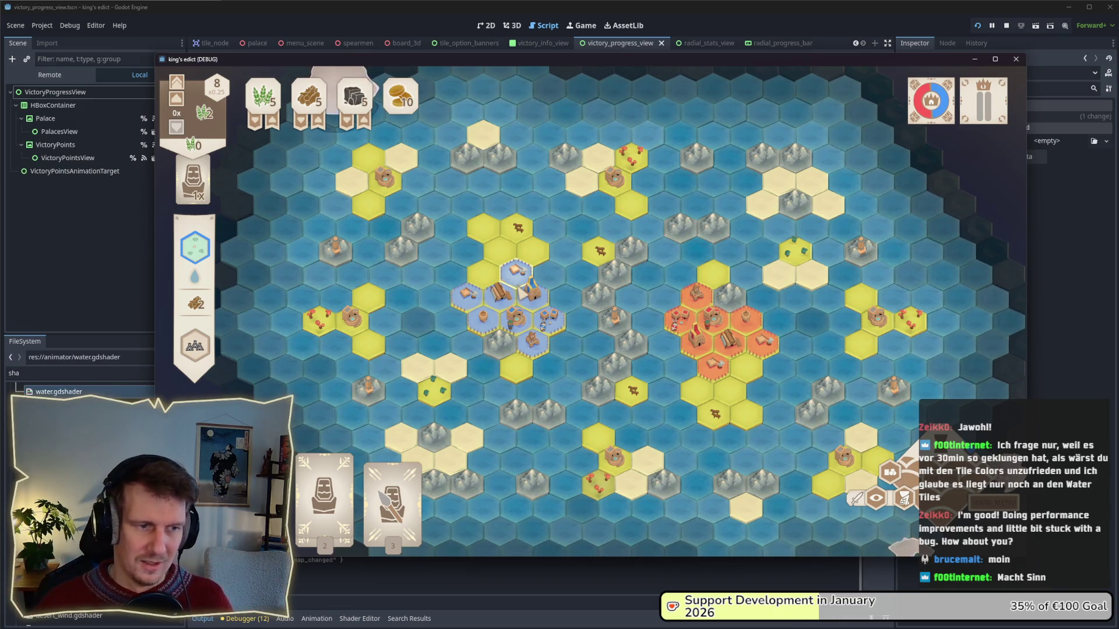
key("s")
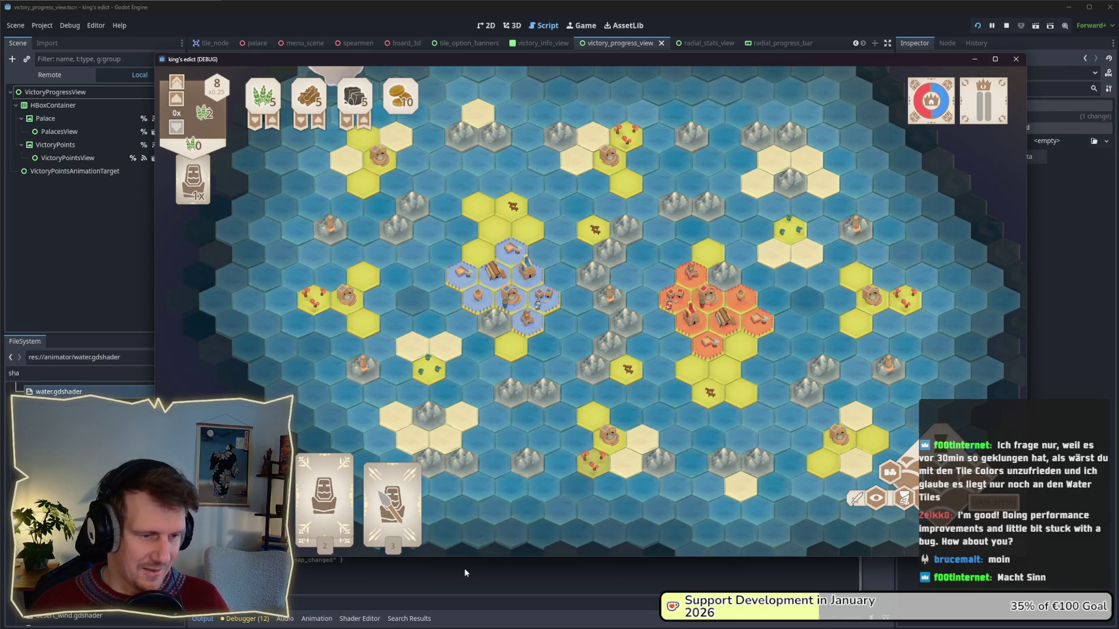
left_click(360, 618)
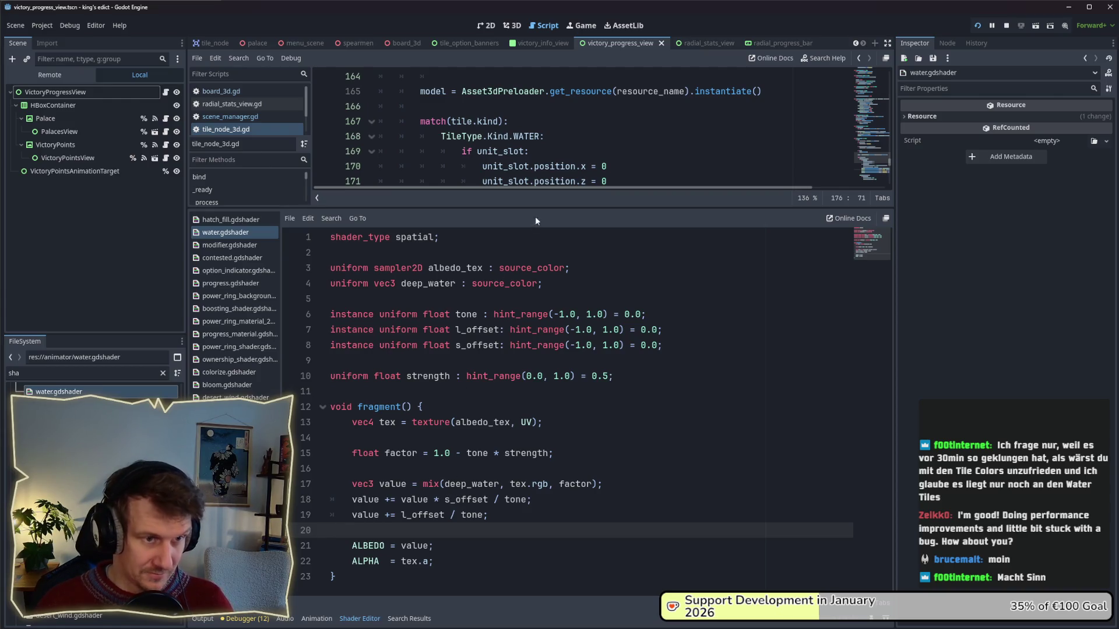
- Give the shader code more room and inspect the '/ tone' part of line 18
left_click_drag(532, 209, 532, 181)
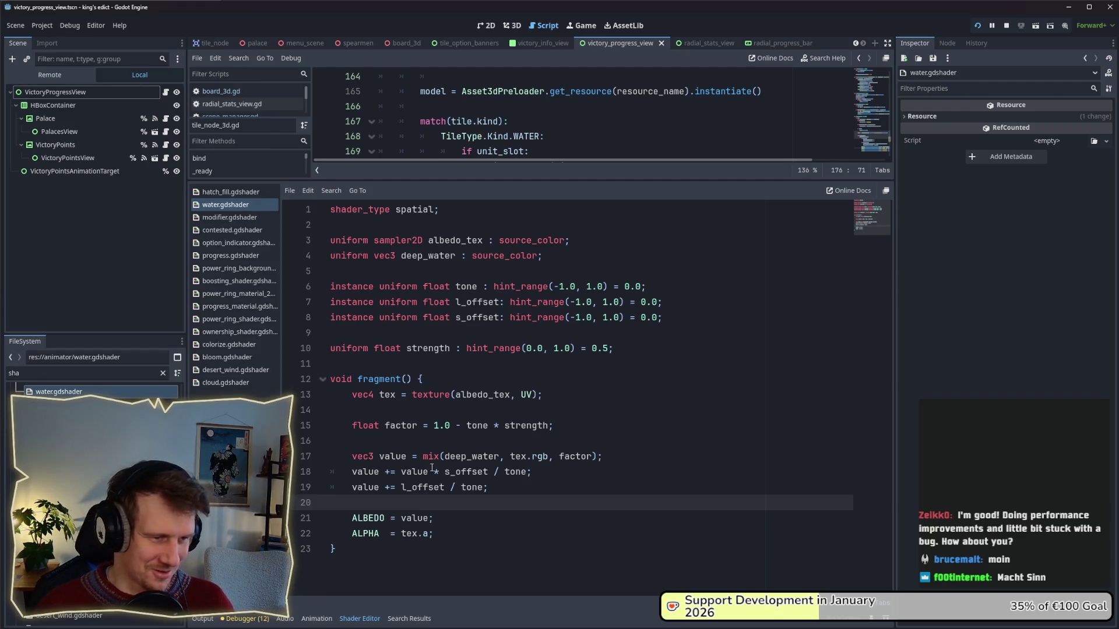
left_click(432, 447)
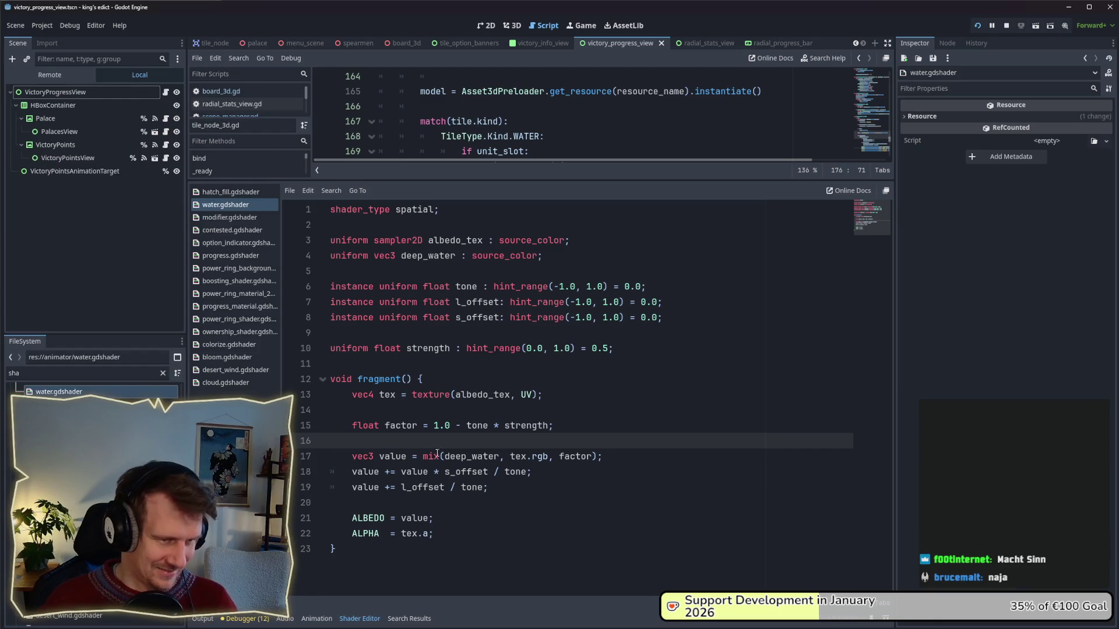
left_click(499, 487)
left_click(495, 472)
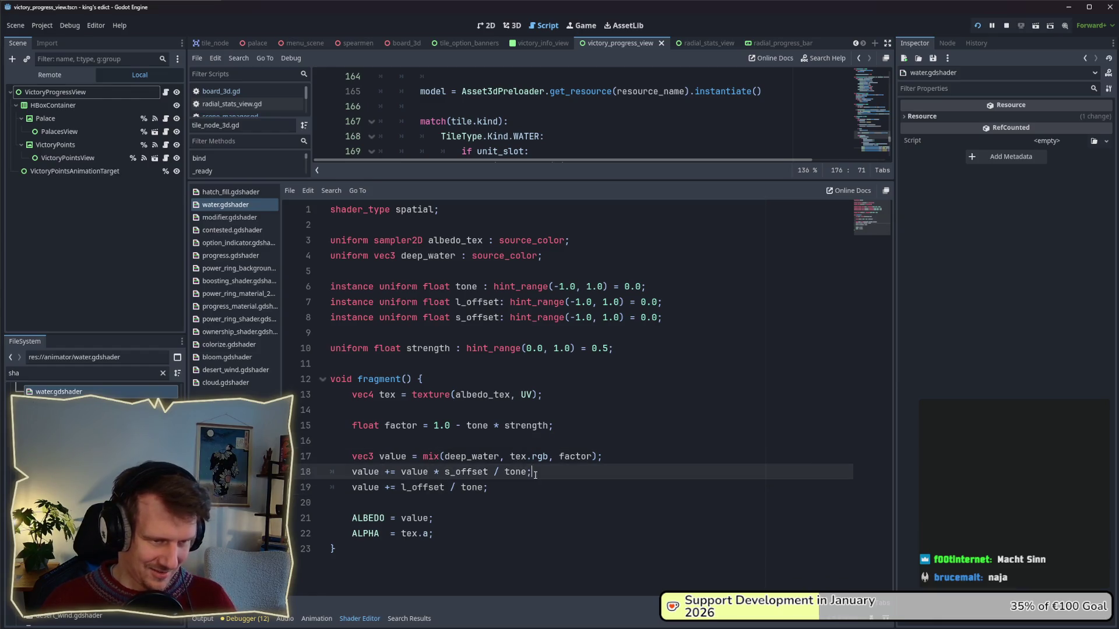
left_click_drag(527, 473, 492, 473)
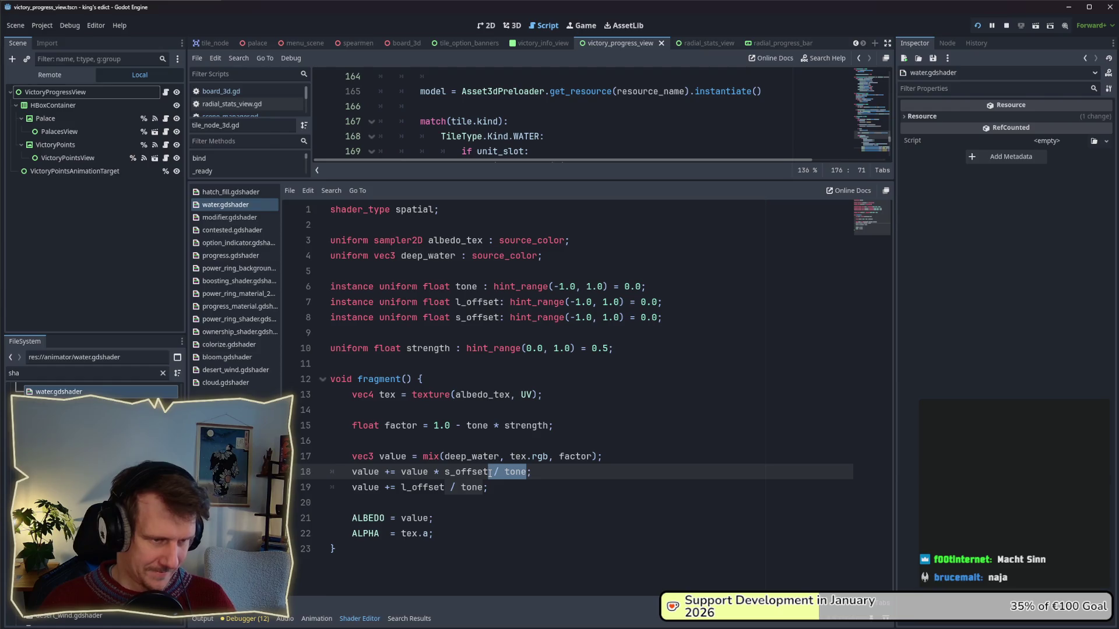
left_click(435, 477)
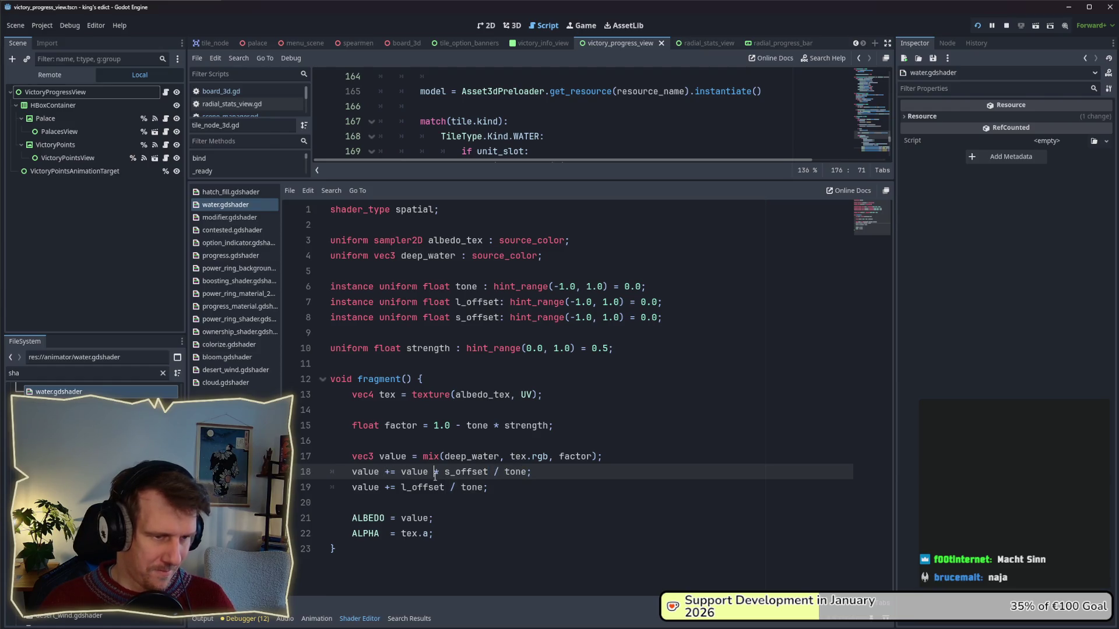
- Pan the running game's map across the water tiles, then return to the Godot editor
key("alt+Tab")
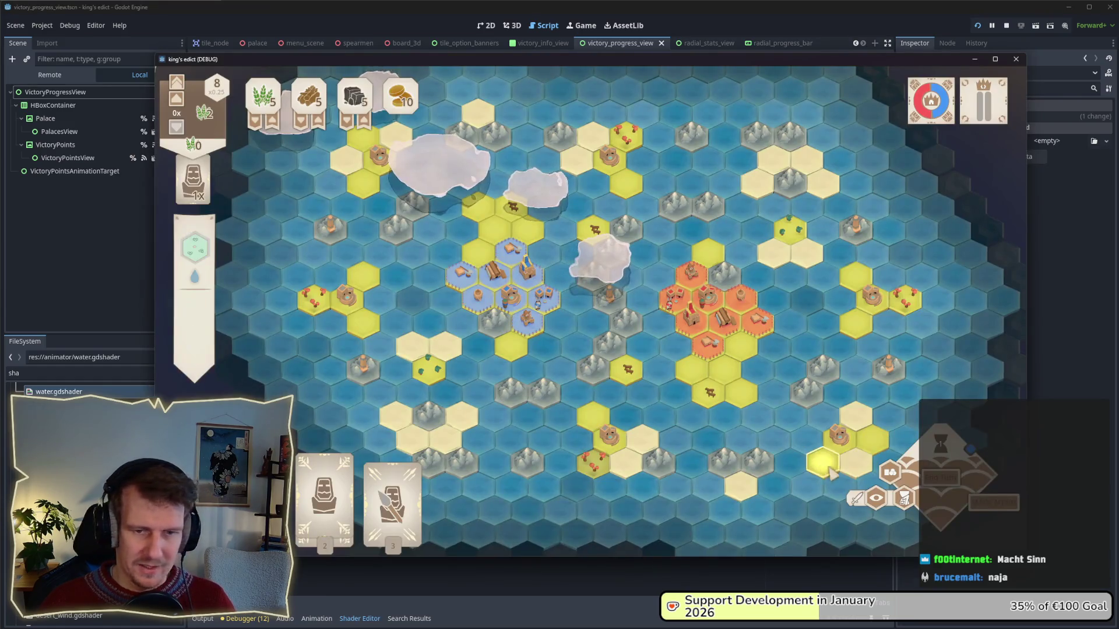
key("d")
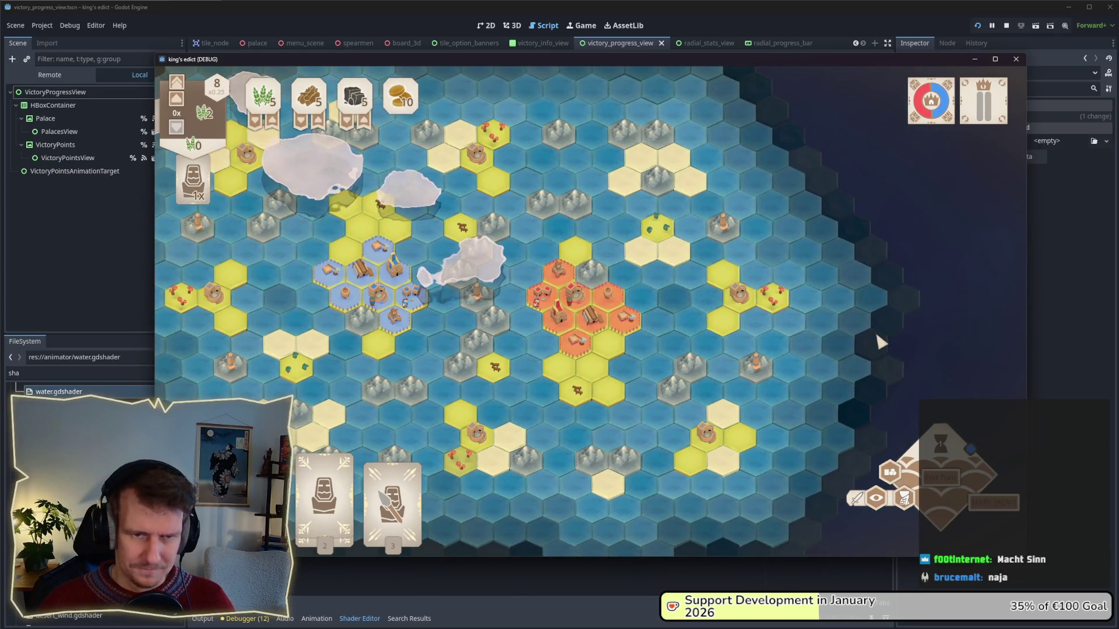
key("s")
key("a")
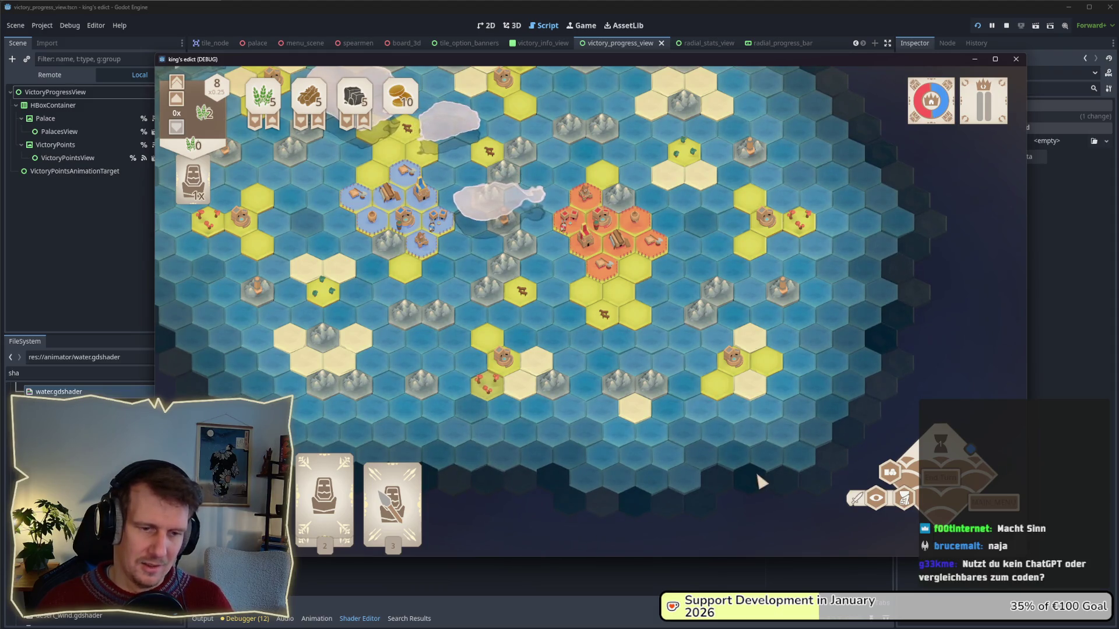
key("s")
key("a")
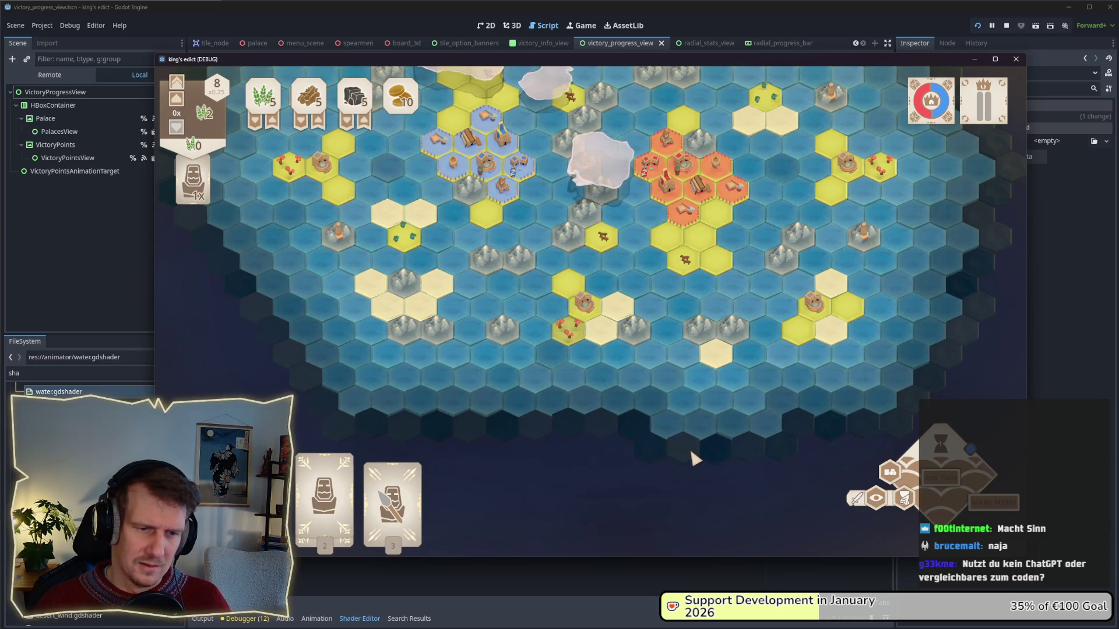
key("alt+Tab")
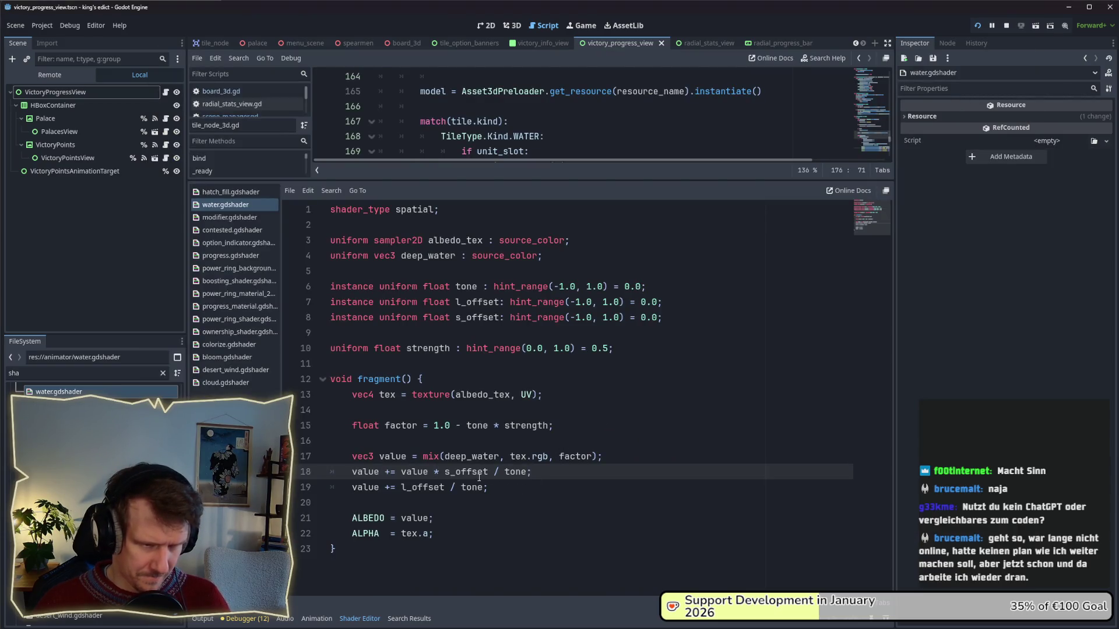
left_click(445, 472)
left_click_drag(445, 472, 489, 472)
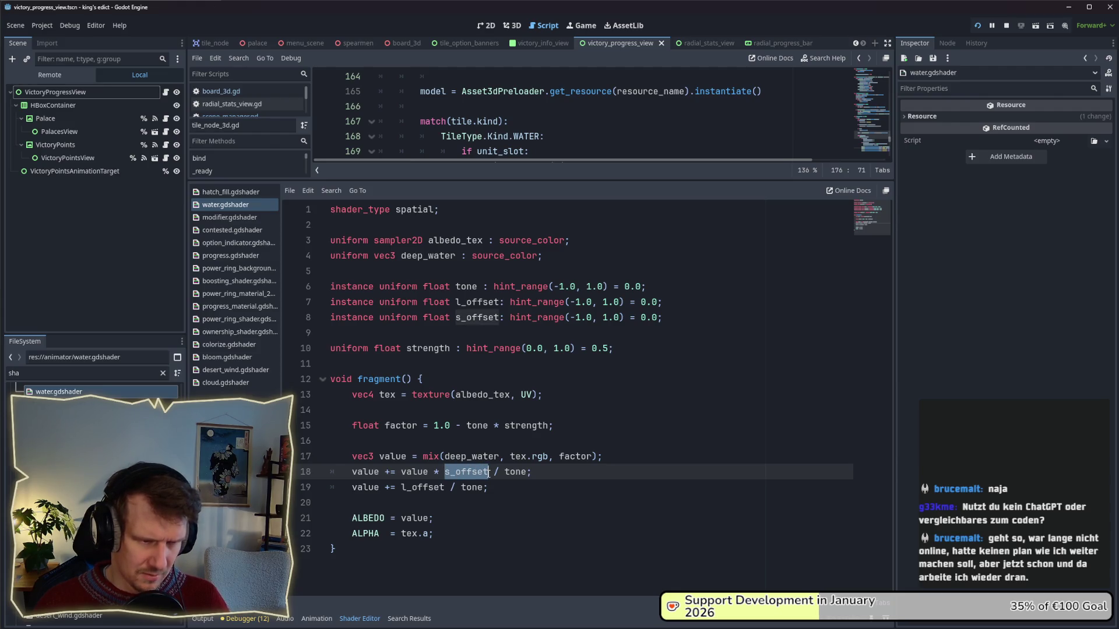
left_click(489, 472)
left_click_drag(401, 472, 525, 478)
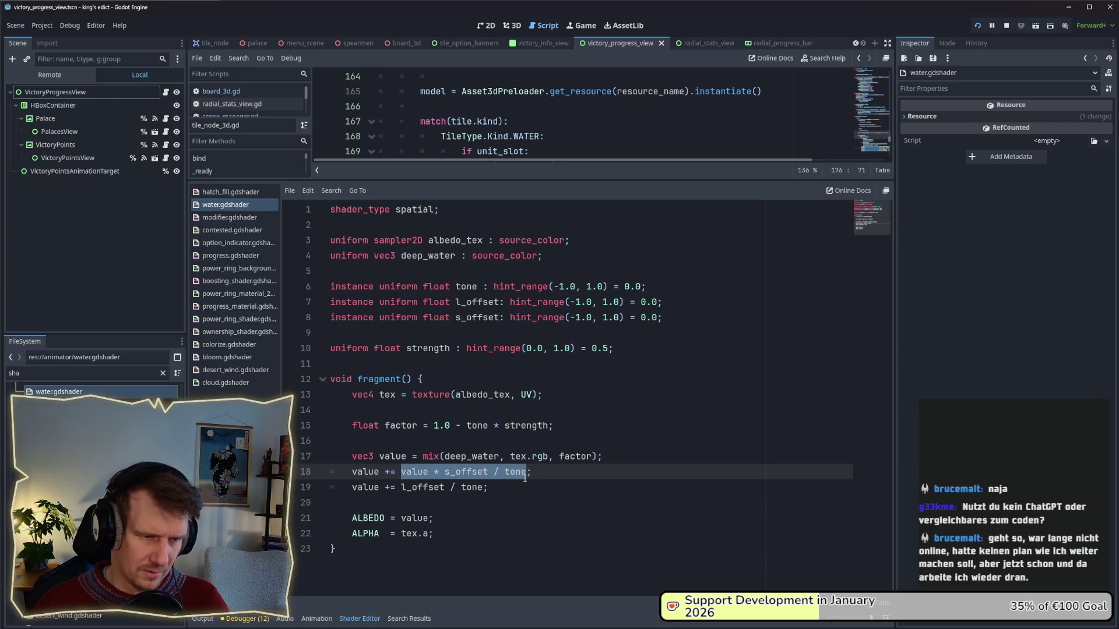
double_click(515, 471)
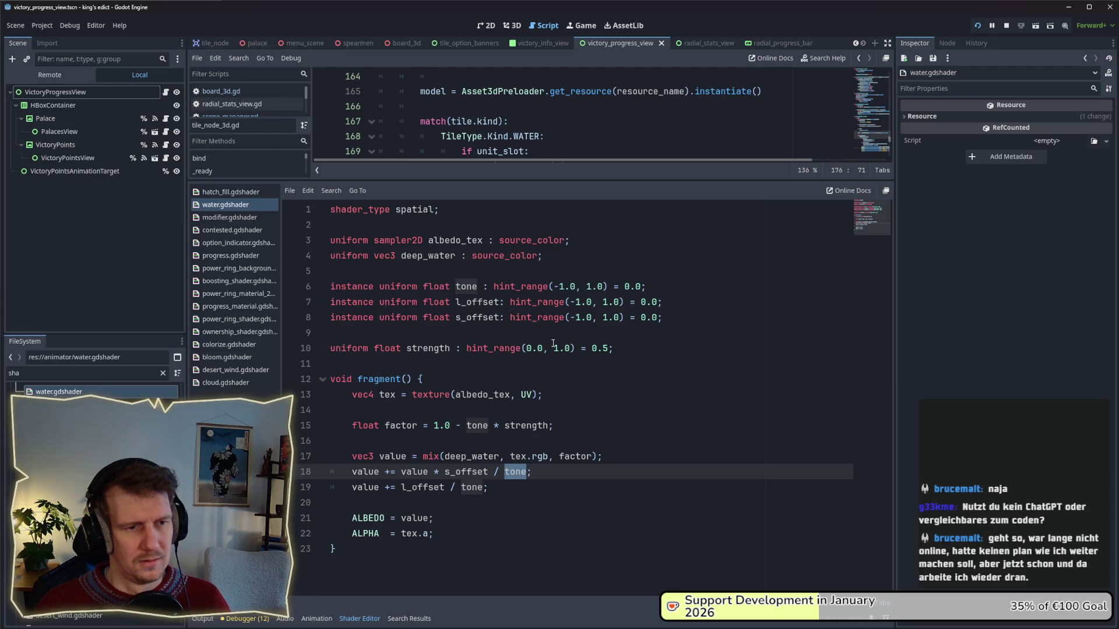
double_click(440, 349)
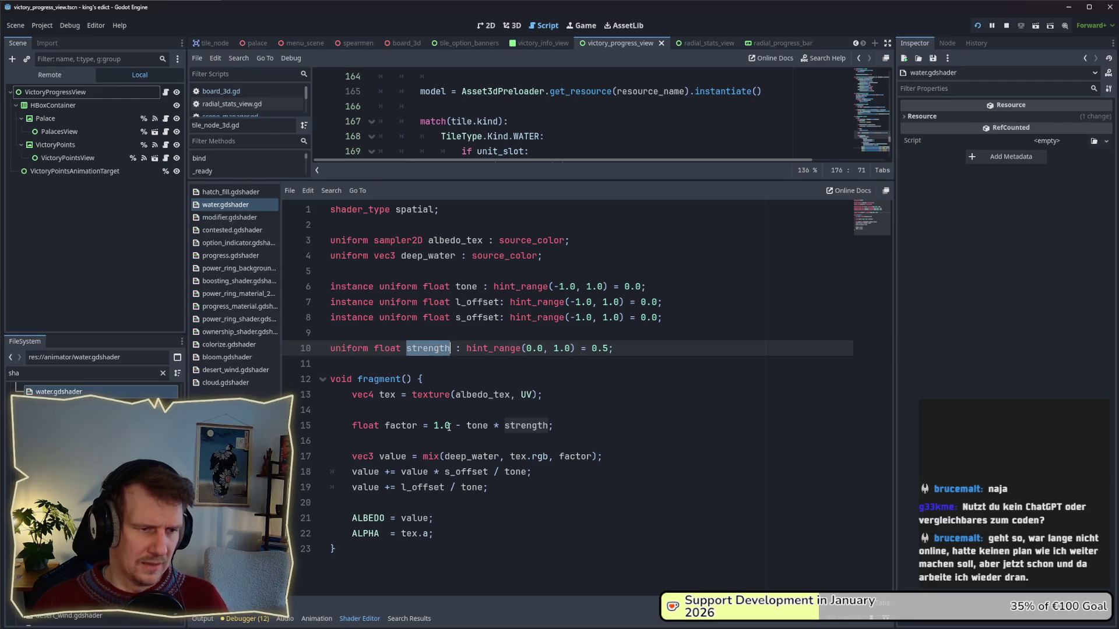
double_click(402, 425)
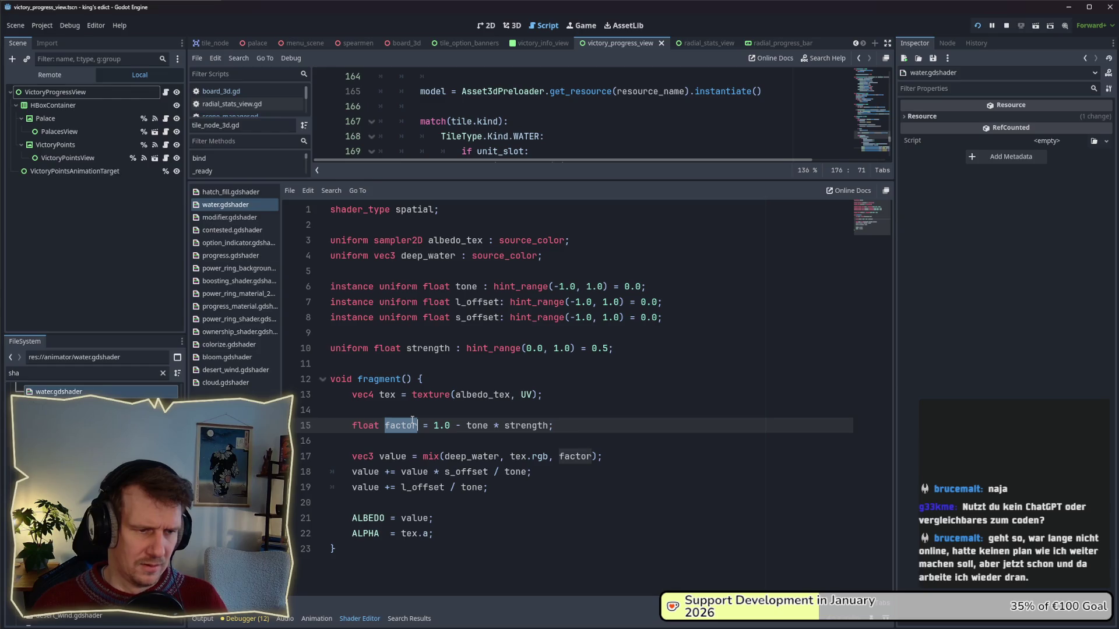
left_click_drag(433, 426, 451, 426)
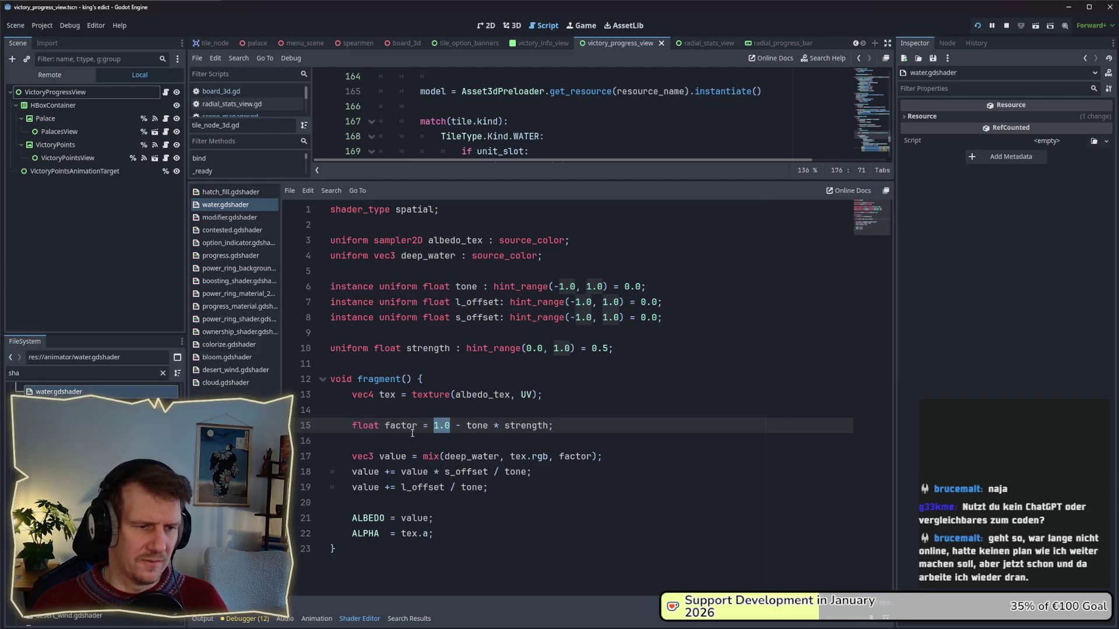
double_click(391, 425)
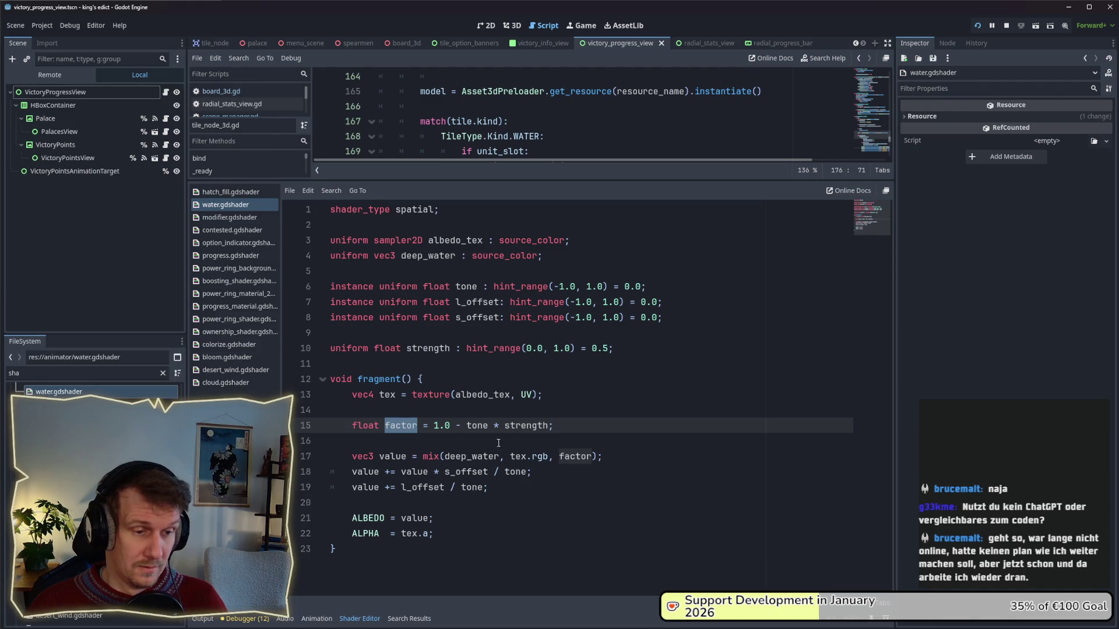
double_click(394, 452)
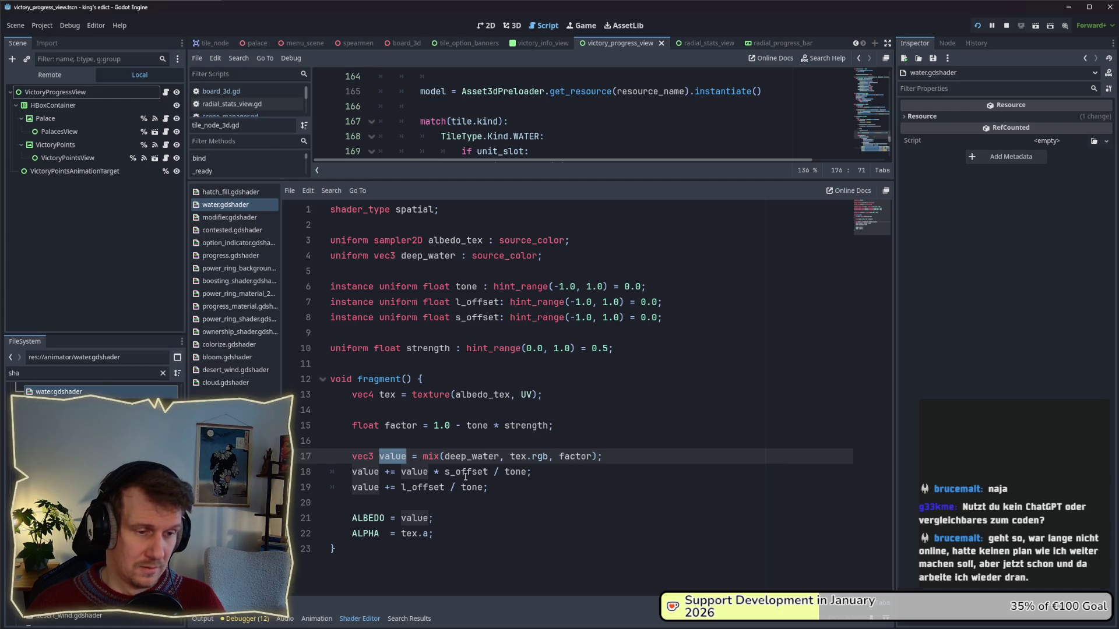
left_click_drag(494, 472, 526, 471)
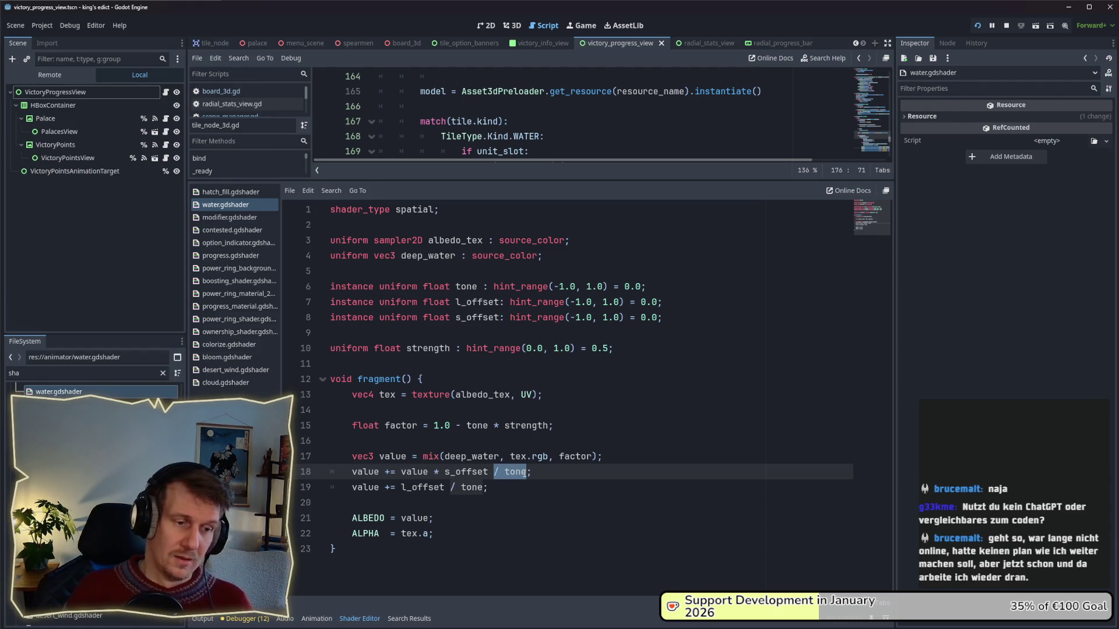
key("BackSpace")
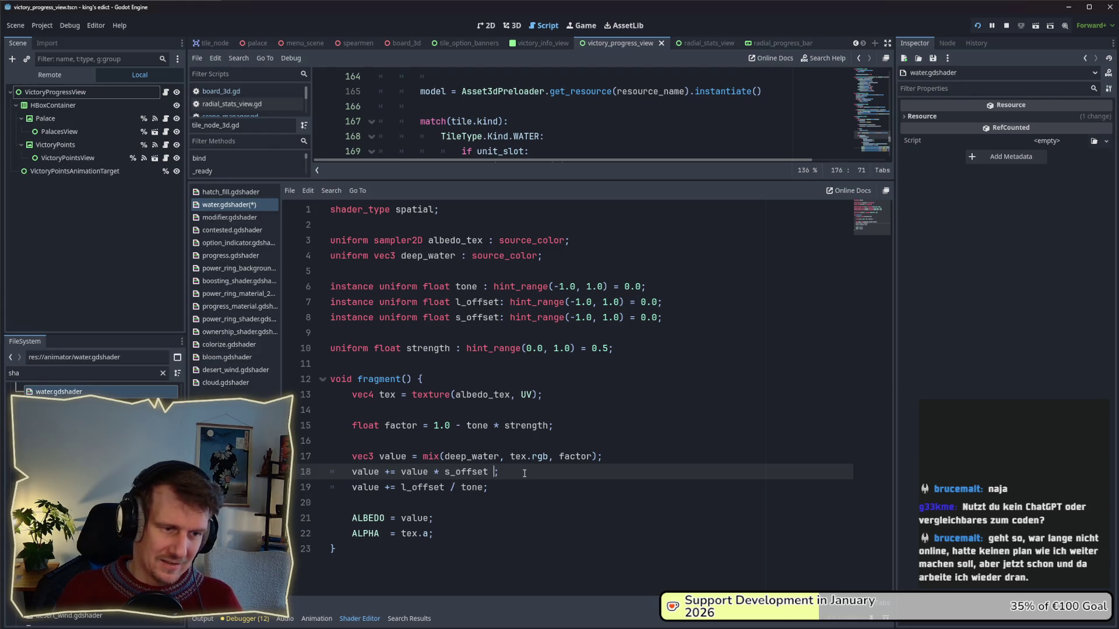
- Replace '/ tone' on line 18 with '* (1.0 - factor)', fixing the integer 1 to 1.0
type("* 1 -")
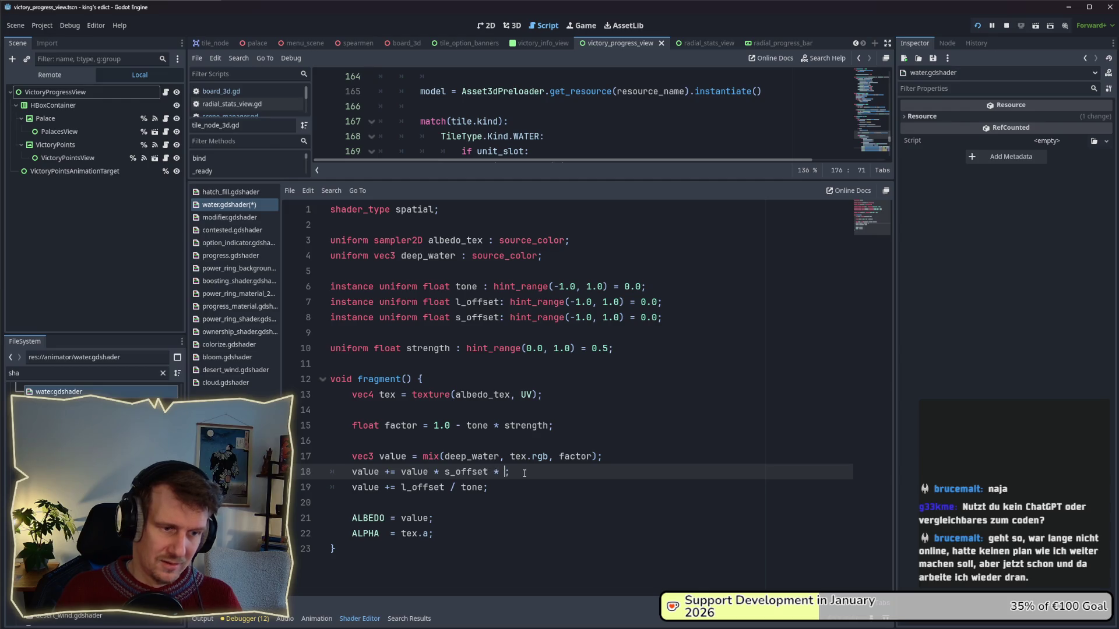
type("(")
type(" factor)")
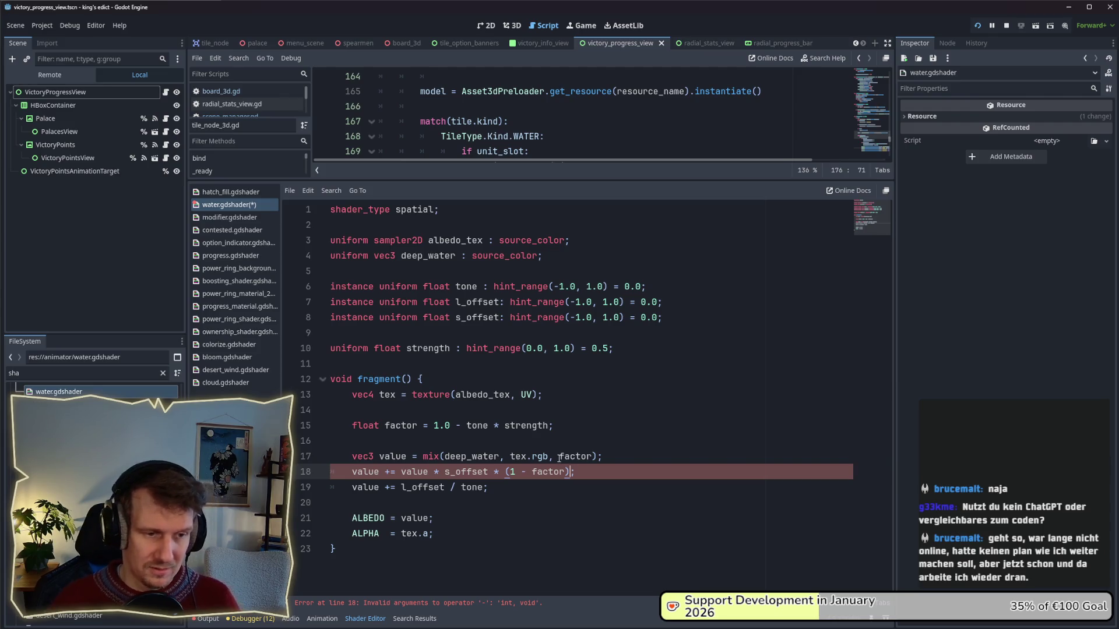
left_click_drag(570, 472, 505, 472)
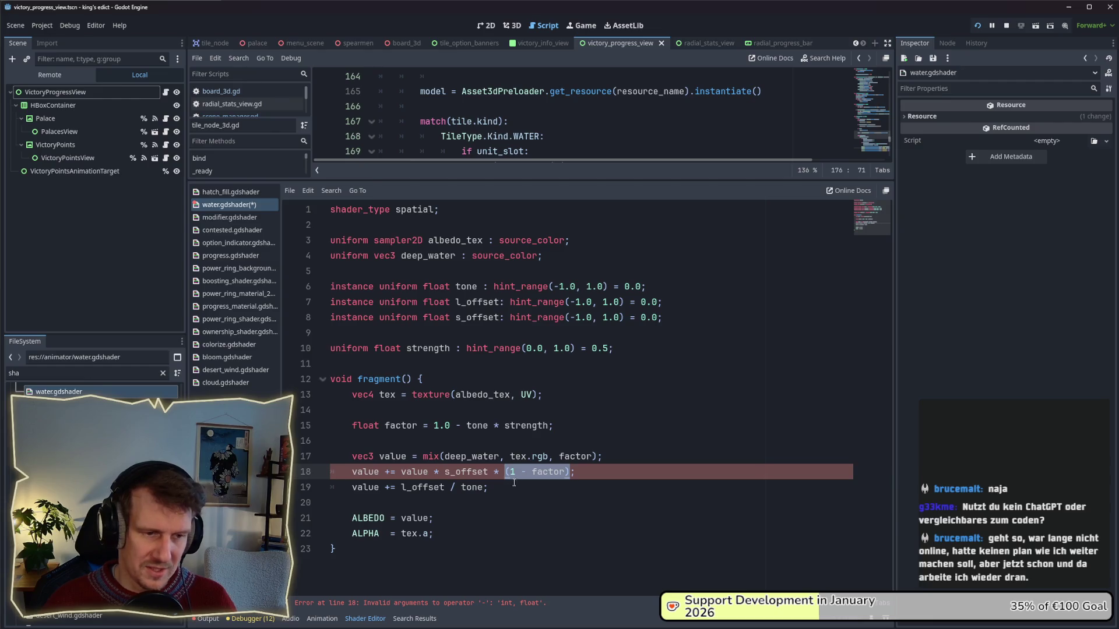
left_click(498, 472)
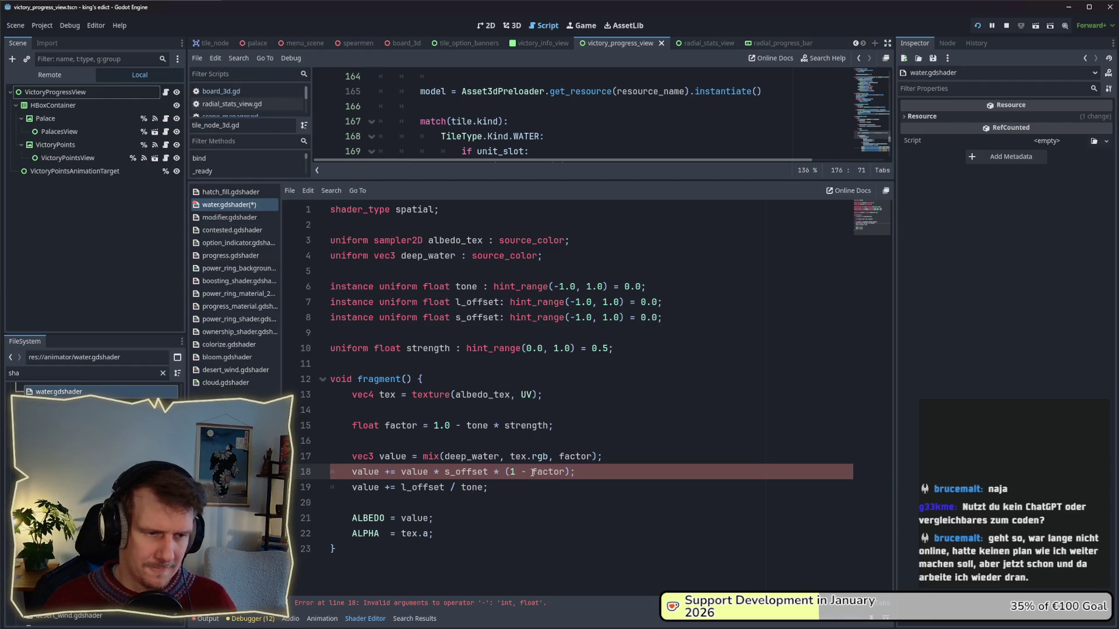
type(".0")
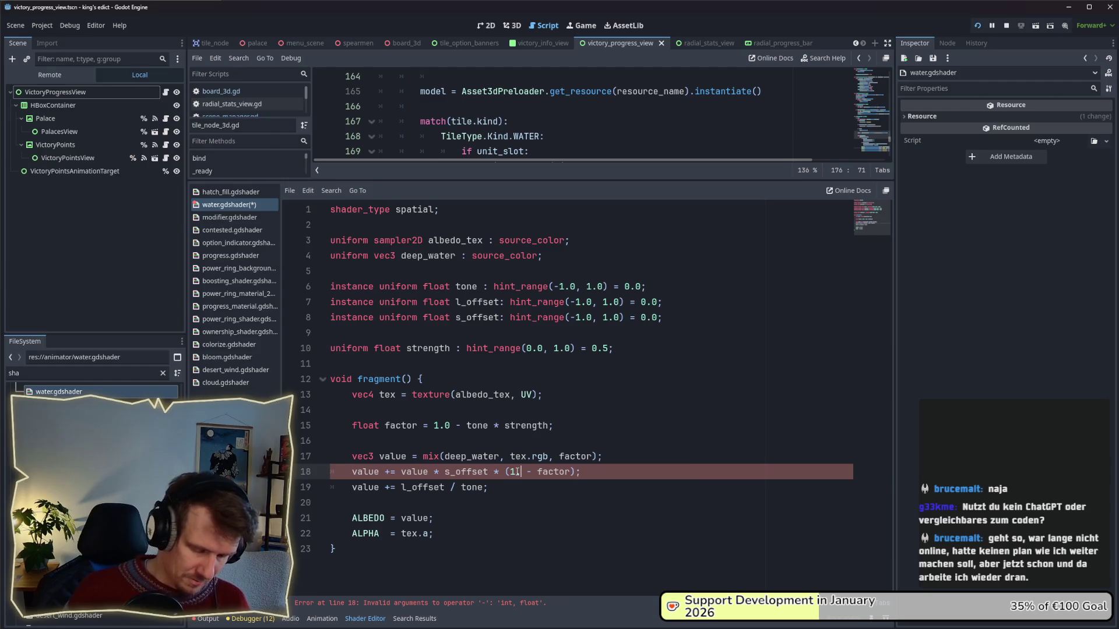
- Copy the '* (1.0 - factor)' multiplier over line 19's division by tone and save the shader
key("Down")
left_click_drag(494, 472, 579, 478)
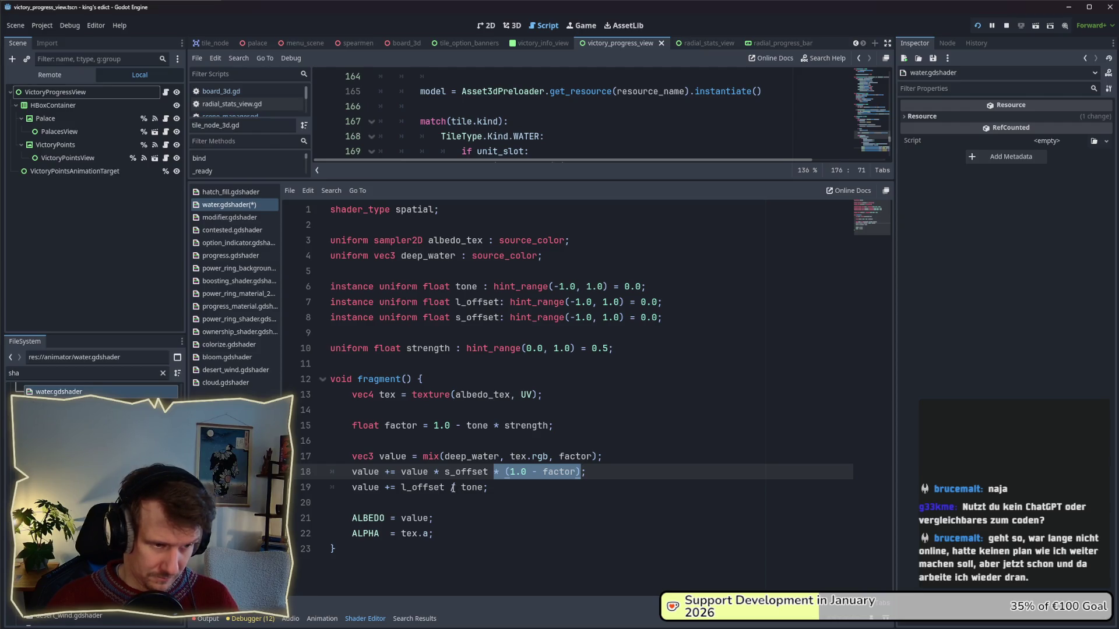
key("ctrl+c")
left_click_drag(452, 487, 486, 490)
key("ctrl+v")
key("ctrl+s")
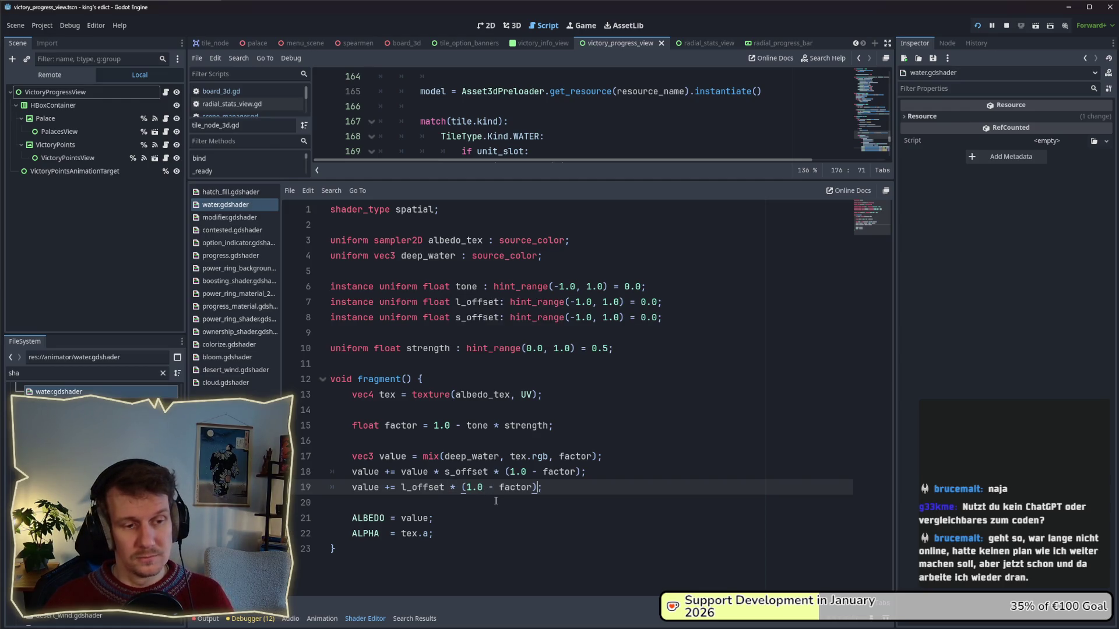
- Check the uses of factor and s_offset, then launch the game to test the shader
left_click_drag(575, 472, 542, 472)
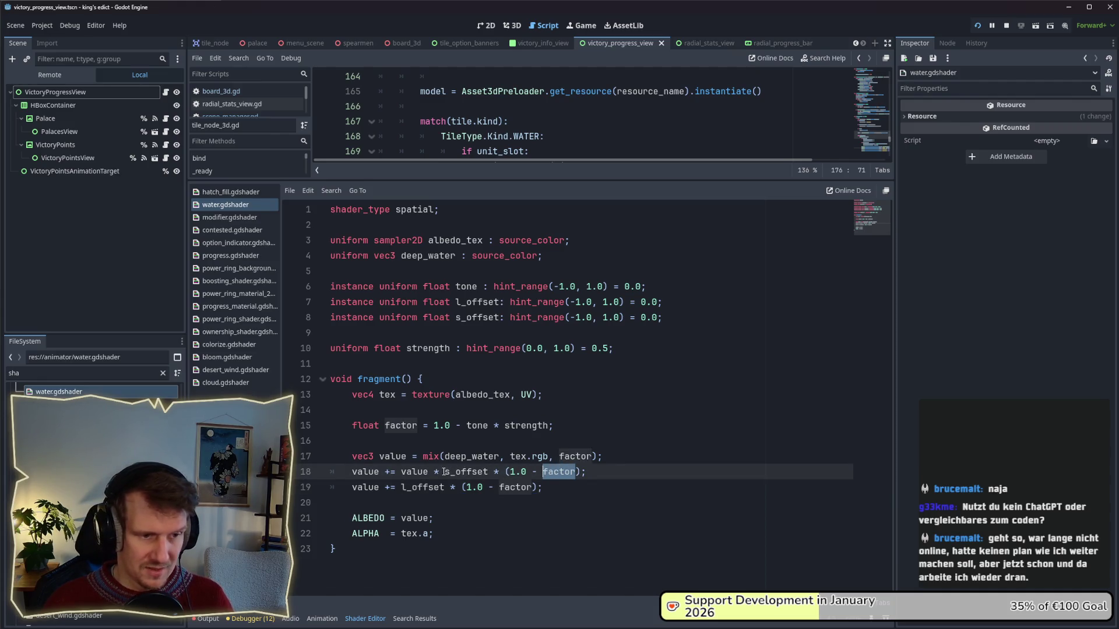
left_click_drag(444, 472, 488, 472)
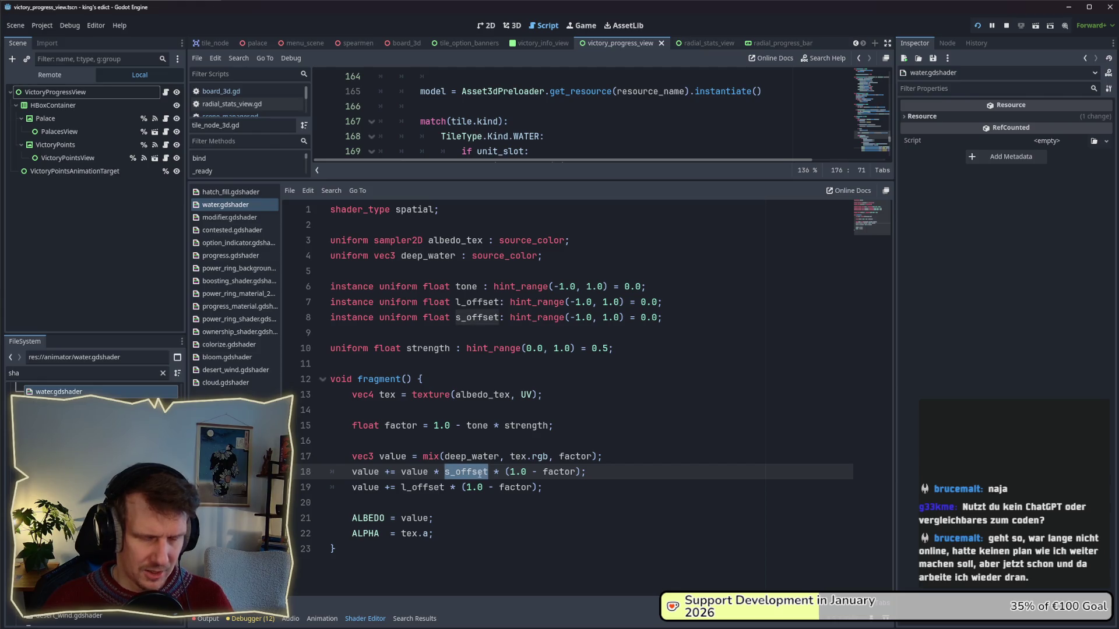
left_click(406, 488)
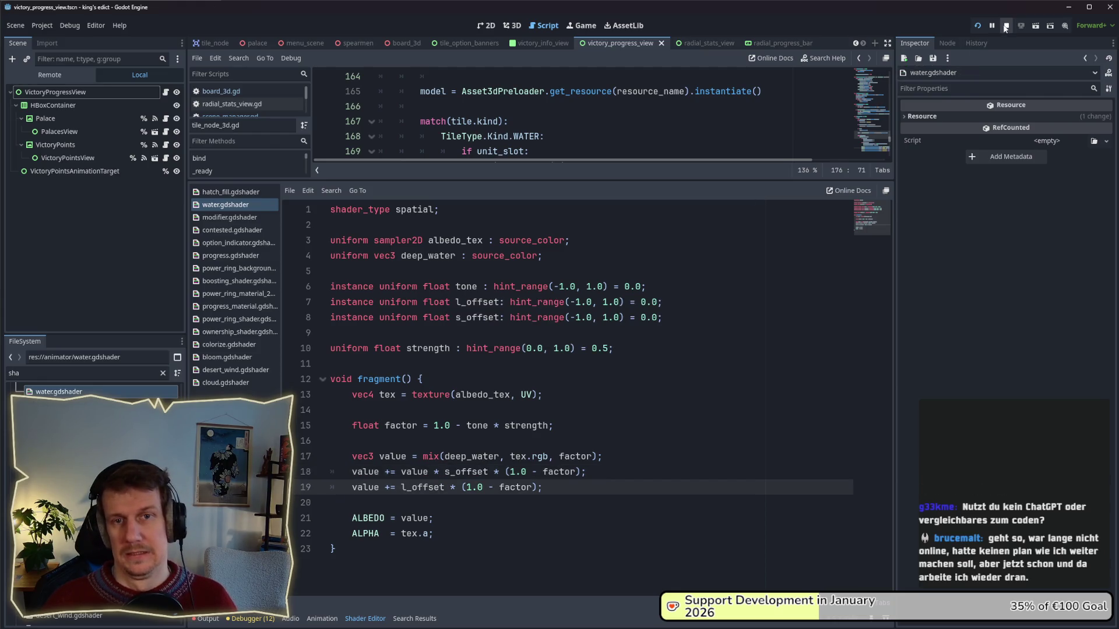
left_click(979, 26)
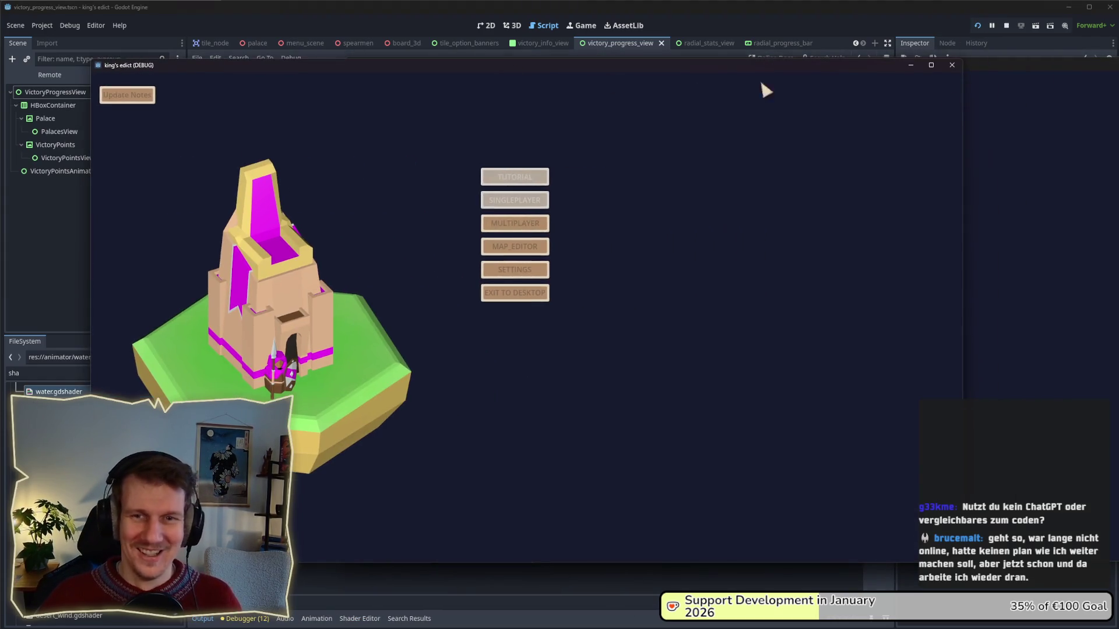
- Start a Multiplayer match on Small Islands 2.map, view the new water colours, then close it
left_click(515, 223)
left_click(636, 216)
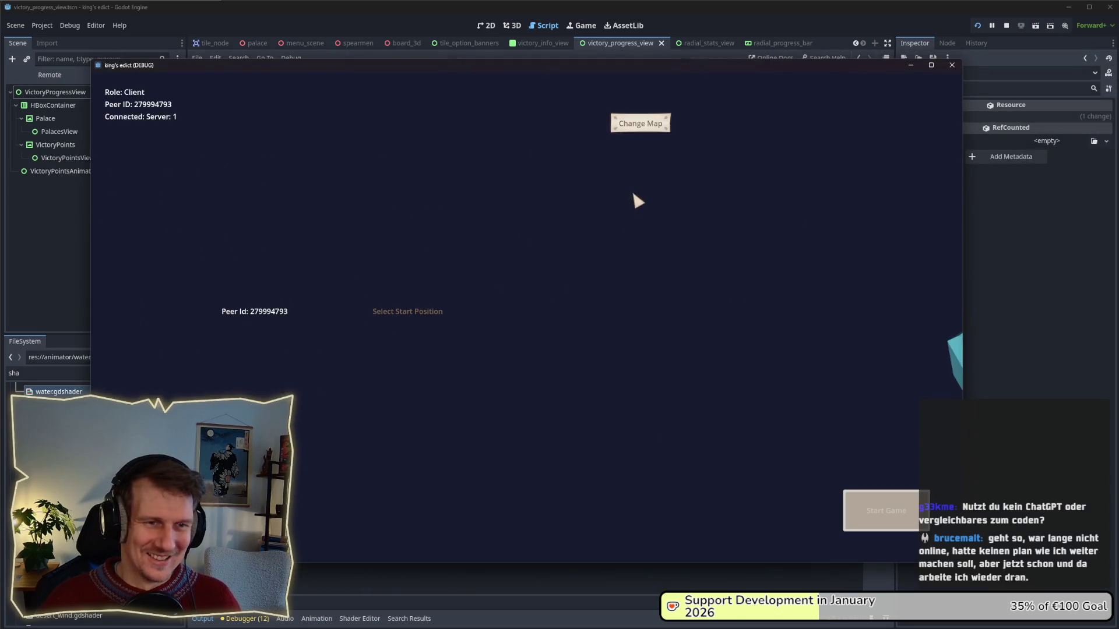
left_click(643, 124)
left_click(649, 227)
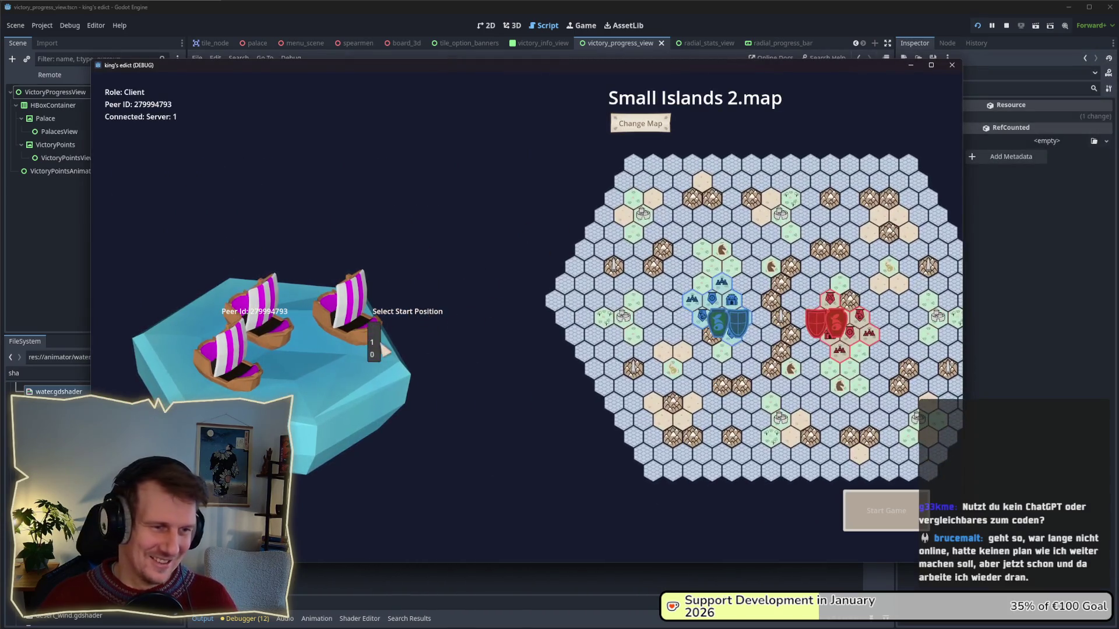
left_click(862, 507)
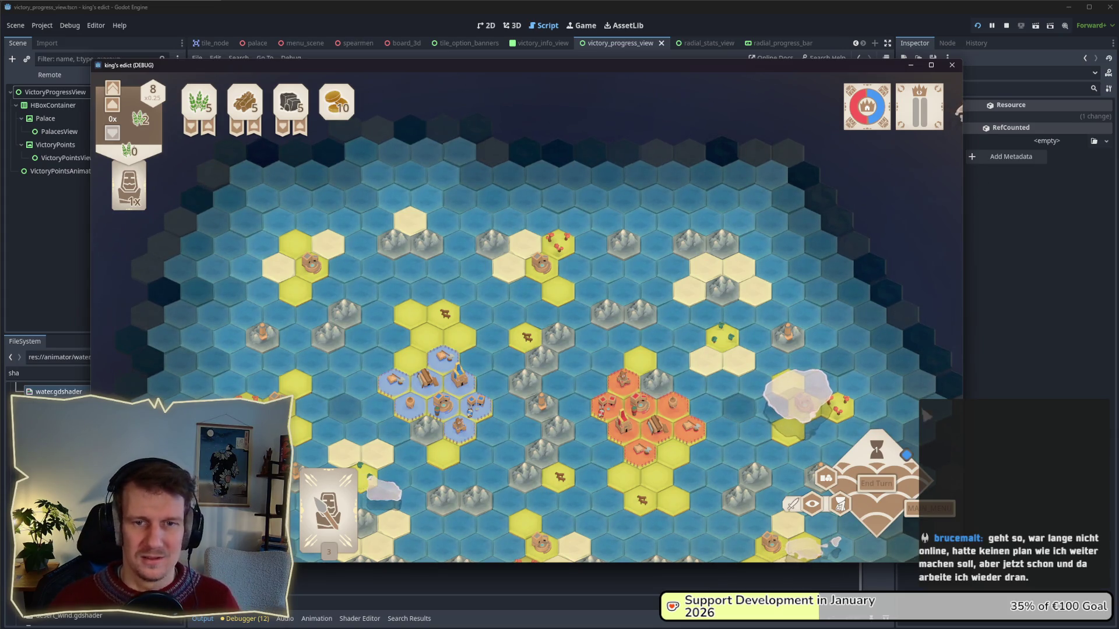
left_click(615, 580)
key("alt+Tab")
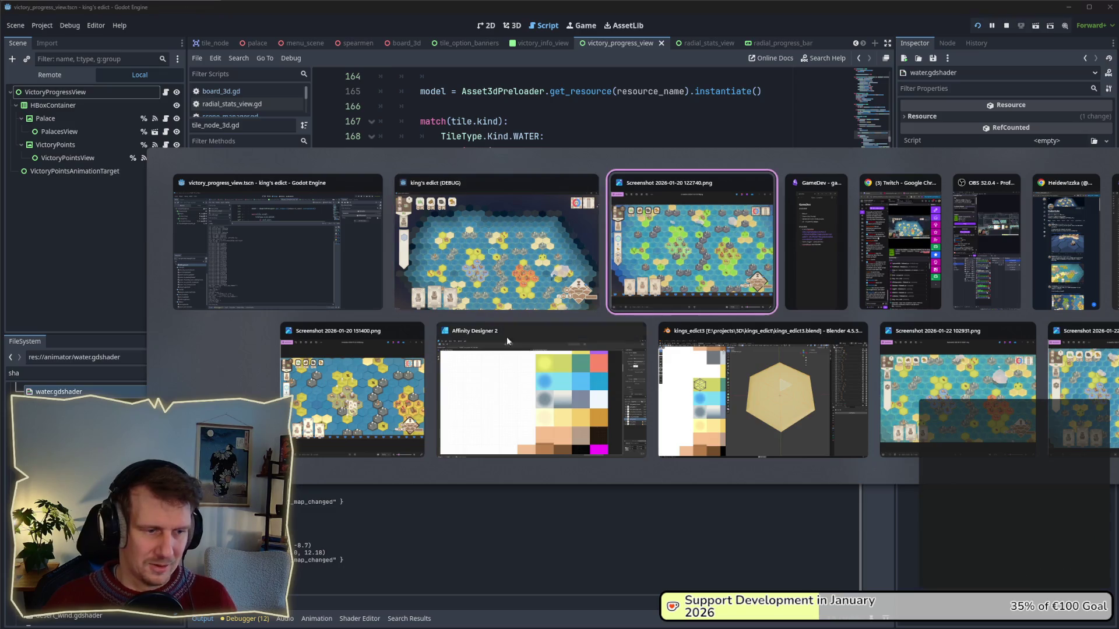
- Comment out both offset lines 18 and 19 of water.gdshader with //
key("Escape")
left_click(359, 618)
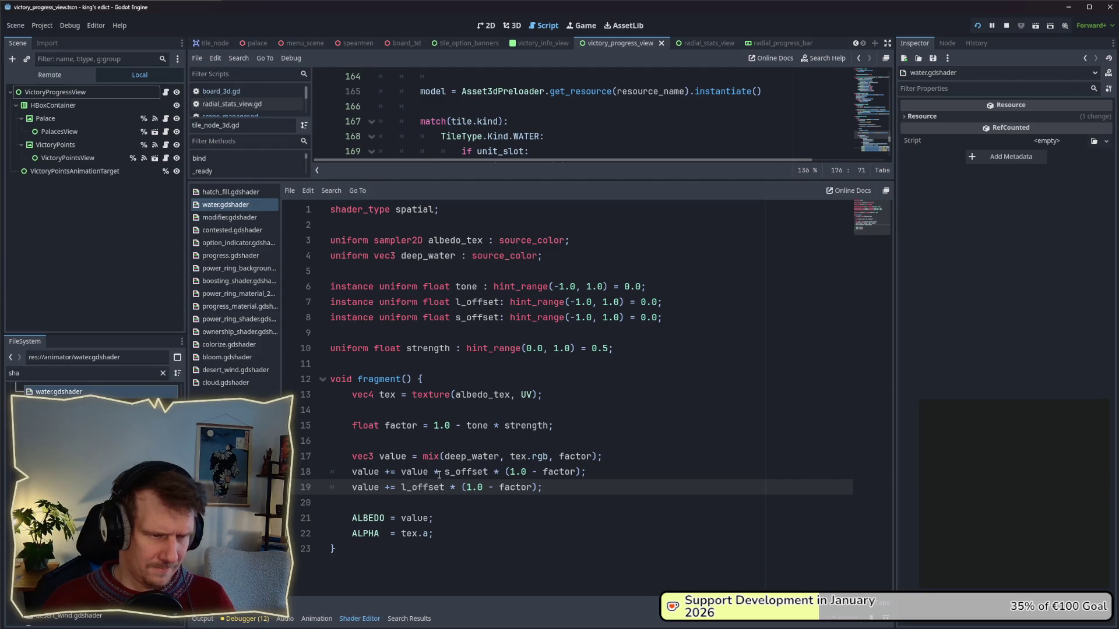
left_click(351, 471)
type("#")
key("Down")
left_click(351, 472)
key("Delete")
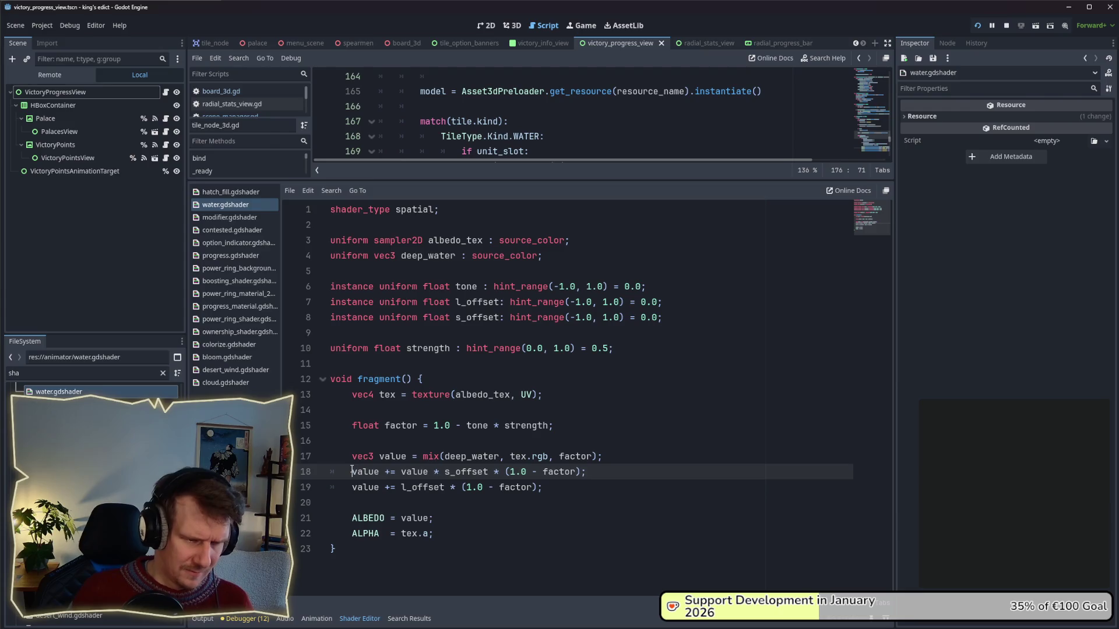
type("//")
key("Down")
type("//")
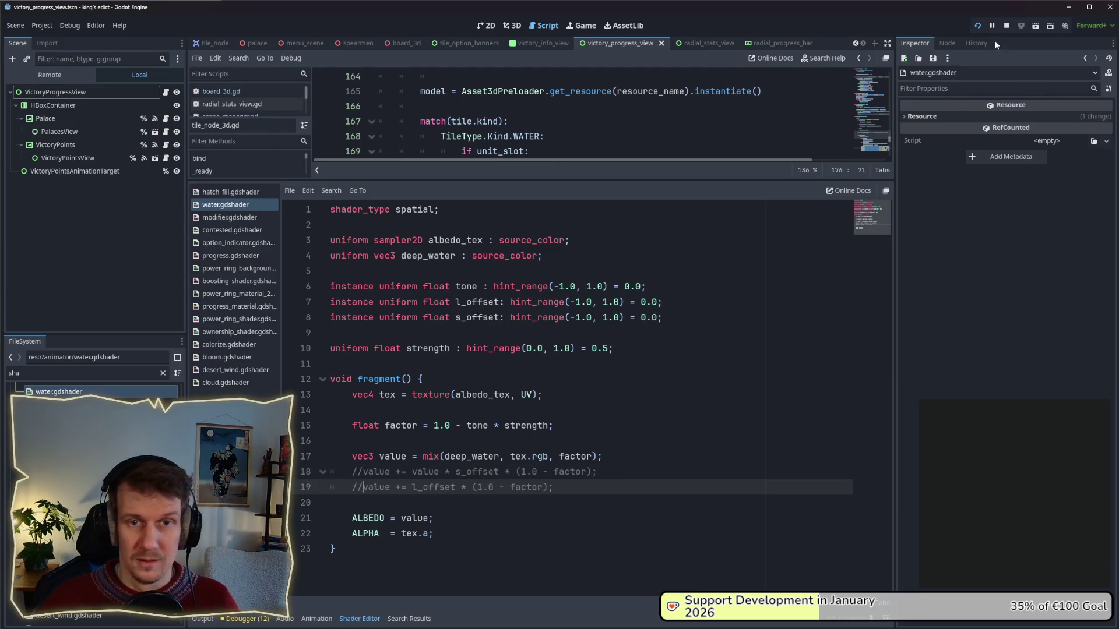
- Relaunch the game and start a Multiplayer match on Small Islands 2.map
left_click(977, 26)
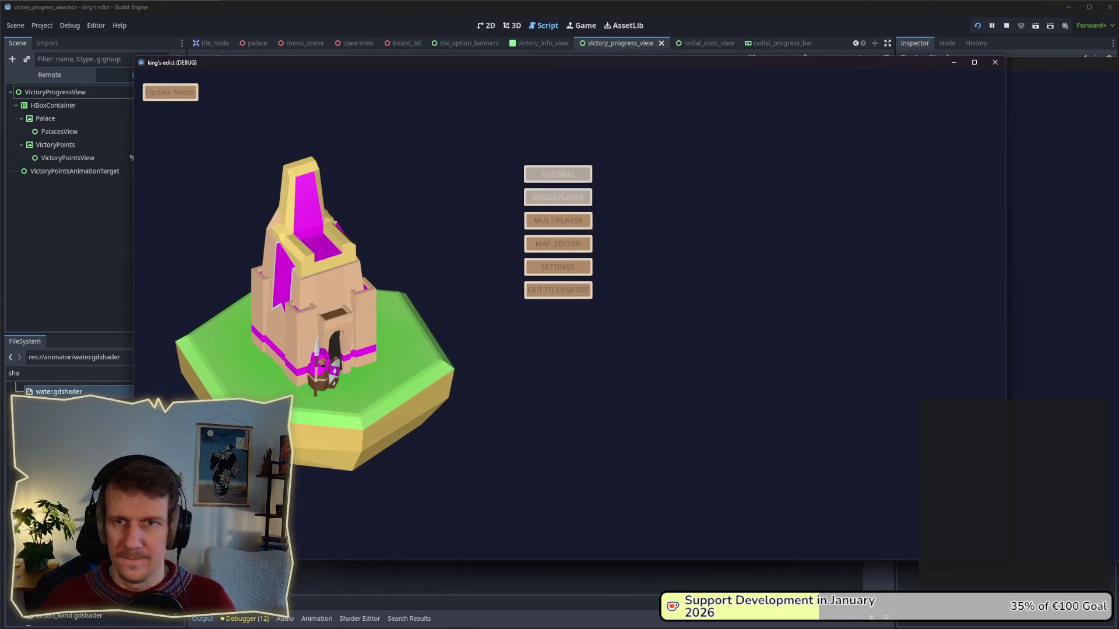
left_click(530, 221)
left_click(696, 221)
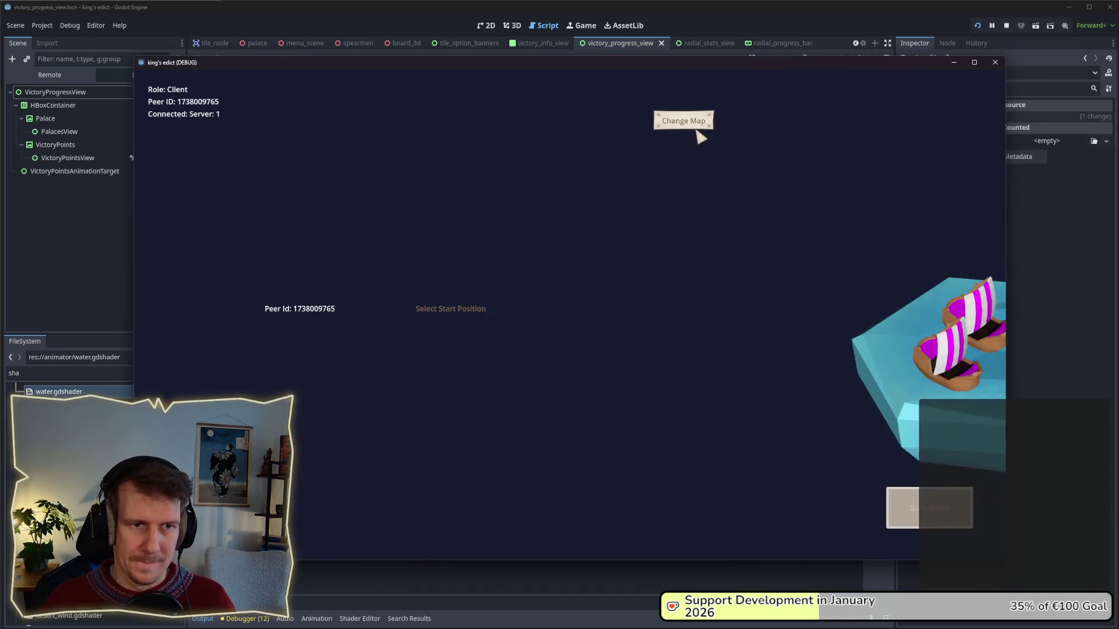
left_click(697, 123)
left_click(679, 225)
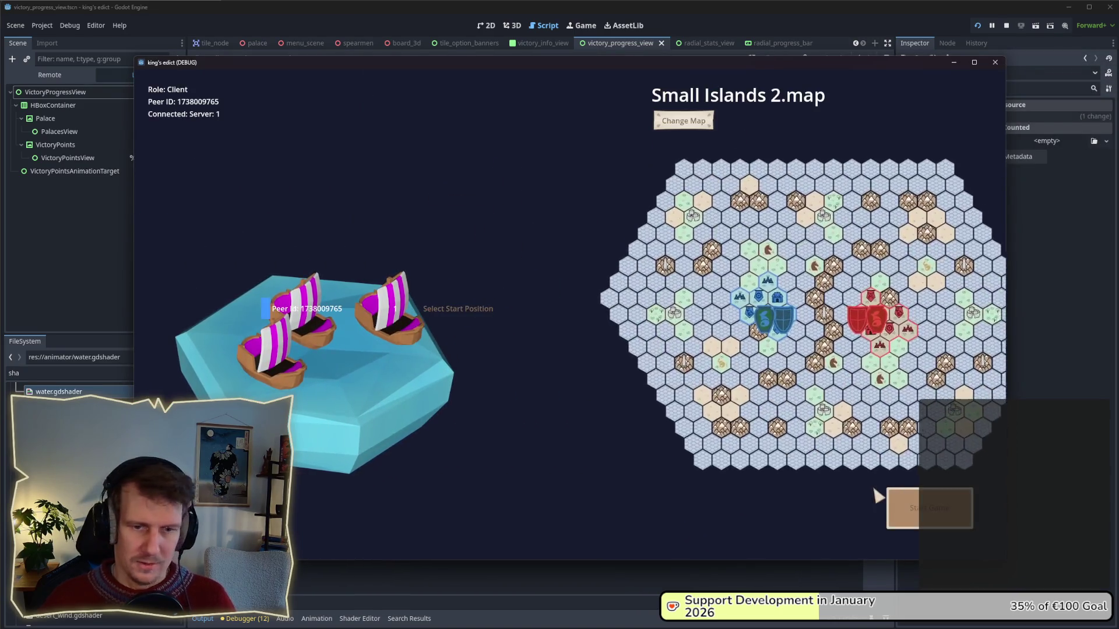
left_click(907, 504)
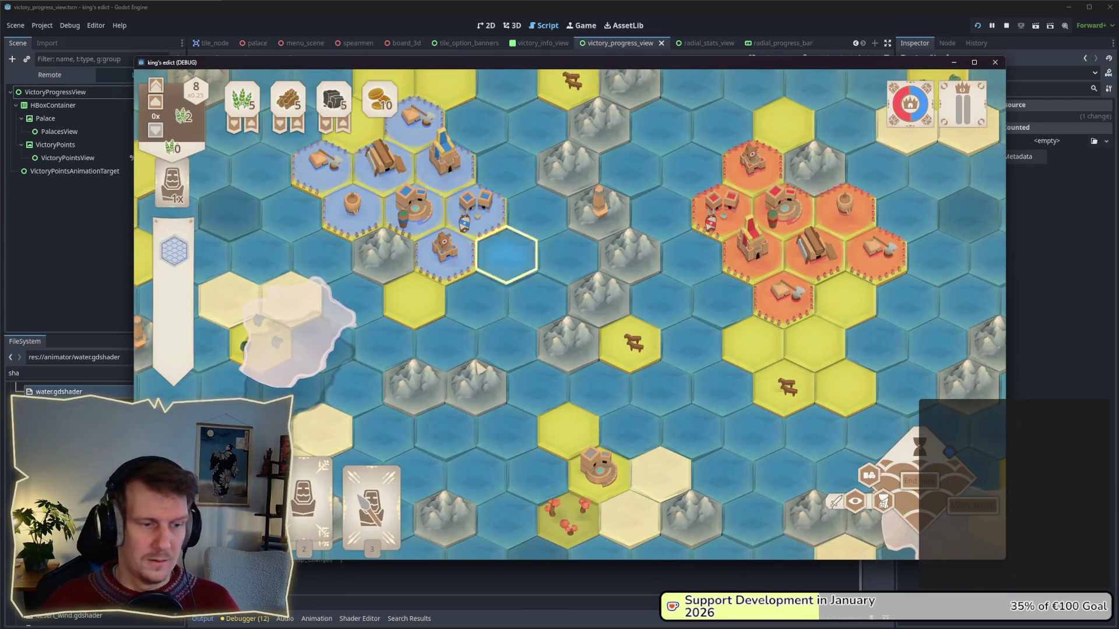
- Bring the game window back in front, zoom the map and move the window left
left_click(359, 619)
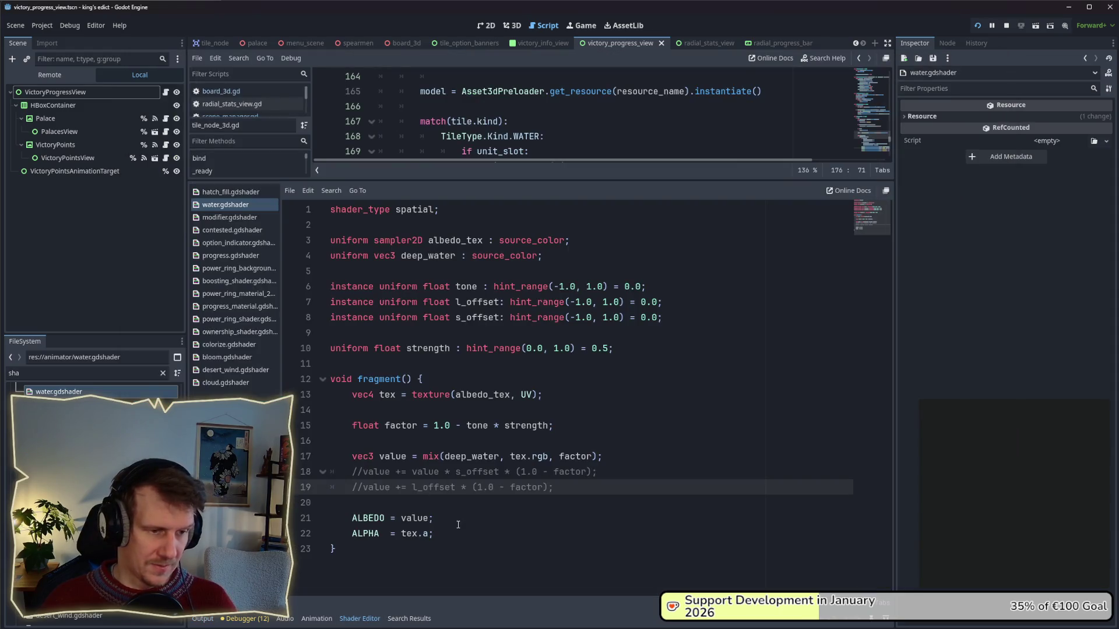
key("alt+Tab")
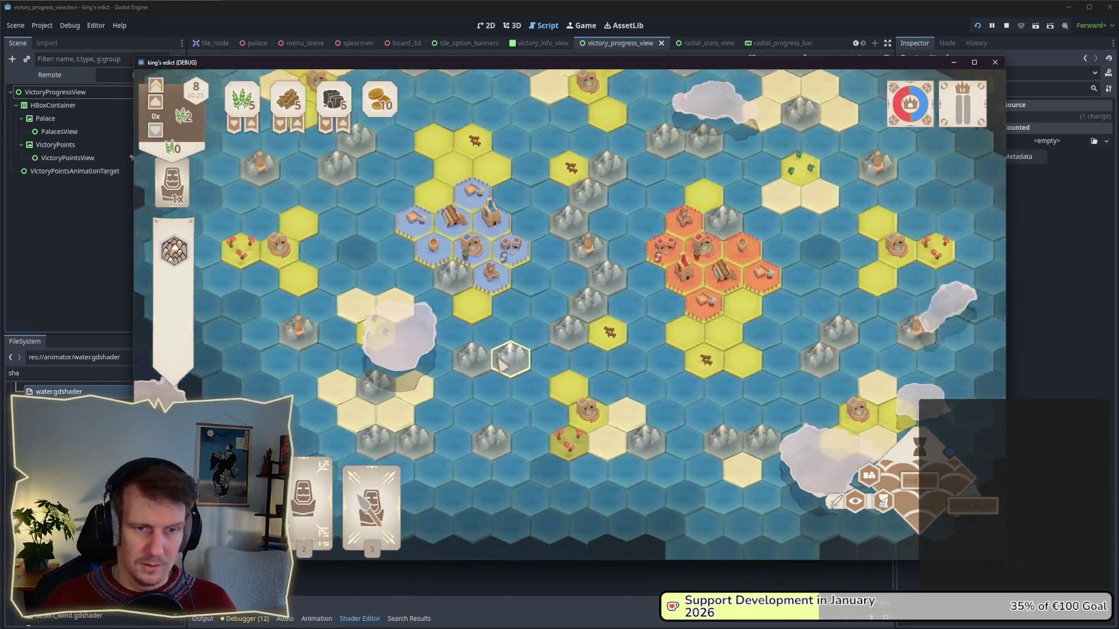
scroll(501, 364, "down", 3)
scroll(618, 388, "up", 2)
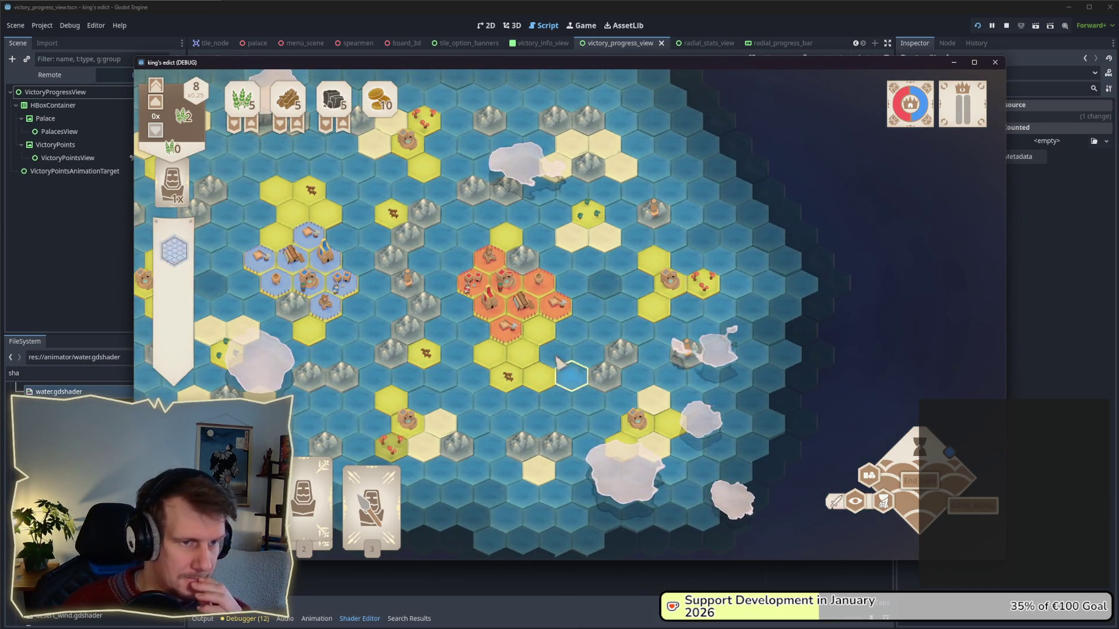
left_click_drag(415, 66, 355, 62)
left_click_drag(448, 283, 554, 289)
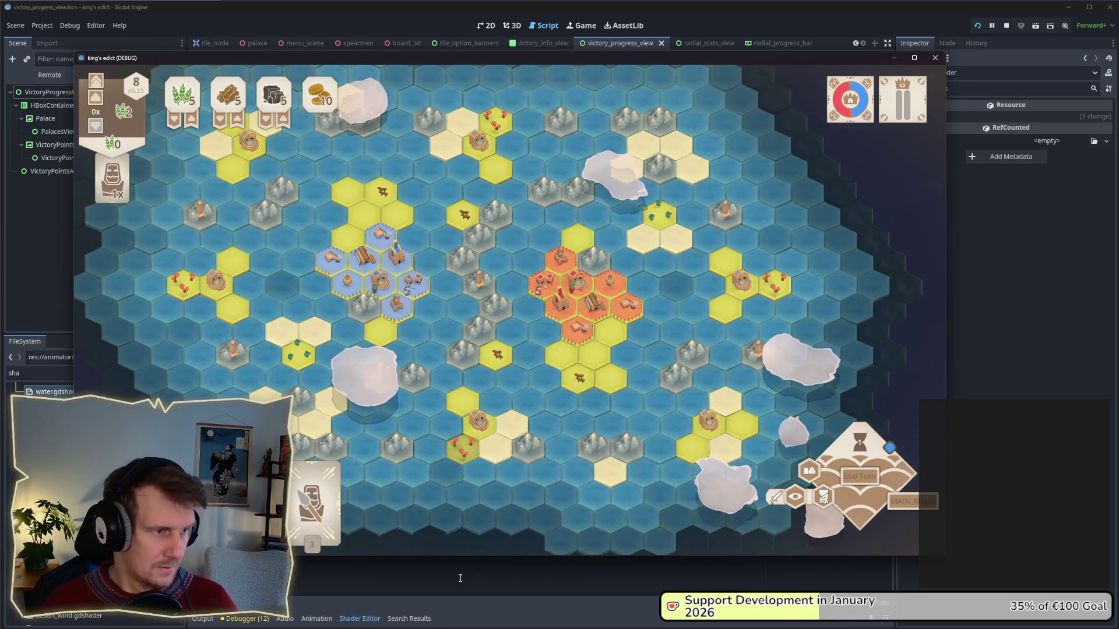
left_click_drag(402, 402, 460, 396)
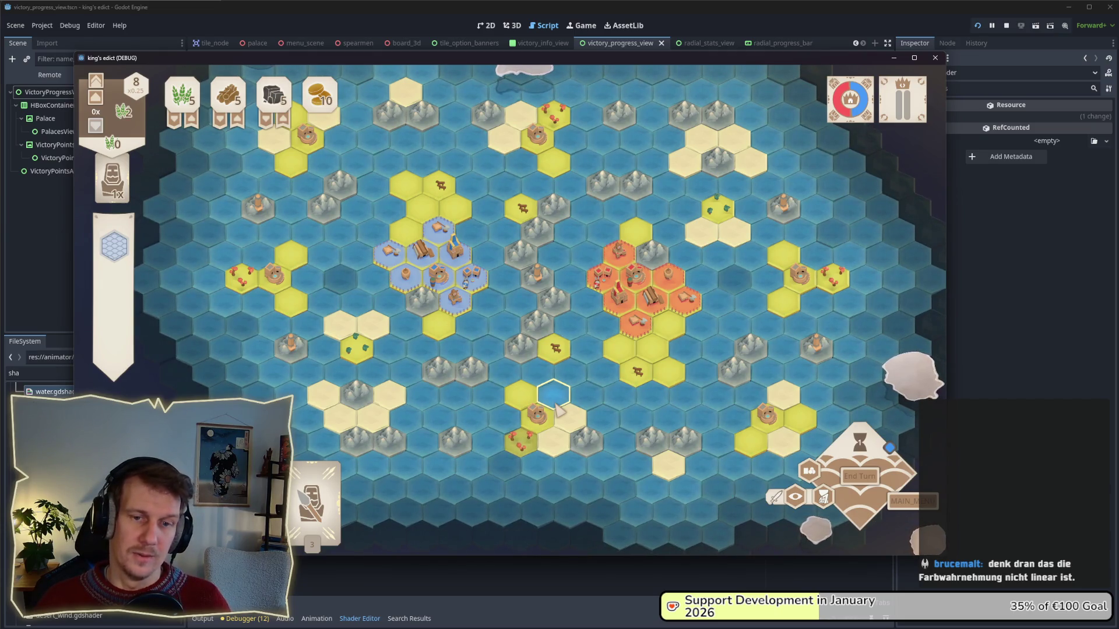
key("w")
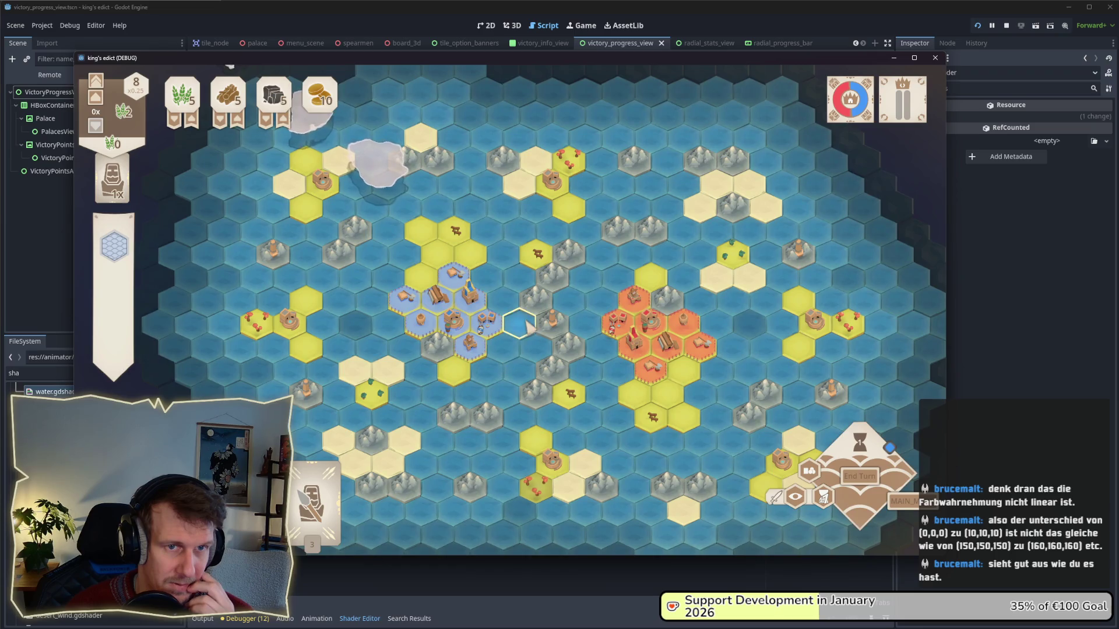
left_click_drag(527, 327, 534, 346)
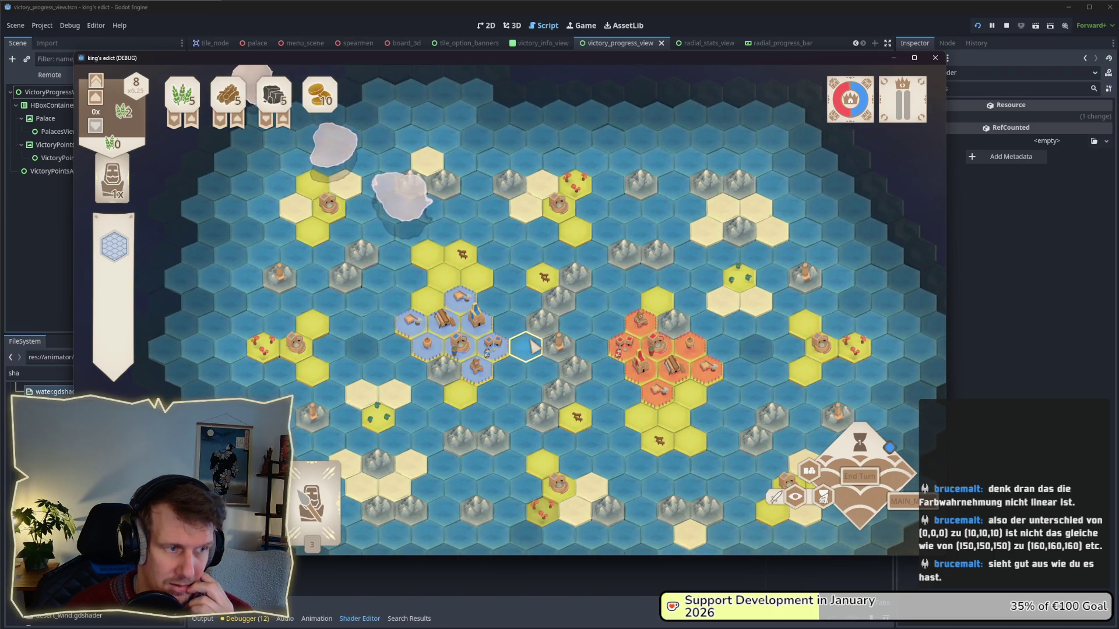
key("s")
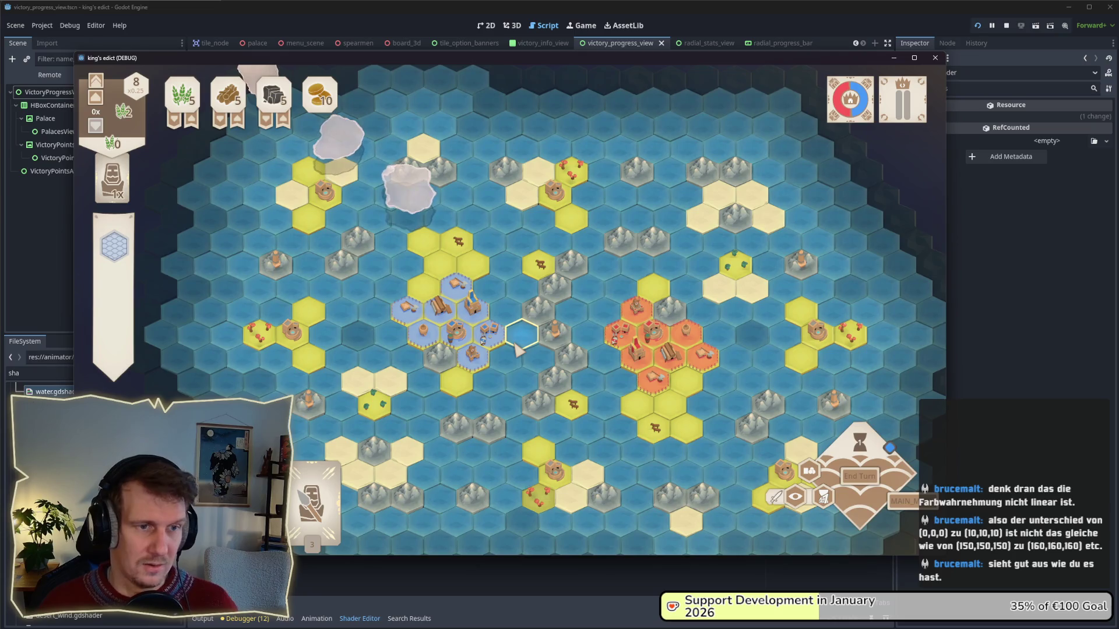
key("s")
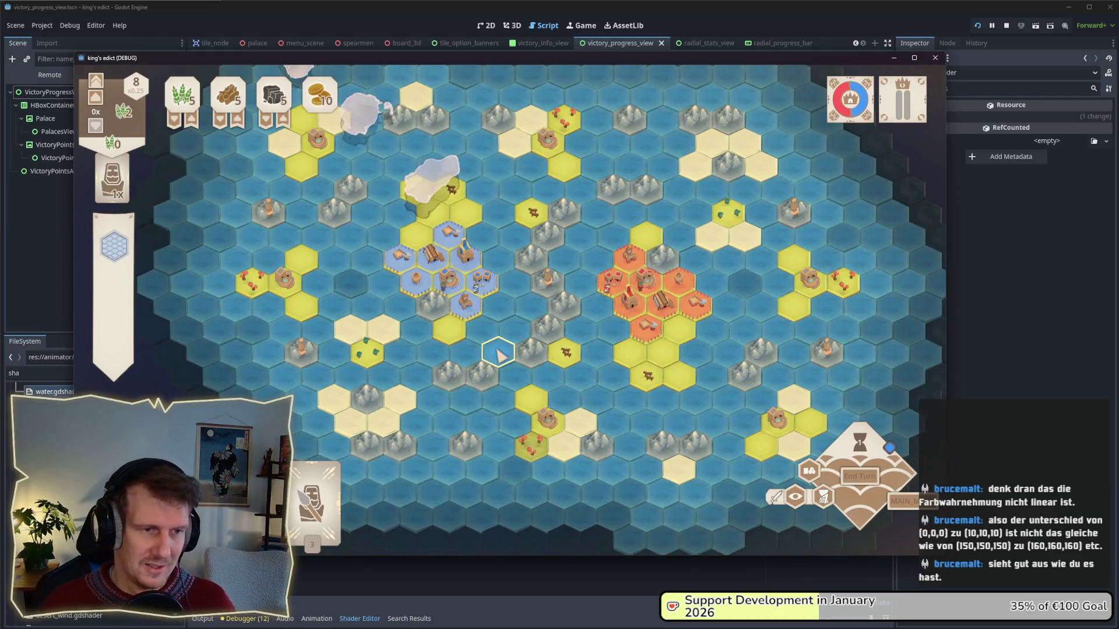
key("w")
key("a")
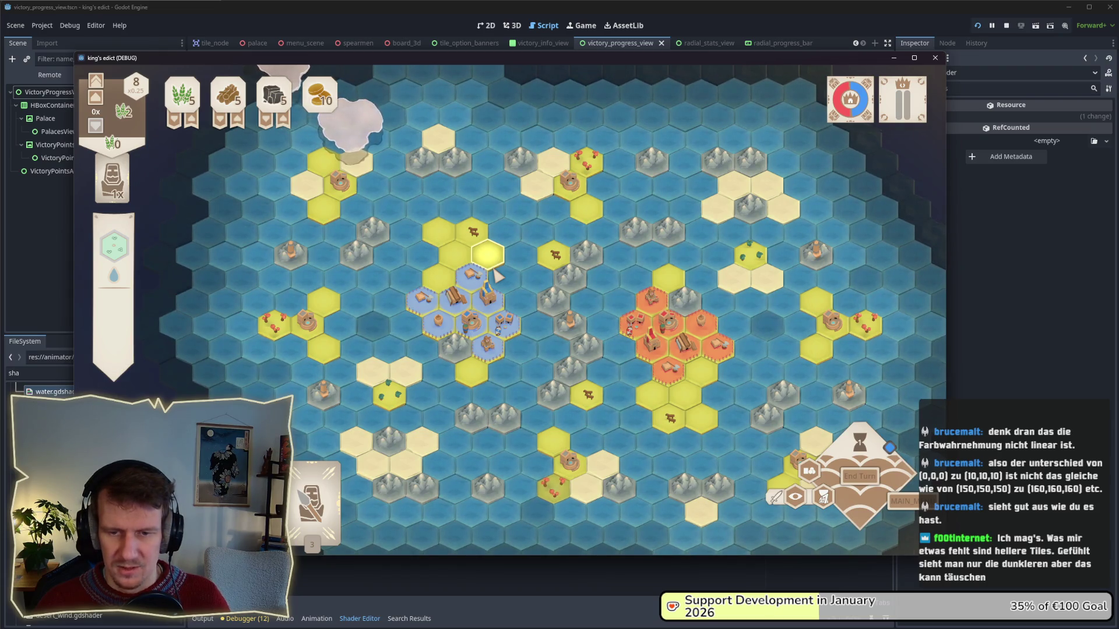
scroll(556, 346, "up", 2)
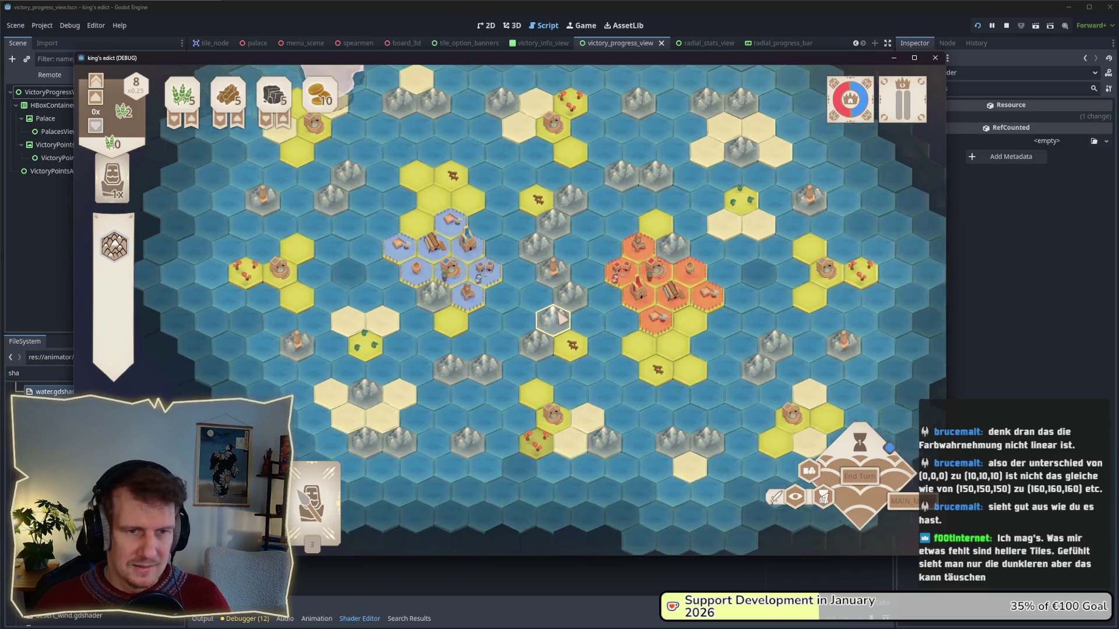
scroll(520, 328, "up", 2)
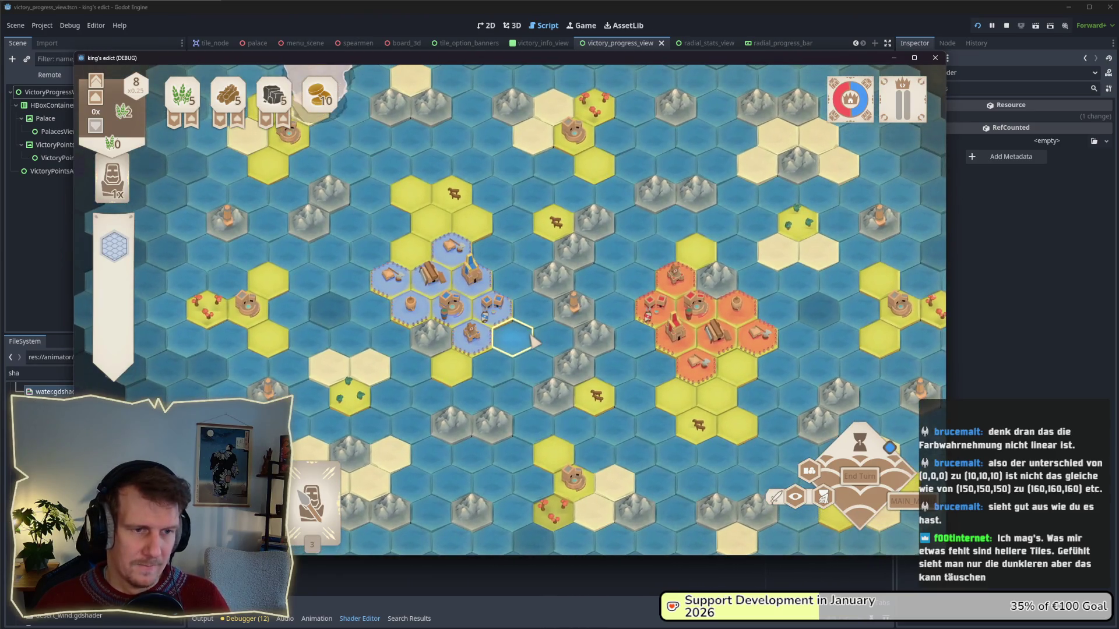
scroll(520, 328, "down", 2)
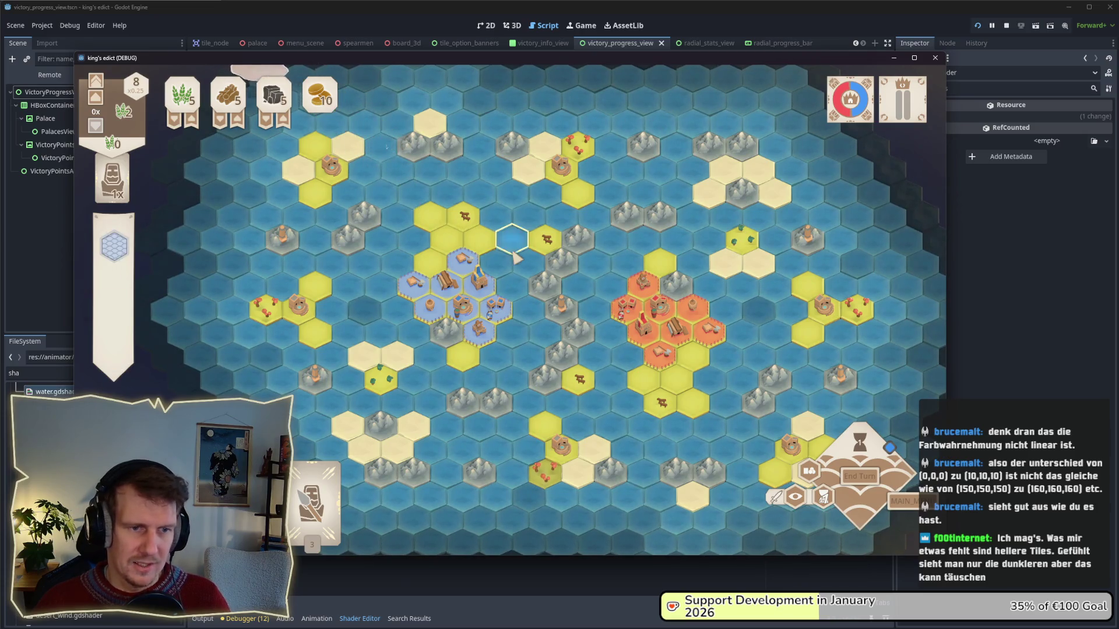
scroll(532, 312, "up", 2)
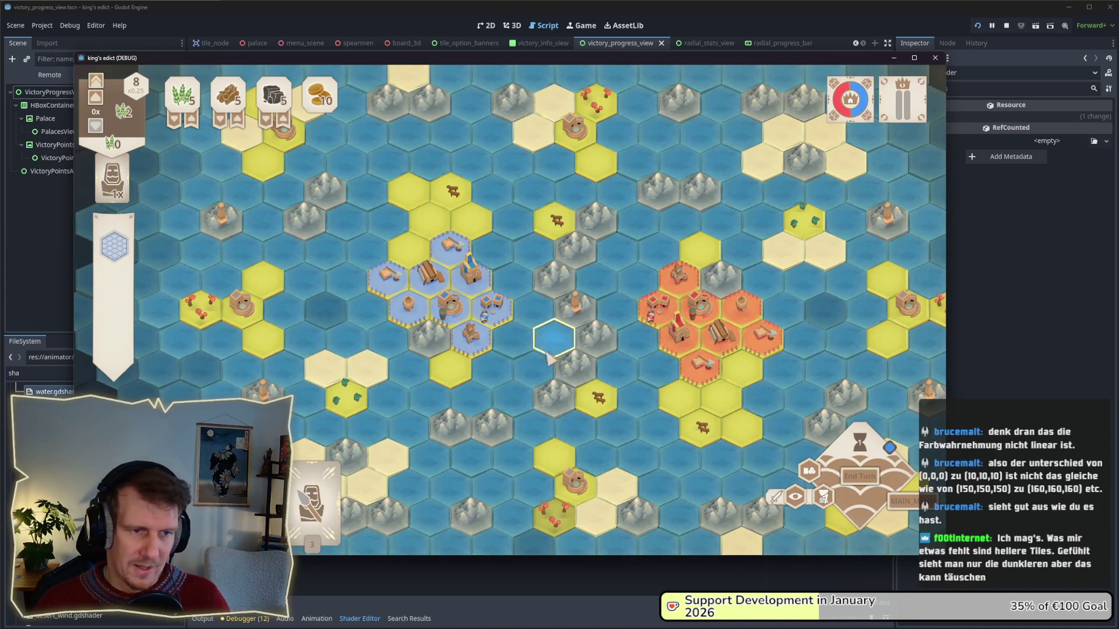
key("s")
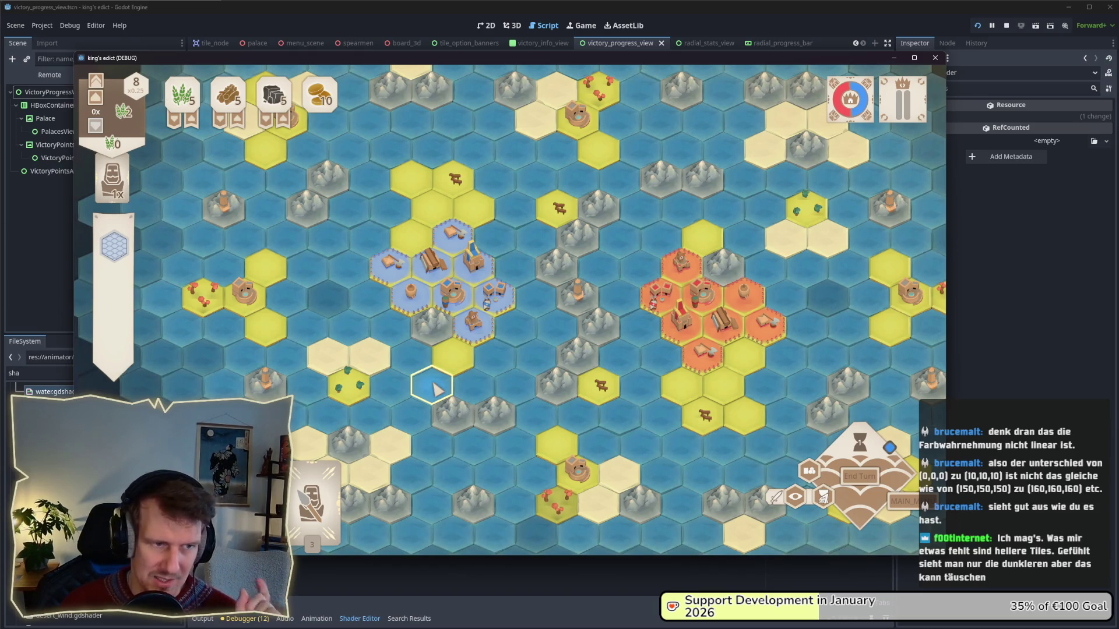
key("s")
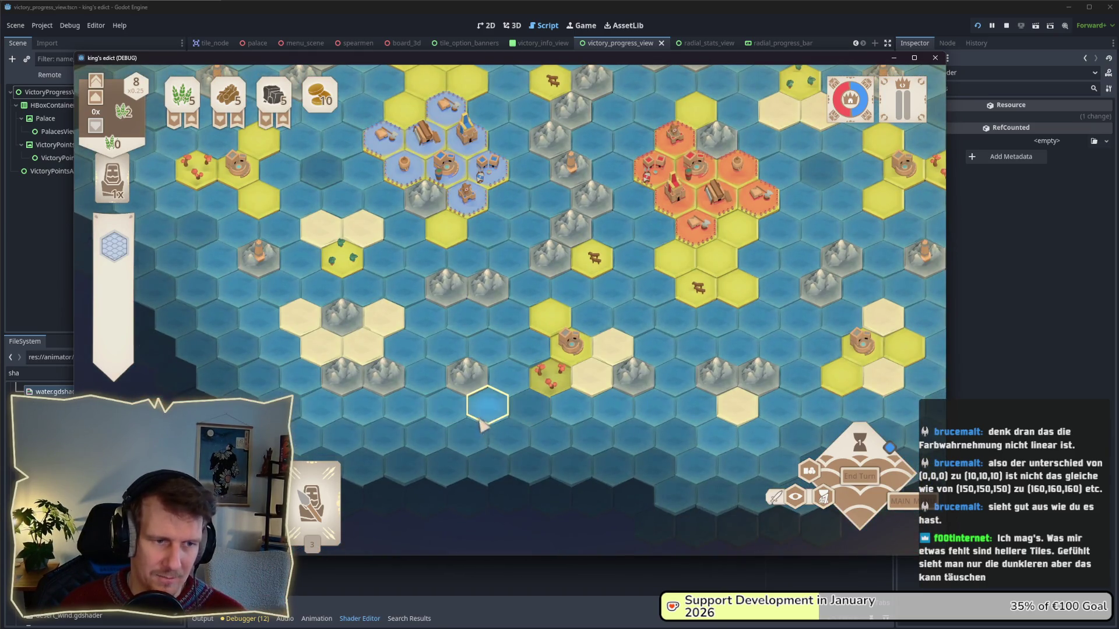
key("d")
key("w")
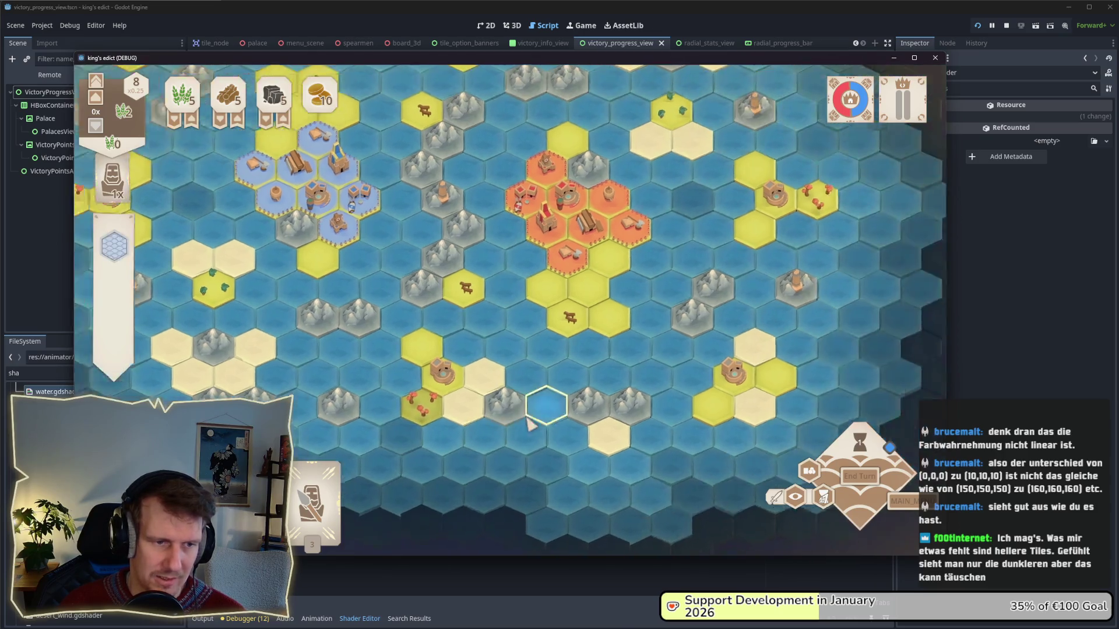
left_click_drag(687, 324, 670, 371)
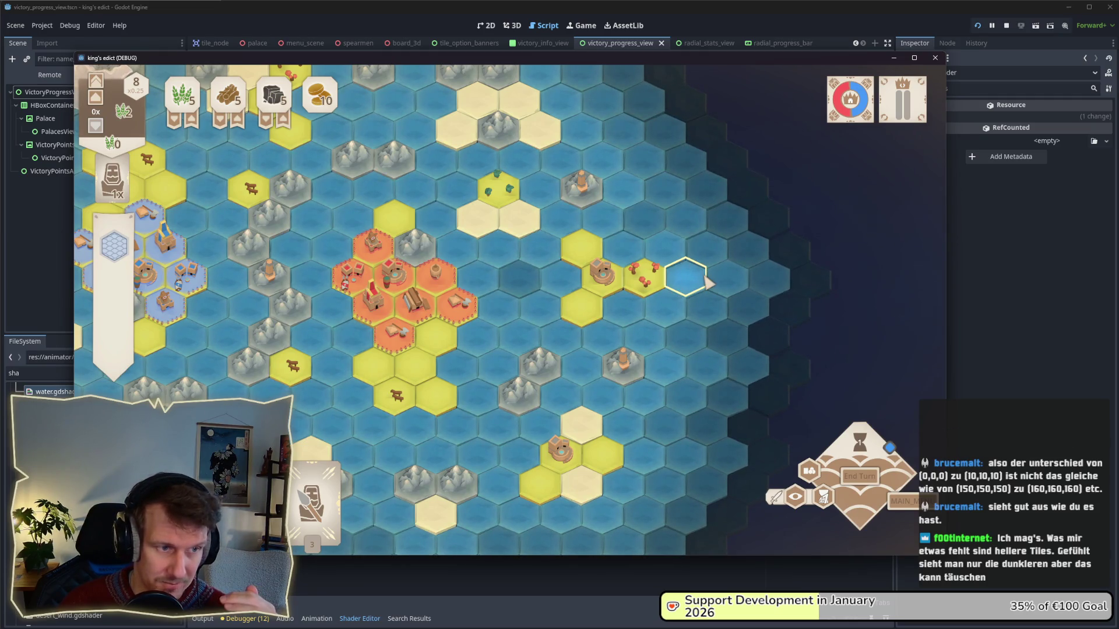
scroll(706, 280, "down", 2)
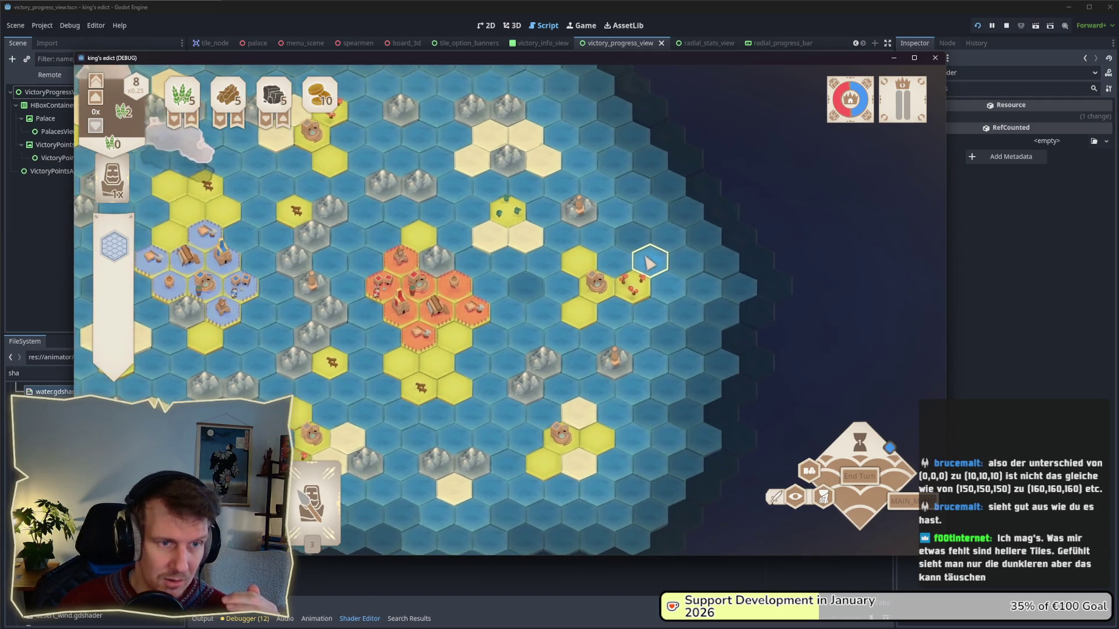
mouse_move(648, 263)
left_mouse_down()
mouse_move(702, 273)
mouse_move(696, 294)
left_mouse_up()
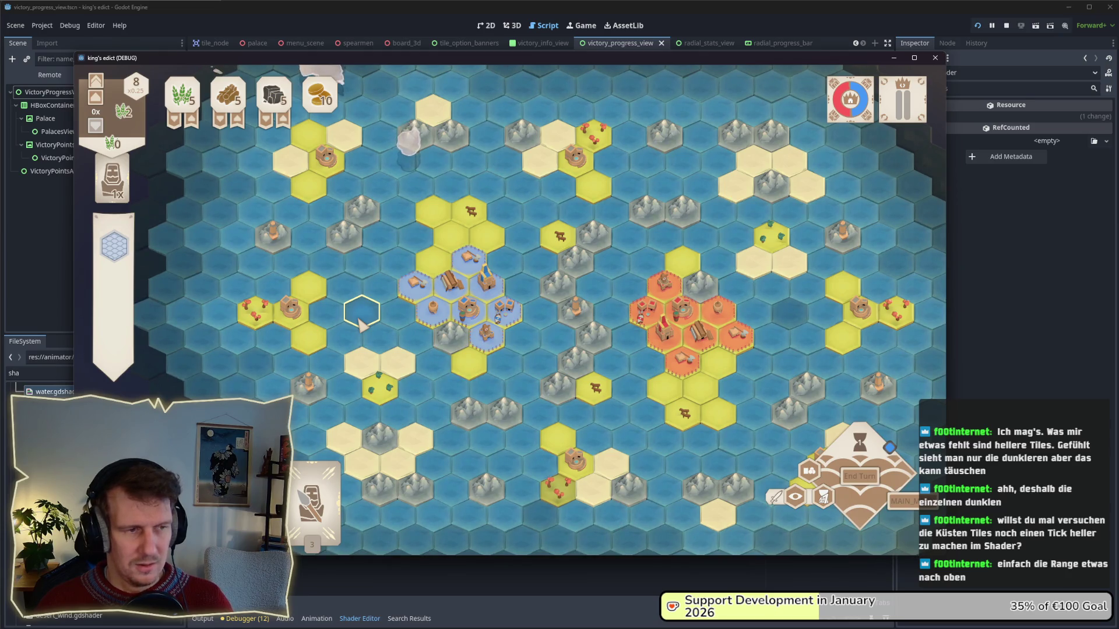
left_click_drag(362, 266, 352, 303)
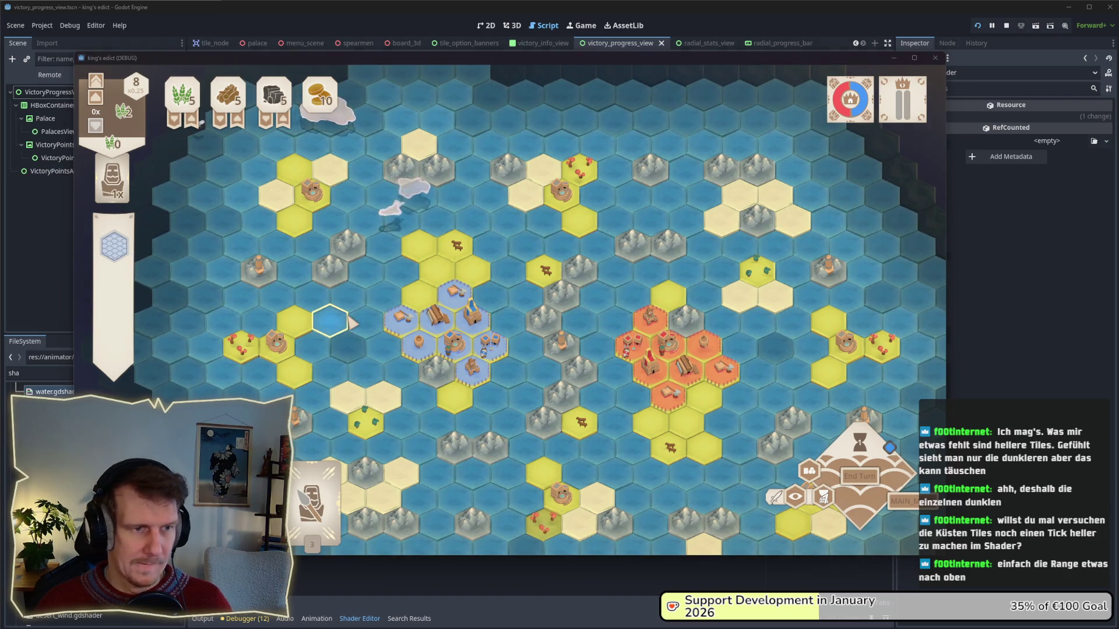
- Back in the game, place a servant beside the palace, end the turn, and buy a Ship
key("alt+Tab")
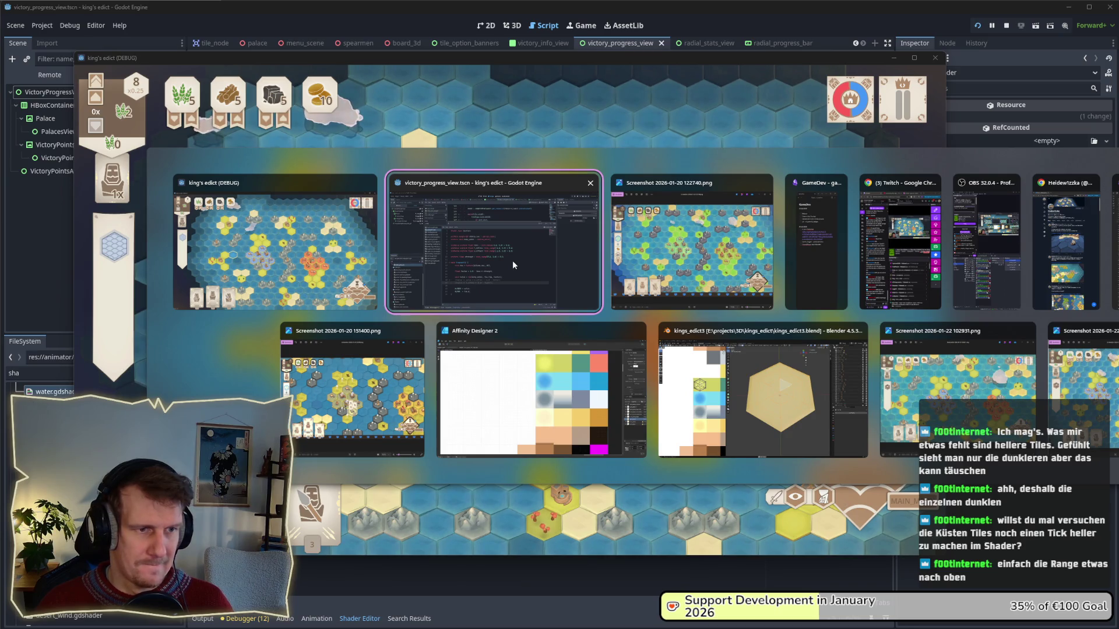
left_click(361, 272)
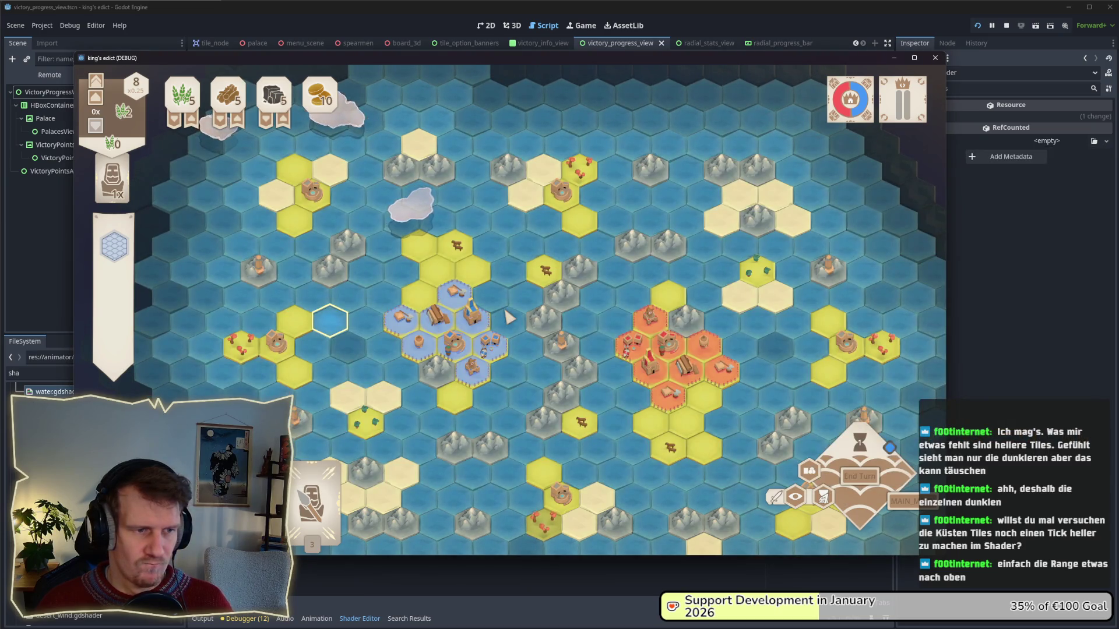
scroll(507, 316, "down", 1)
left_click_drag(511, 317, 517, 287)
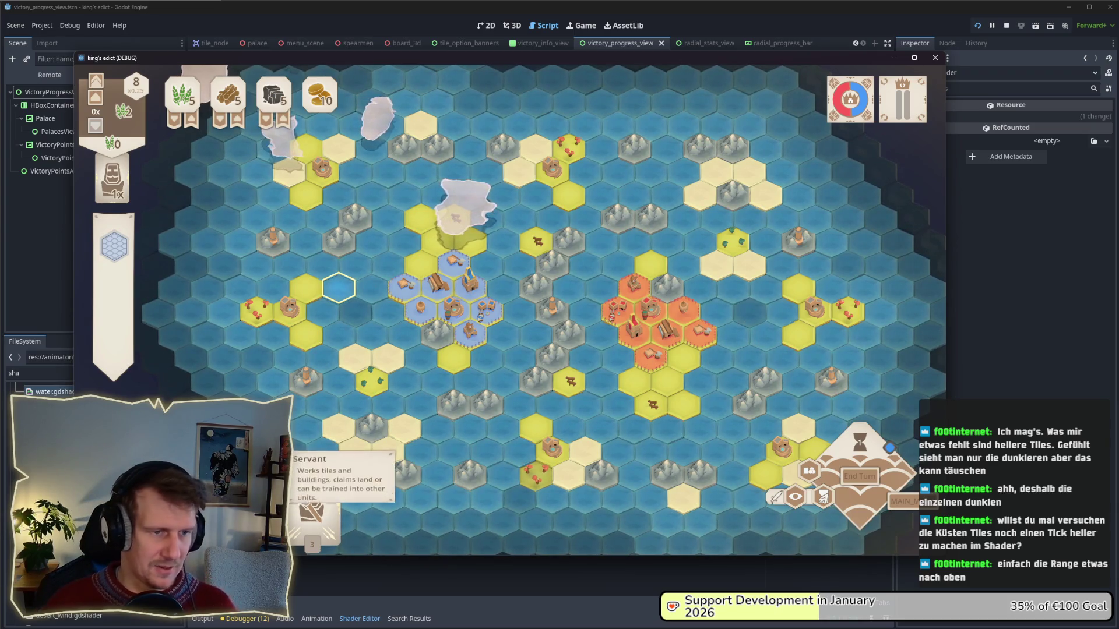
left_click(421, 265)
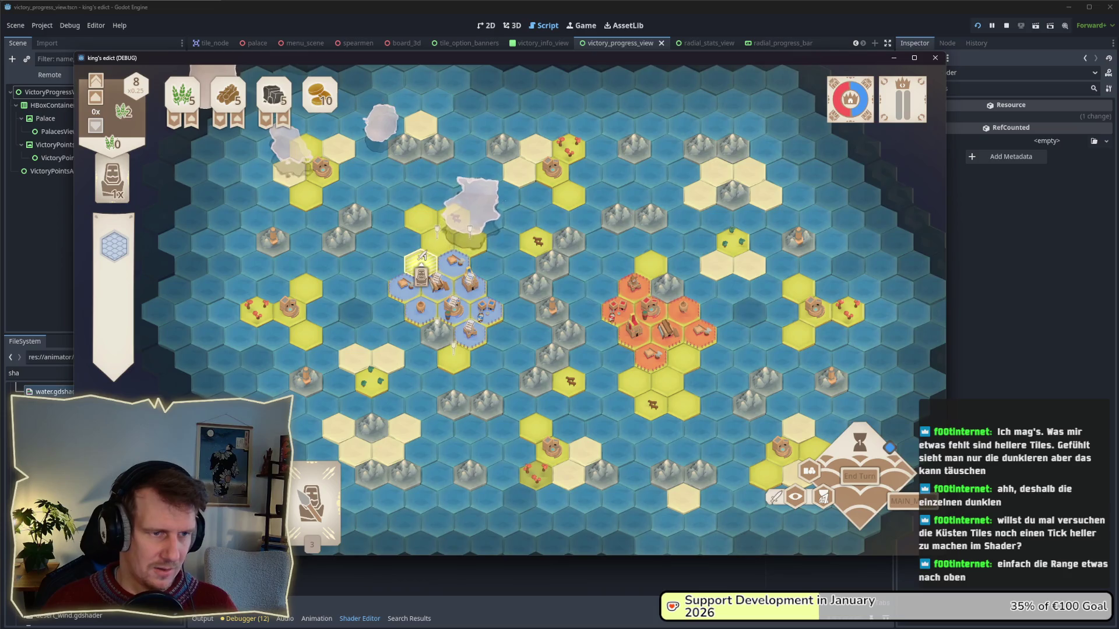
left_click(860, 476)
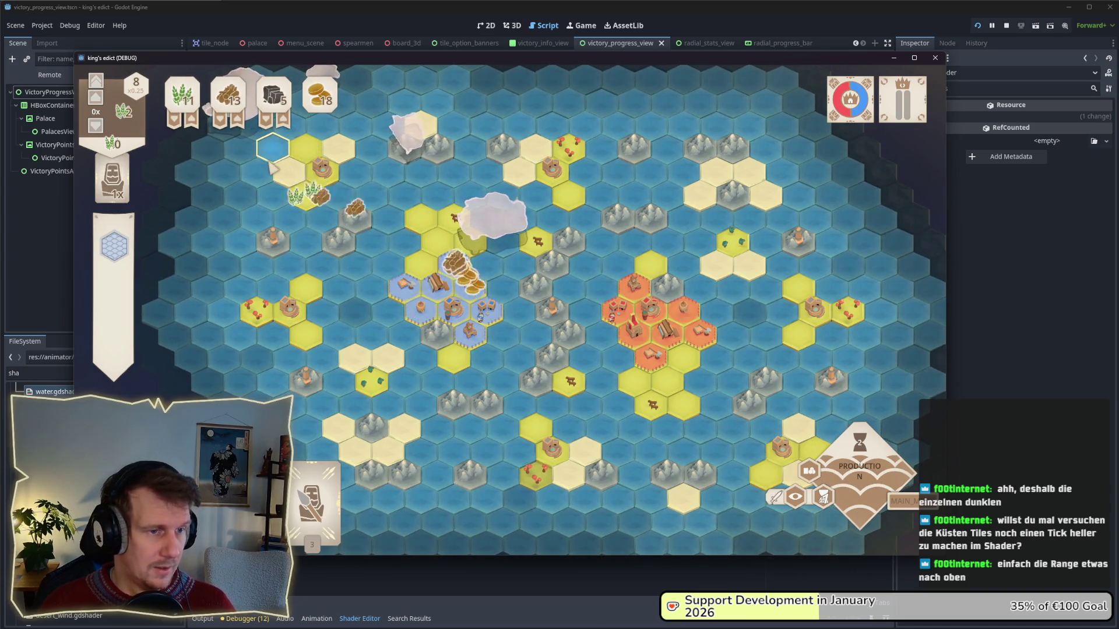
mouse_move(312, 507)
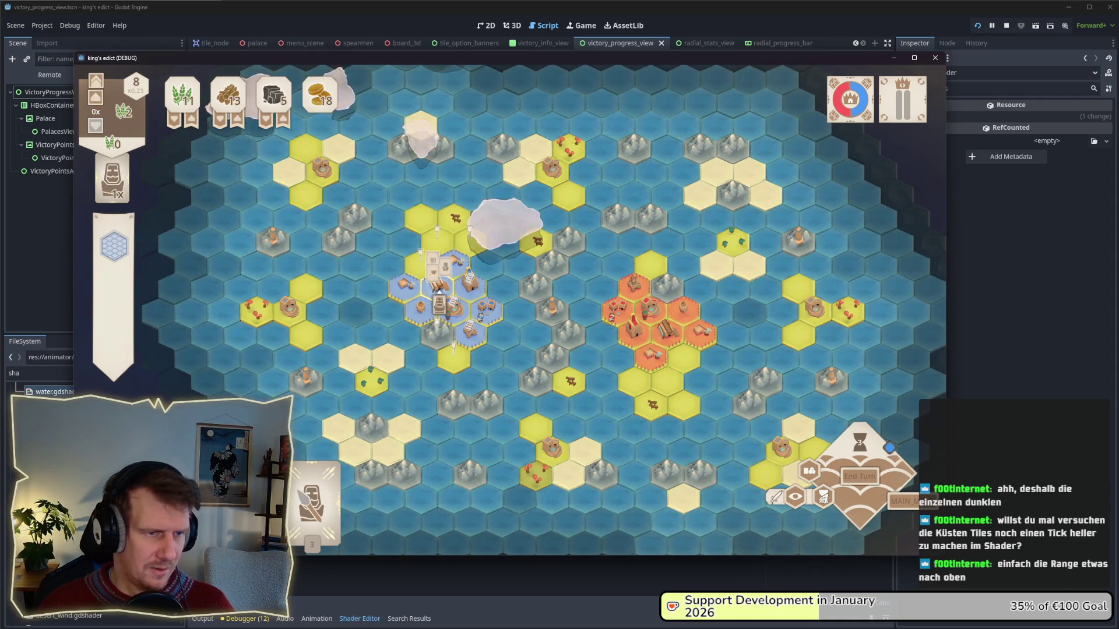
left_click(438, 303)
left_click(495, 192)
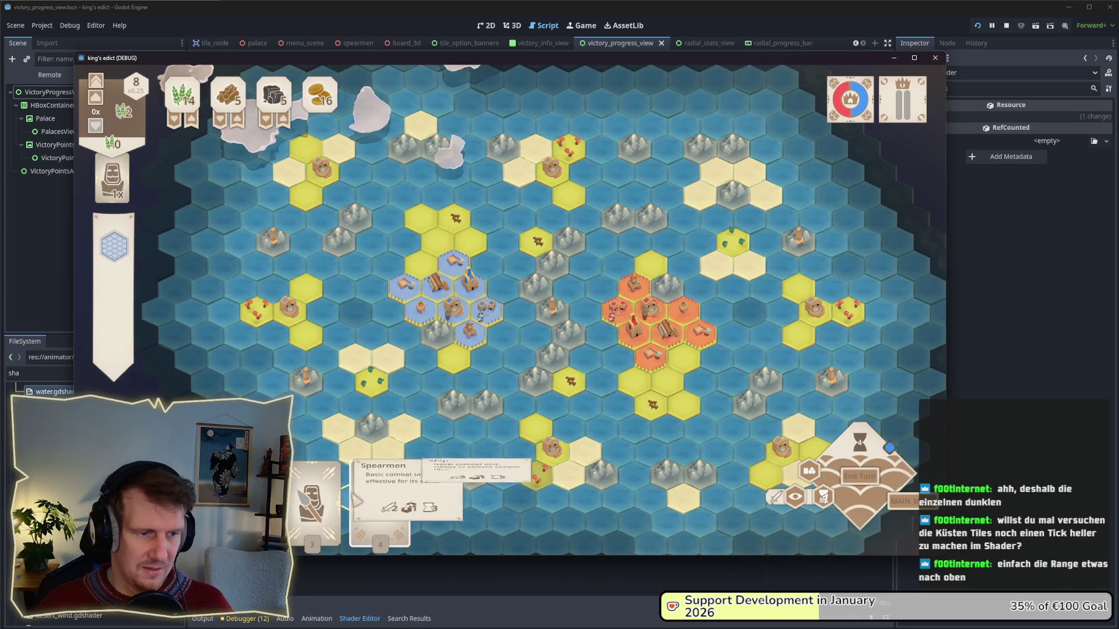
- Cancel the Ship card placement, then zoom in and shift the map view slightly down
left_click(379, 495)
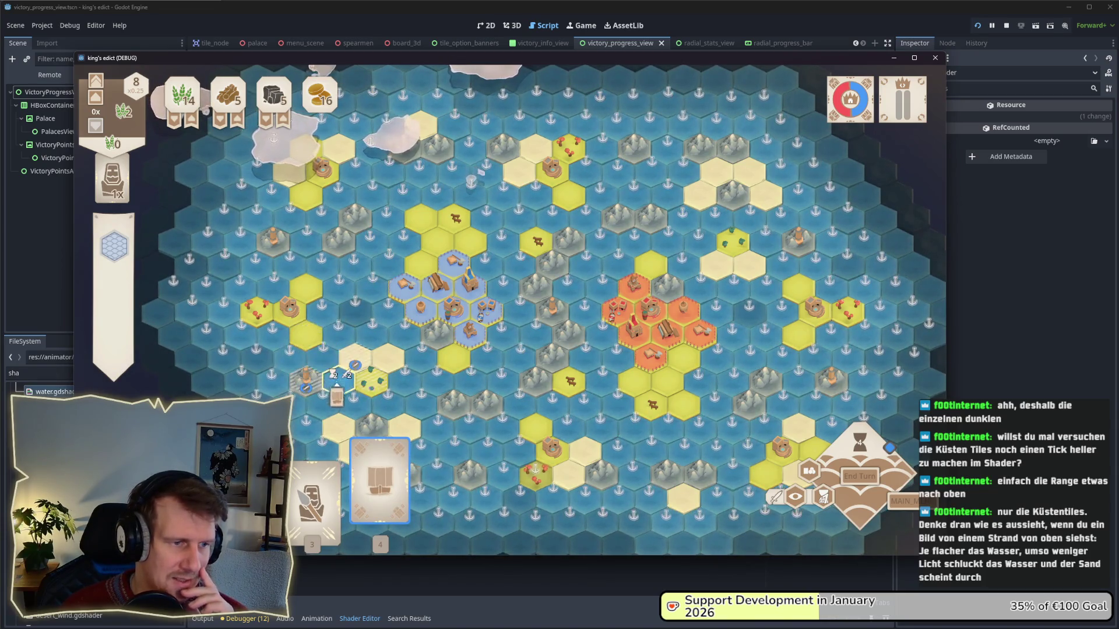
right_click(356, 407)
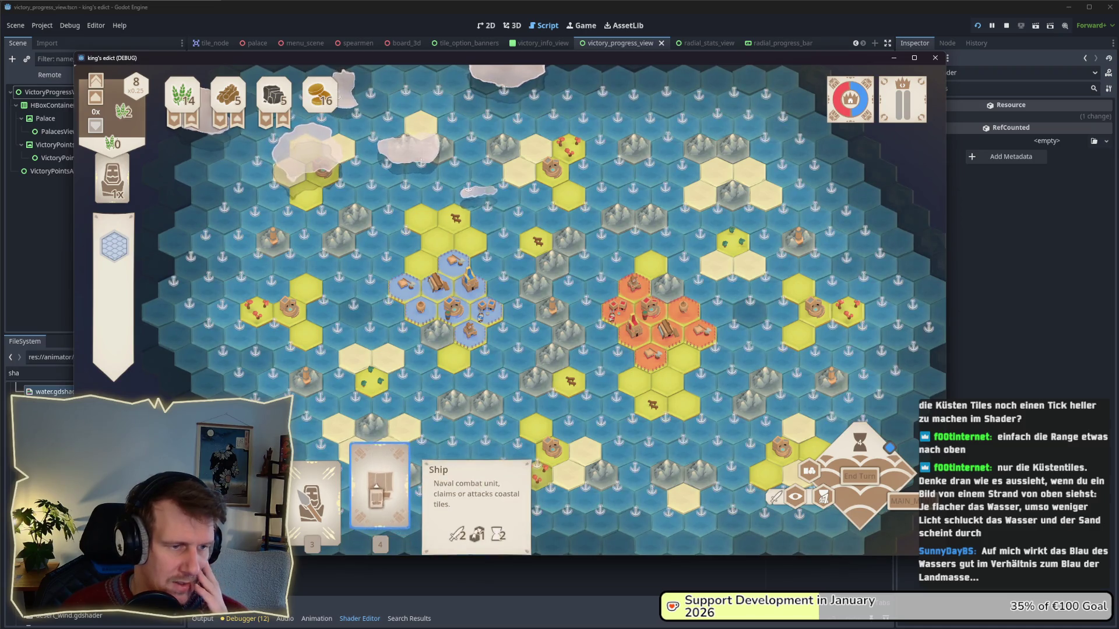
left_click(380, 489)
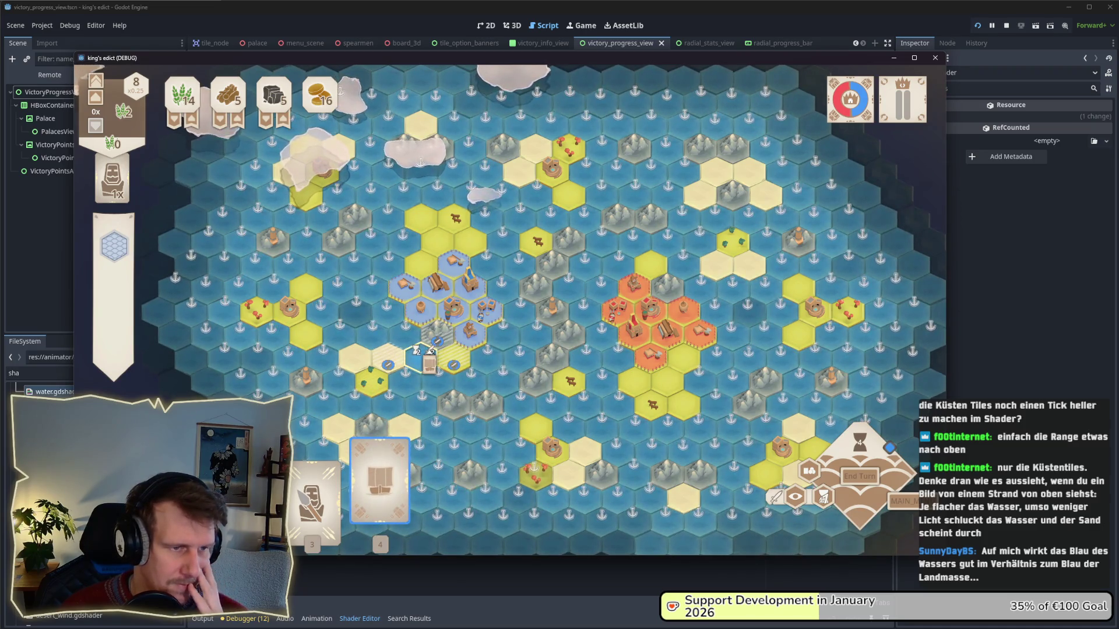
right_click(401, 331)
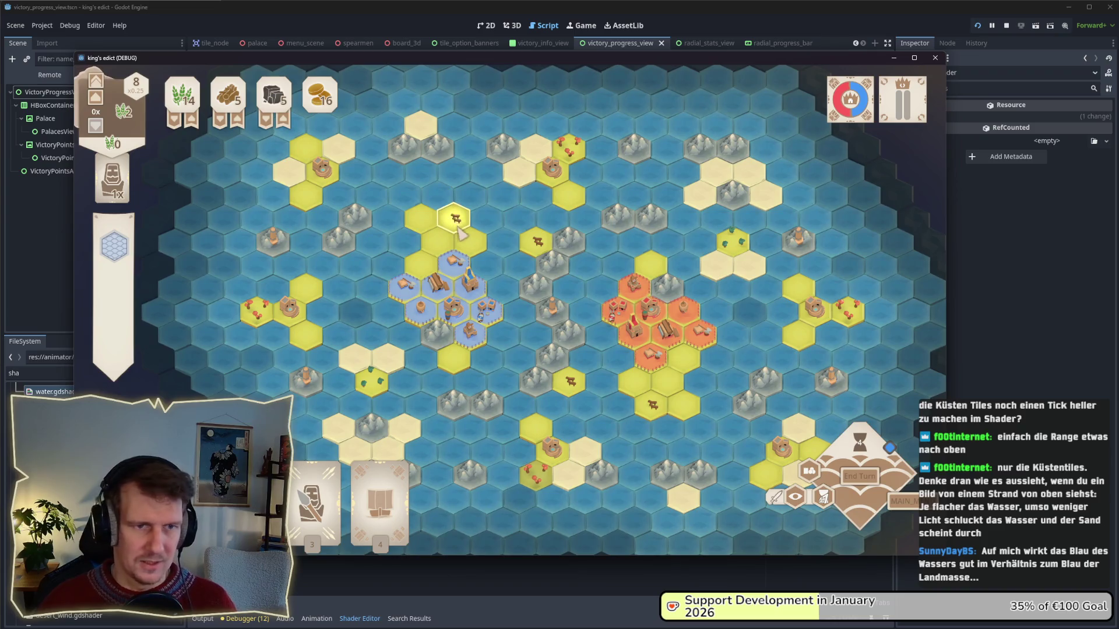
scroll(460, 233, "up", 2)
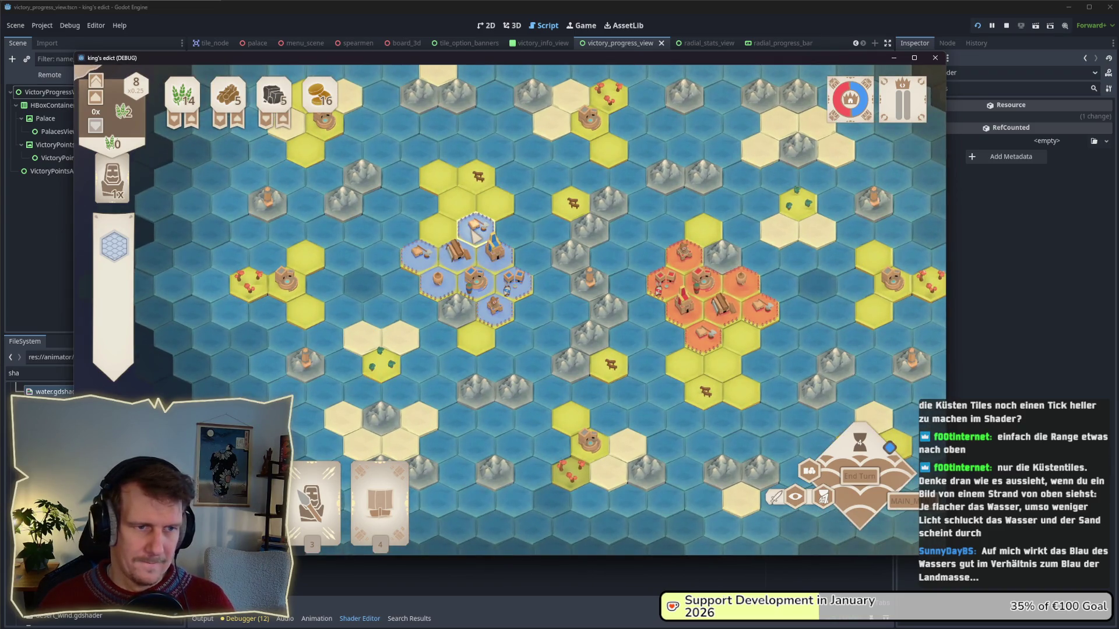
left_click_drag(476, 232, 476, 256)
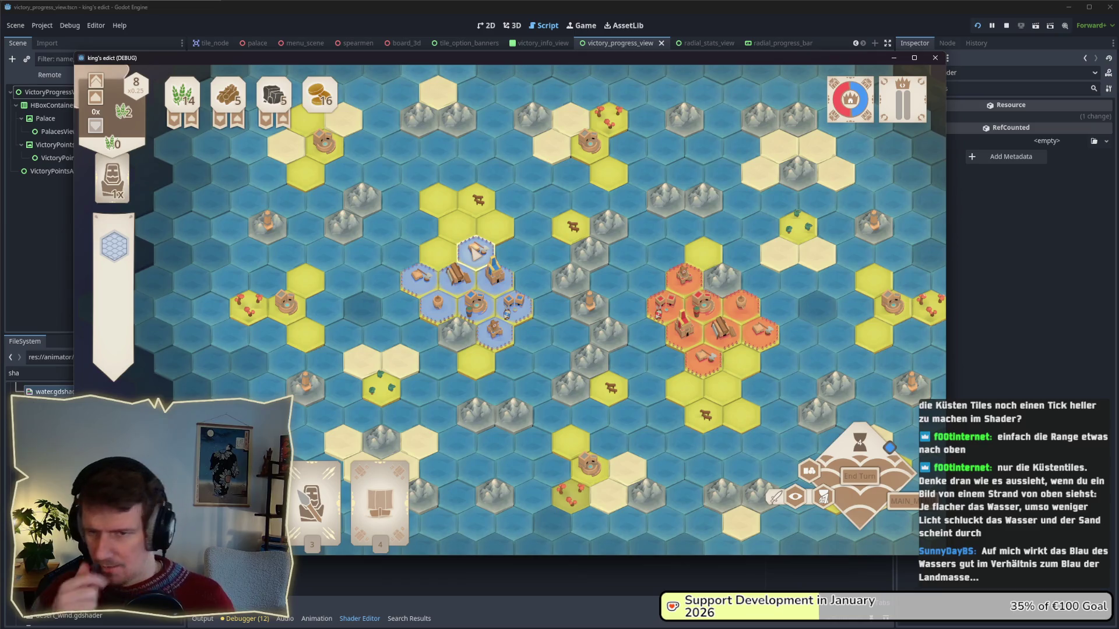
key("alt+Tab")
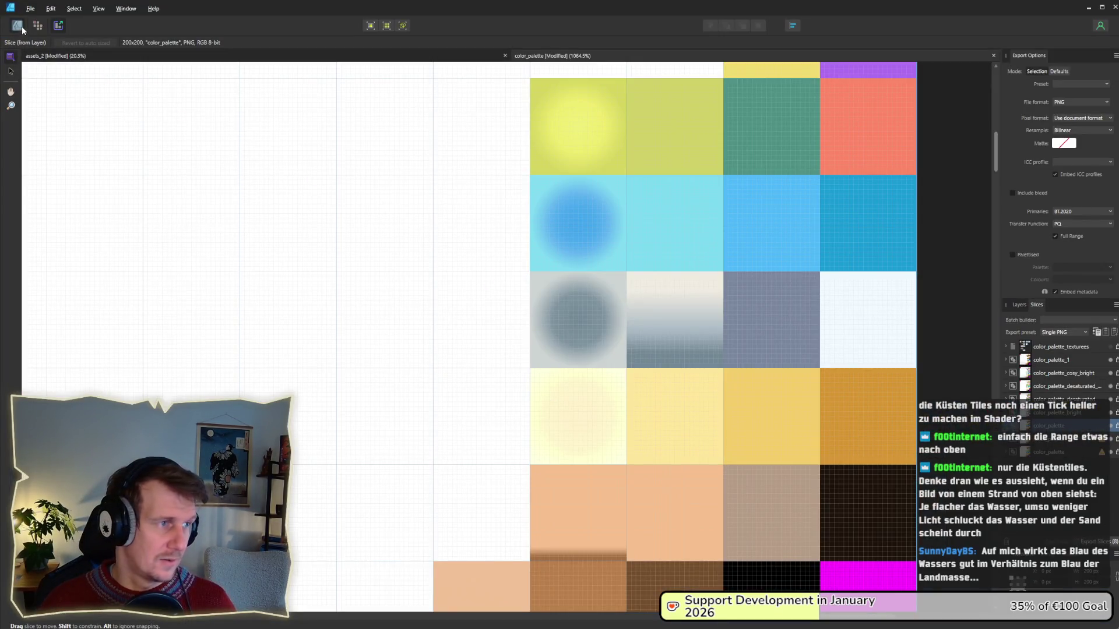
- Snip a screenshot of the game window with the current water colours
left_click(22, 26)
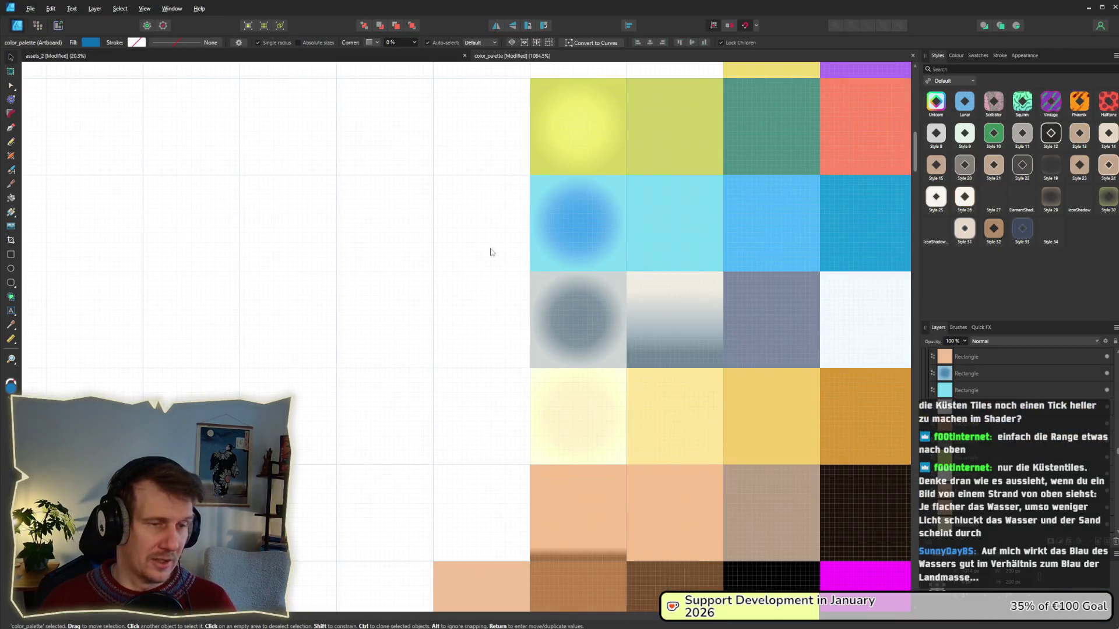
key("alt+Tab")
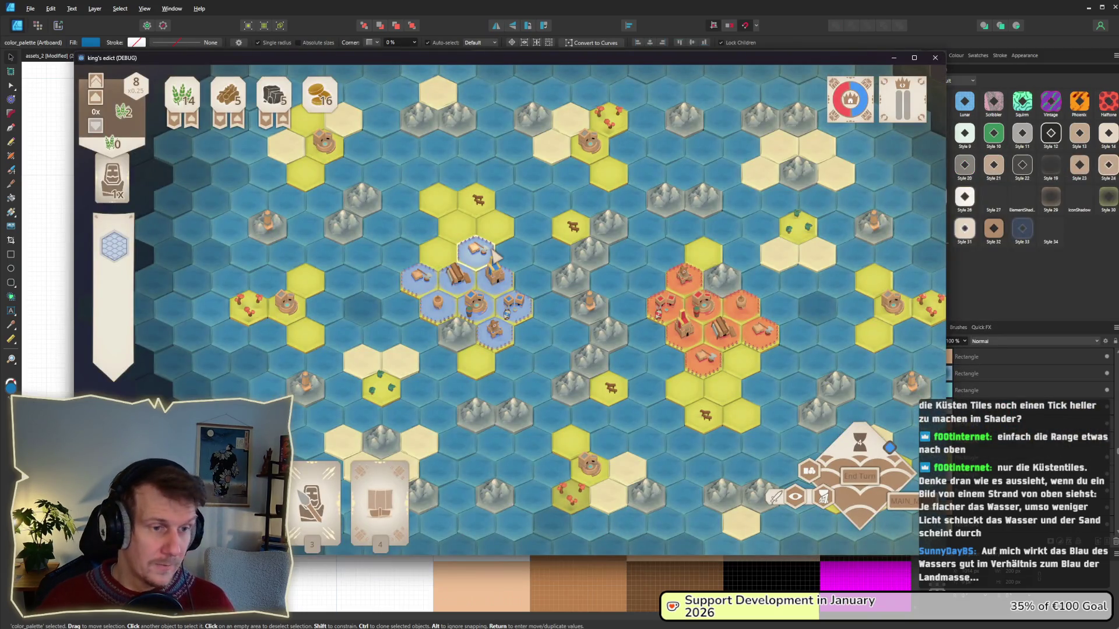
key("super+shift+s")
mouse_move(78, 68)
left_mouse_down()
mouse_move(907, 566)
mouse_move(947, 556)
left_mouse_up()
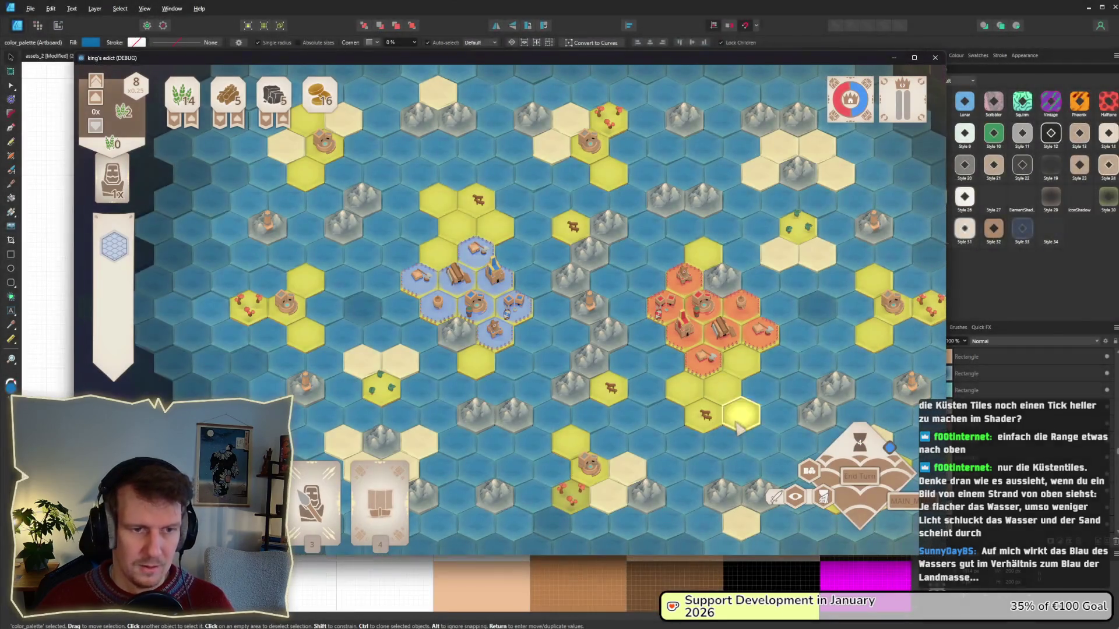
- Raise the blue water gradient swatch's middle stop lightness to 70
key("alt+Tab")
left_click(550, 221)
left_click(57, 43)
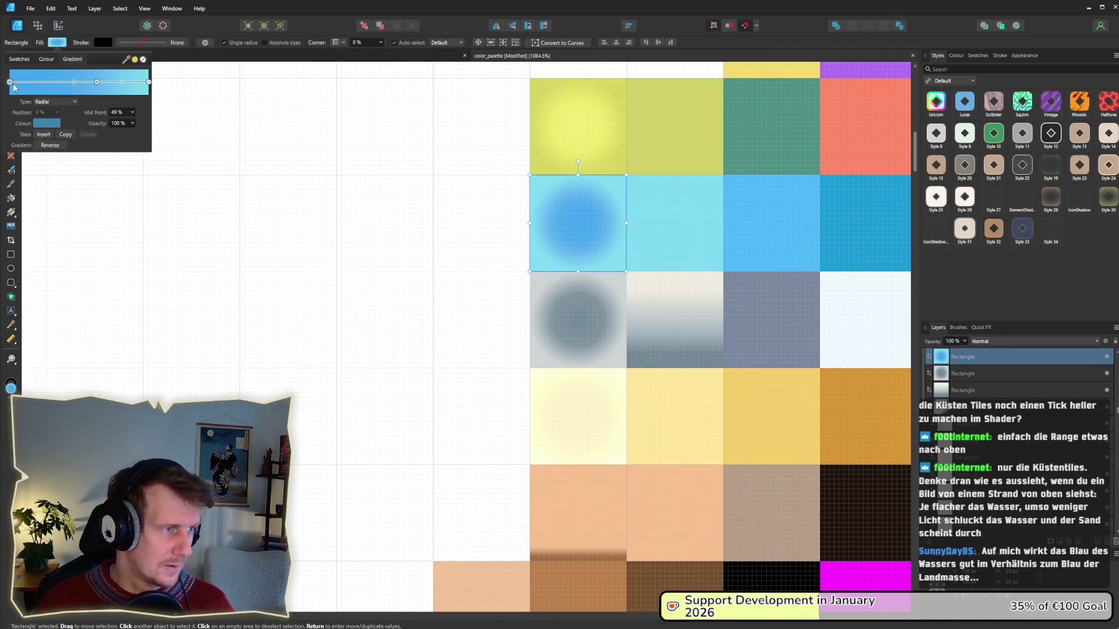
left_click(43, 123)
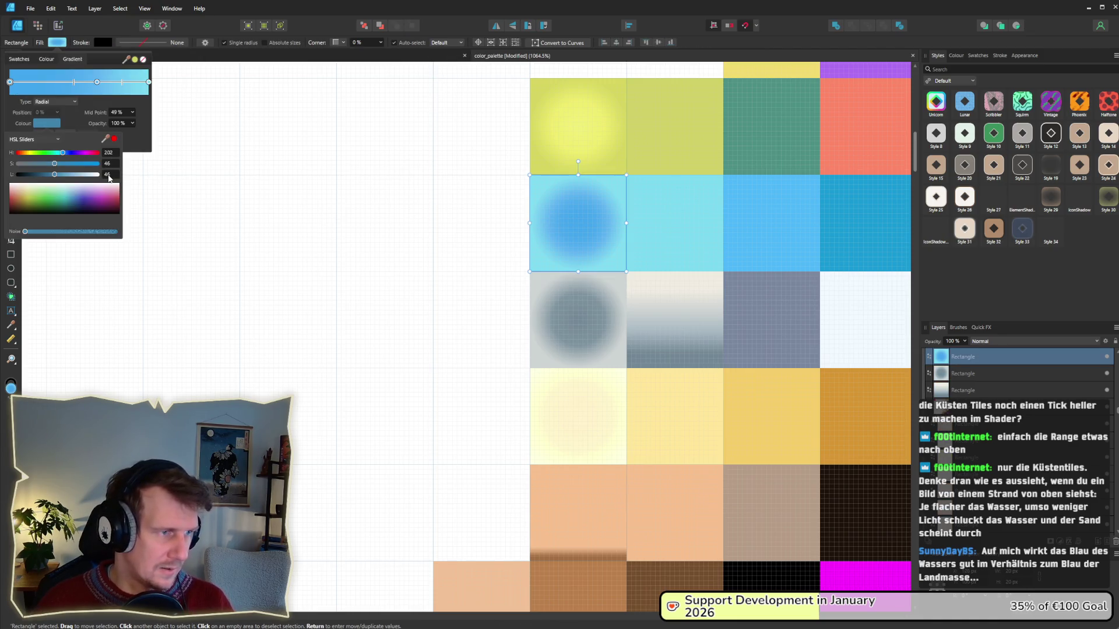
left_click(97, 82)
left_click(47, 123)
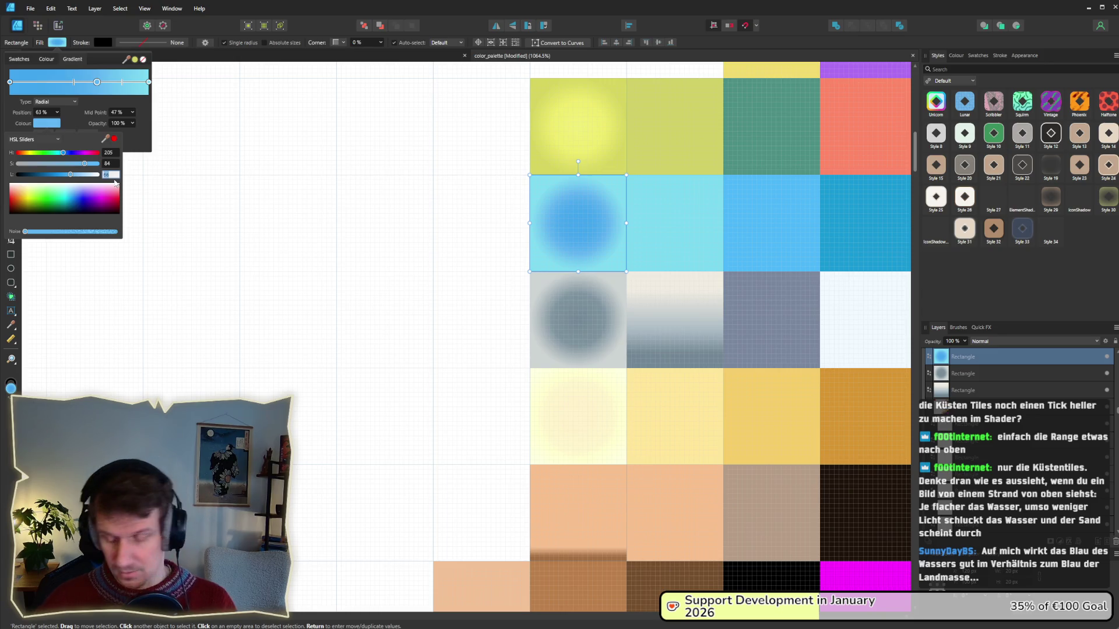
type("0")
key("Return")
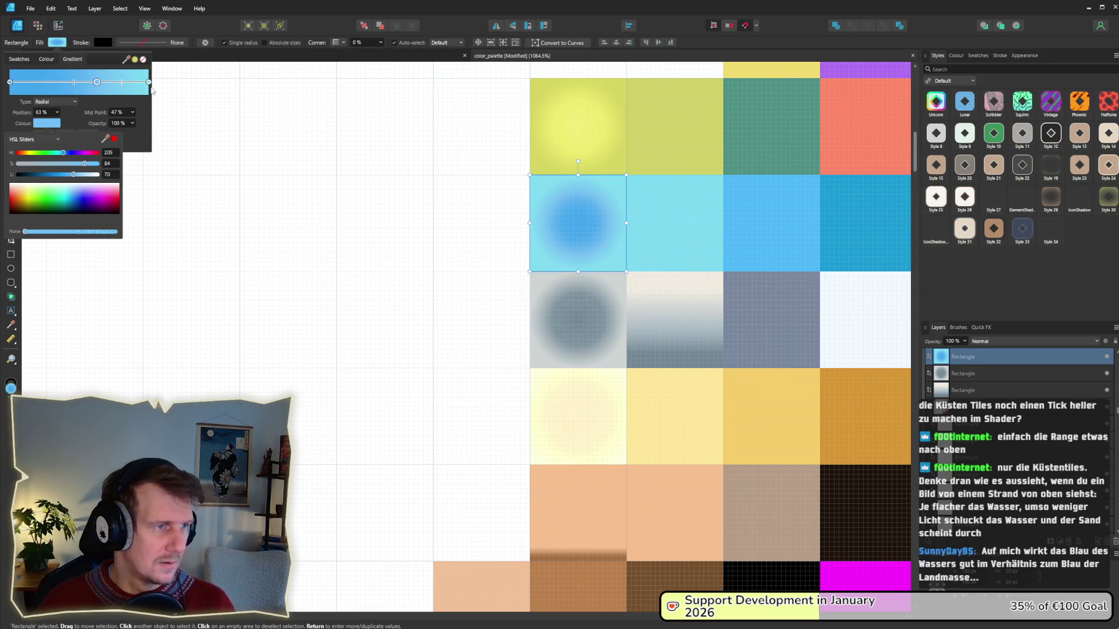
left_click(148, 82)
left_click(58, 124)
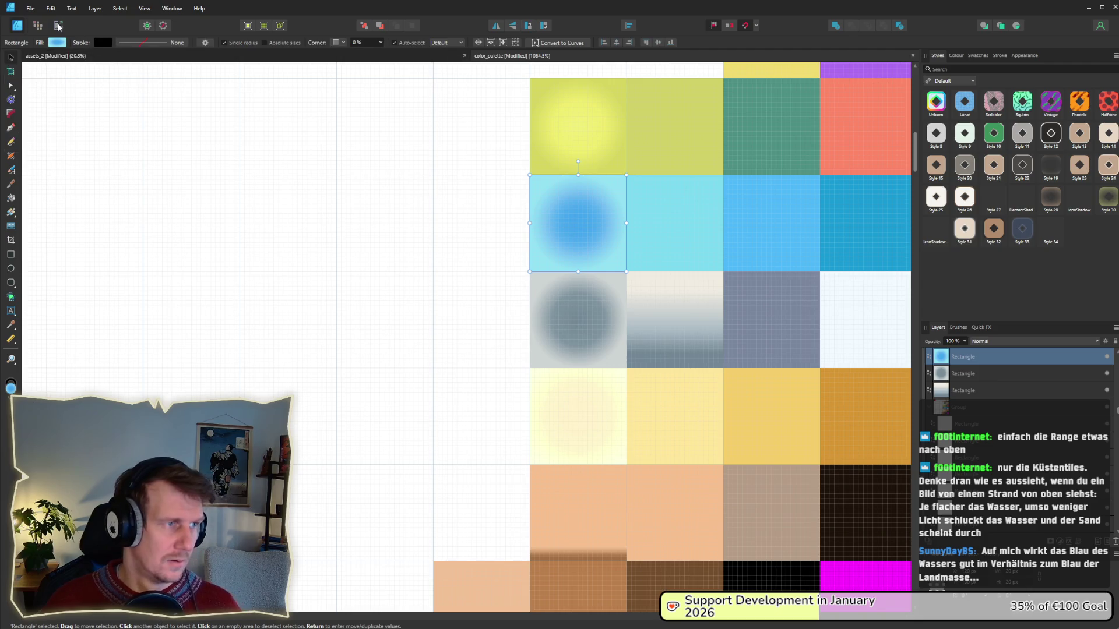
- Export the color_palette slice, then return to the running game via the Godot editor
left_click(58, 25)
left_click(1112, 426)
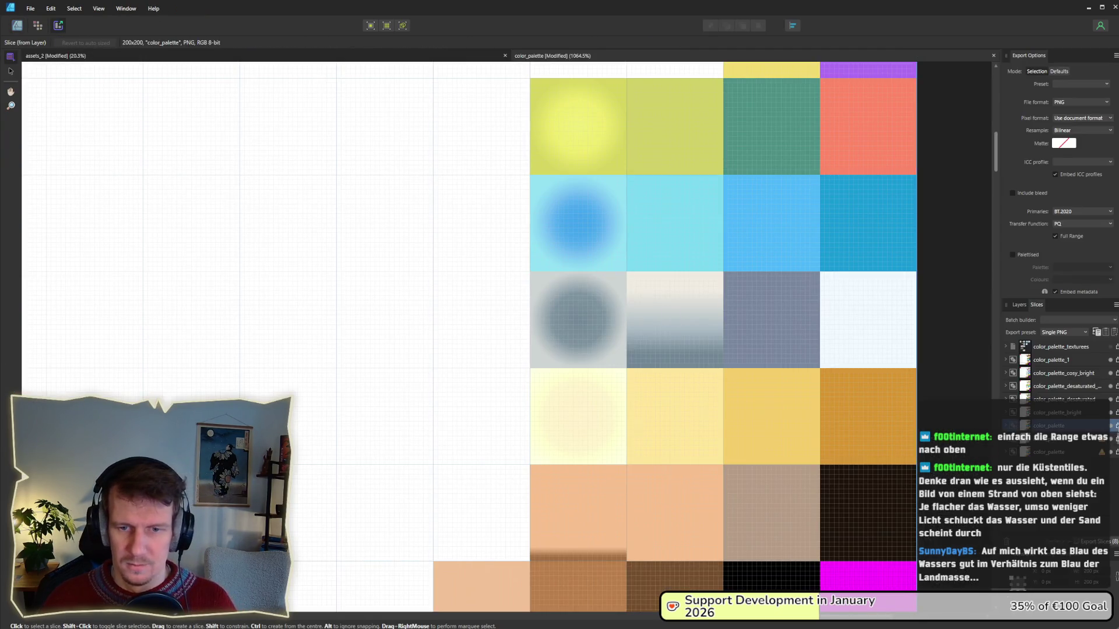
left_click(1094, 541)
left_click(502, 314)
key("Return")
key("alt+Tab")
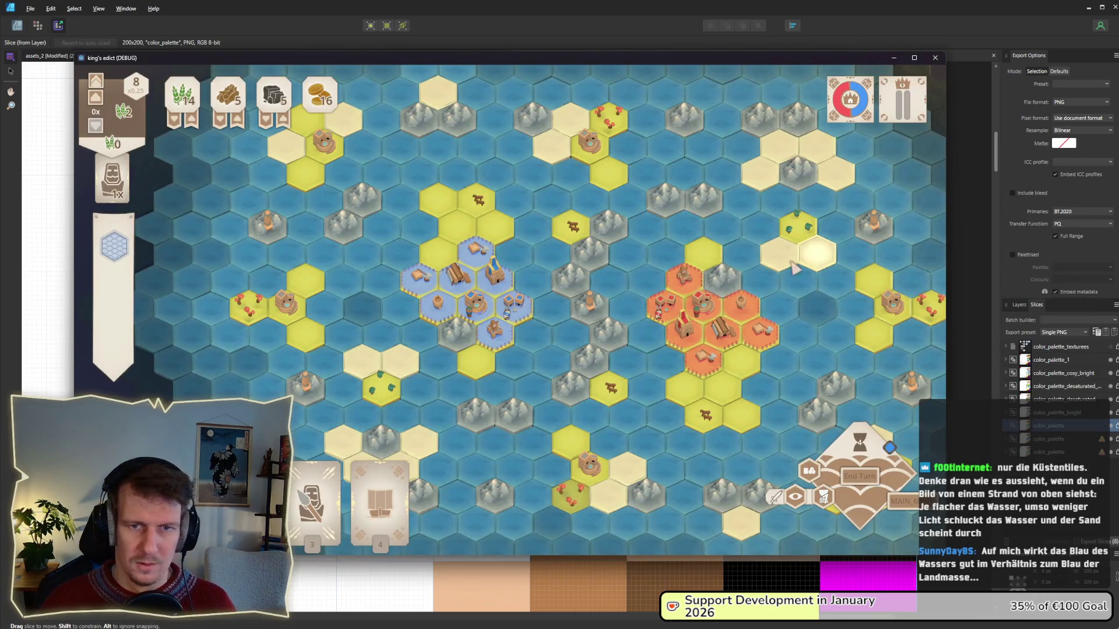
key("alt+Tab")
key("Tab")
key("alt+Tab")
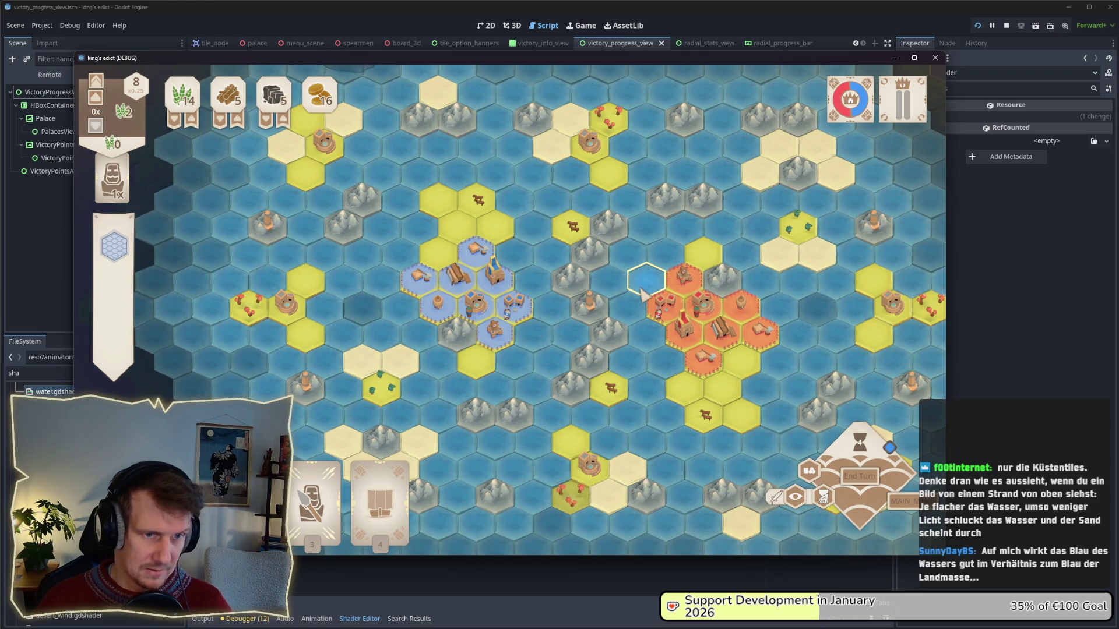
- Snip a screenshot of the game window showing the lighter water
key("super+shift+s")
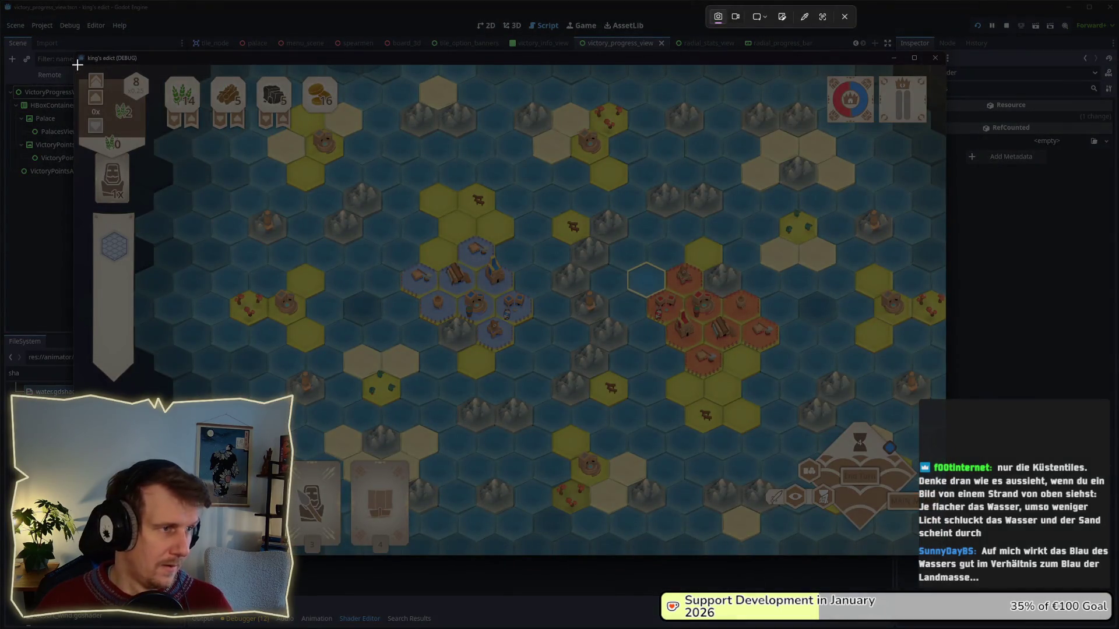
left_click_drag(73, 64, 946, 556)
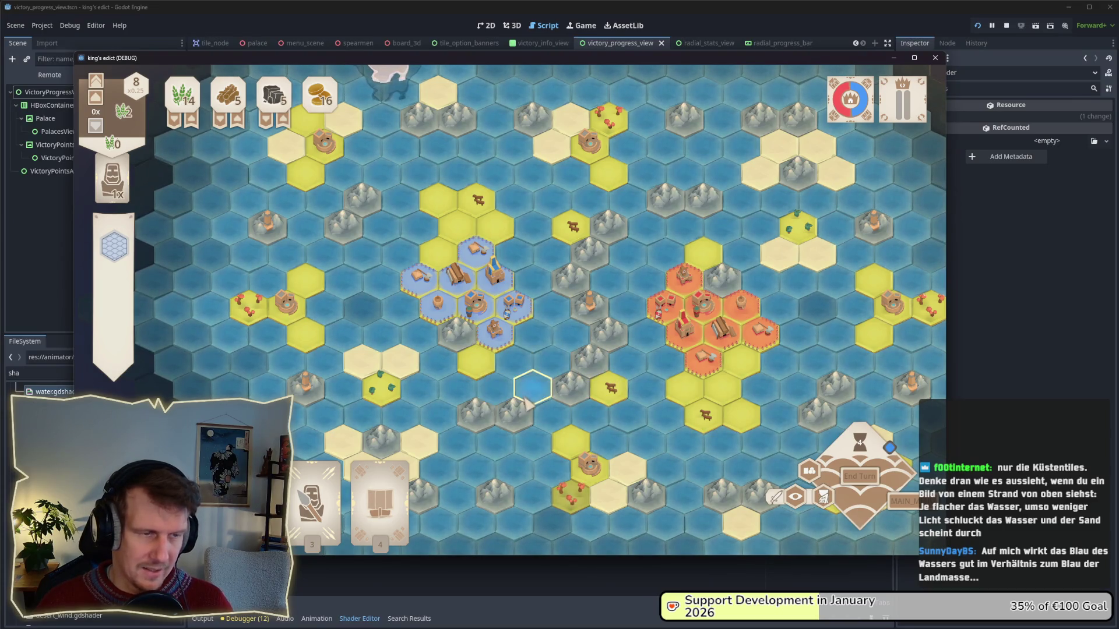
key("alt+Tab")
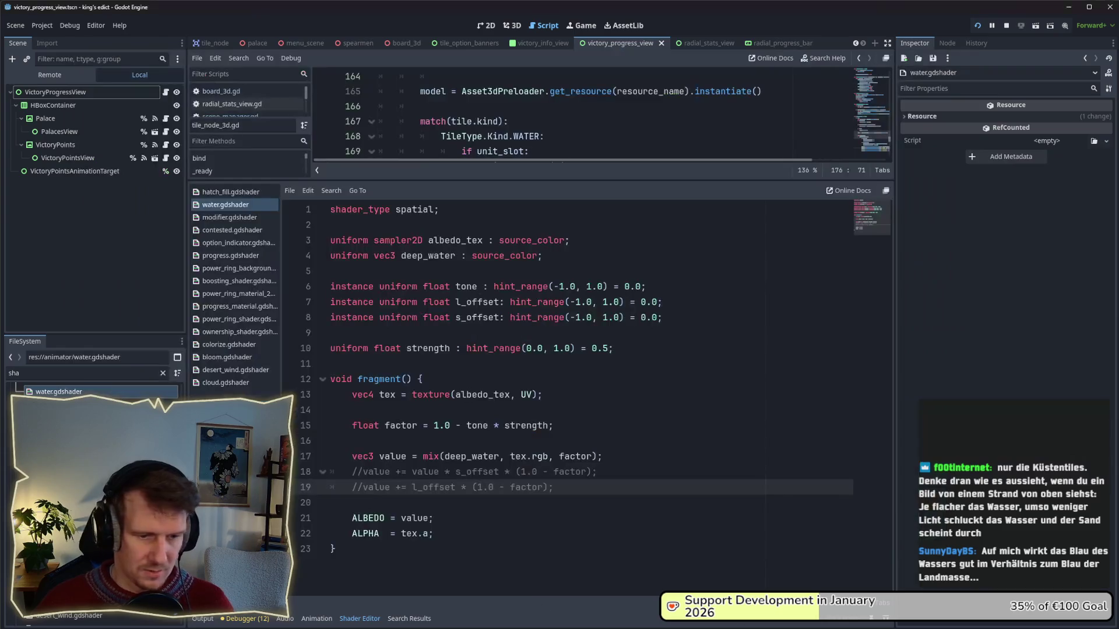
key("super+e")
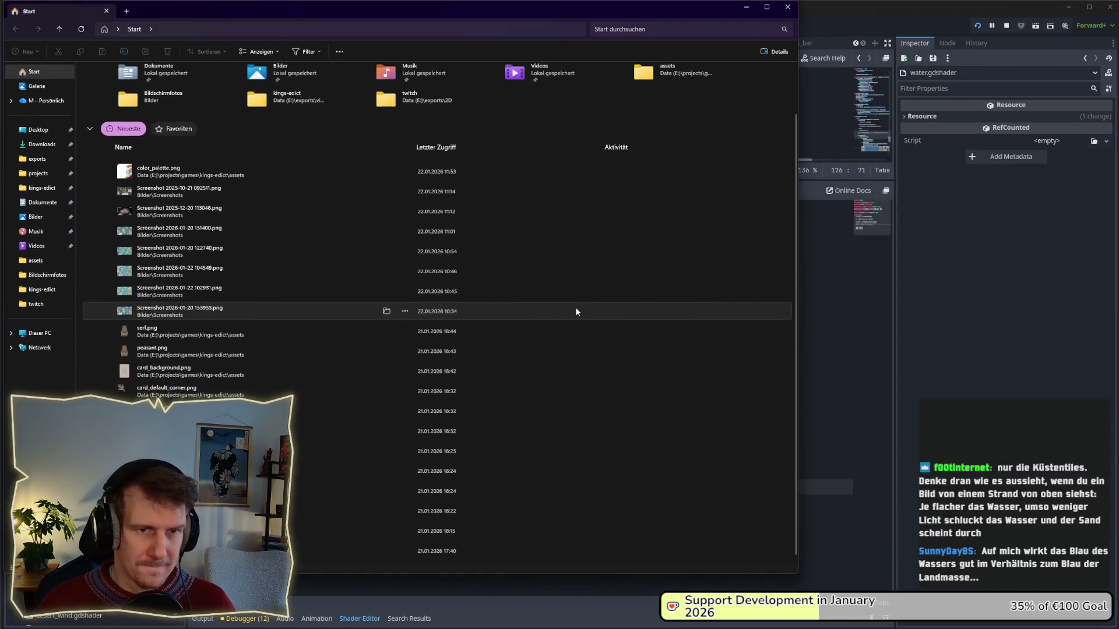
- Open Screenshot 2026-01-22 115325.png from Bildschirmfotos, arrange the viewers, and set one beside the game
left_click(42, 280)
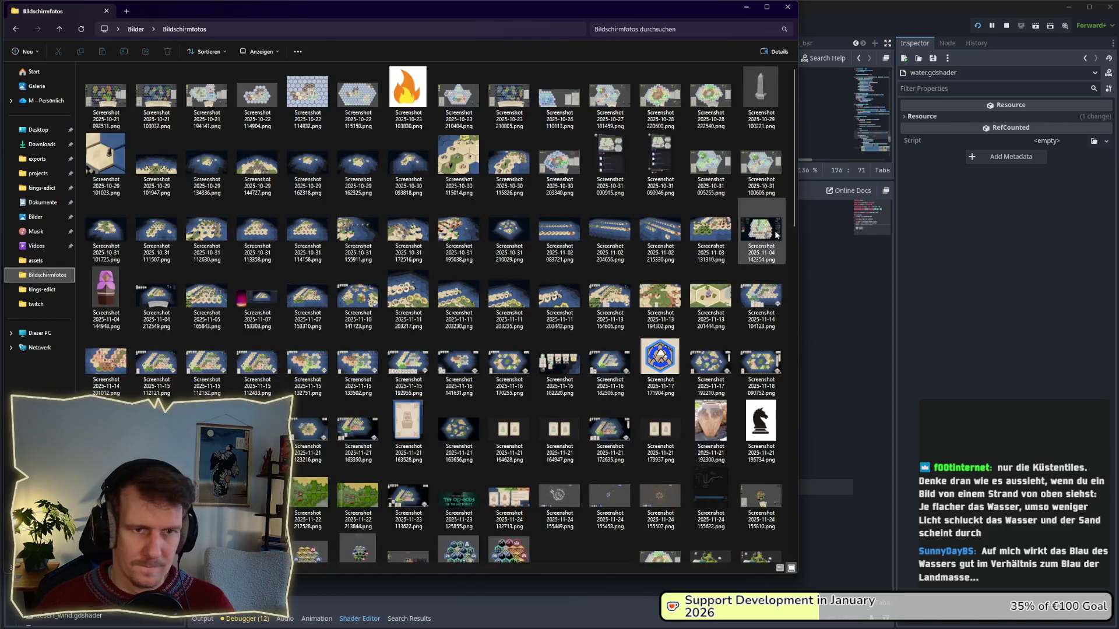
left_click_drag(795, 207, 798, 443)
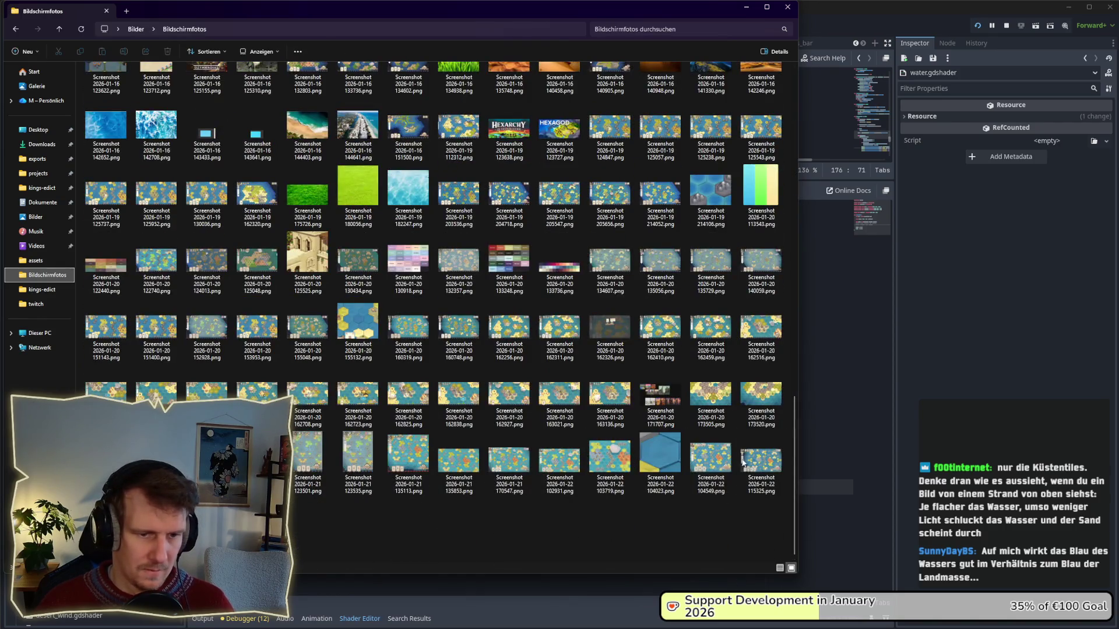
double_click(743, 461)
mouse_move(670, 127)
left_mouse_down()
mouse_move(463, 73)
mouse_move(676, 134)
mouse_move(717, 125)
left_mouse_up()
left_click(746, 7)
left_click_drag(624, 76, 403, 84)
mouse_move(737, 130)
left_mouse_down()
mouse_move(737, 112)
mouse_move(775, 103)
left_mouse_up()
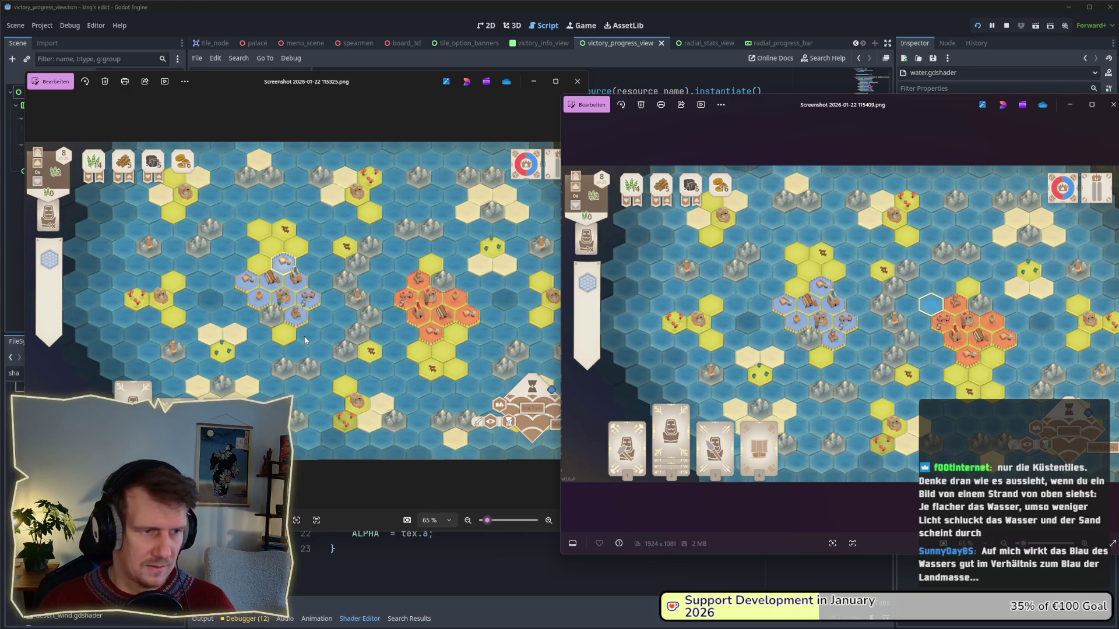
key("alt+Tab")
key("alt+Tab")
key("alt+Tab")
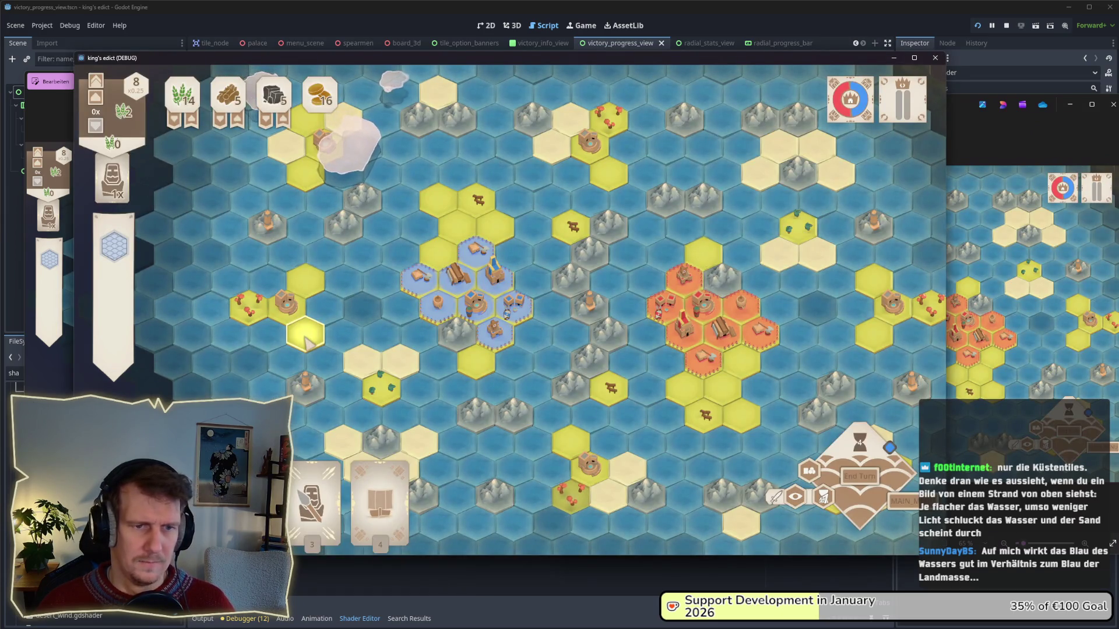
left_click(980, 142)
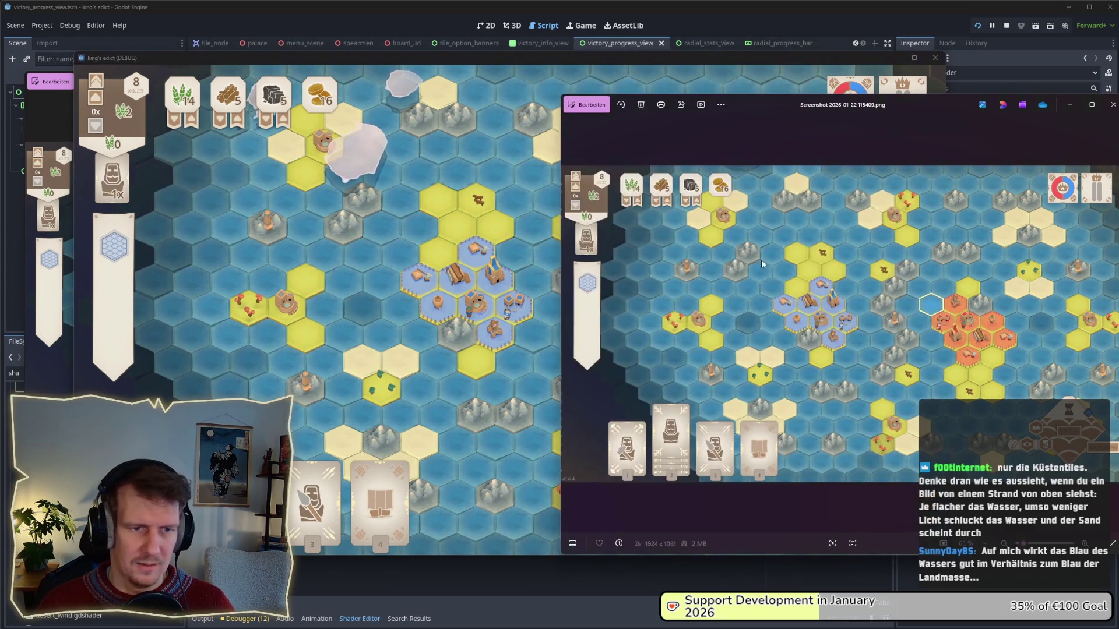
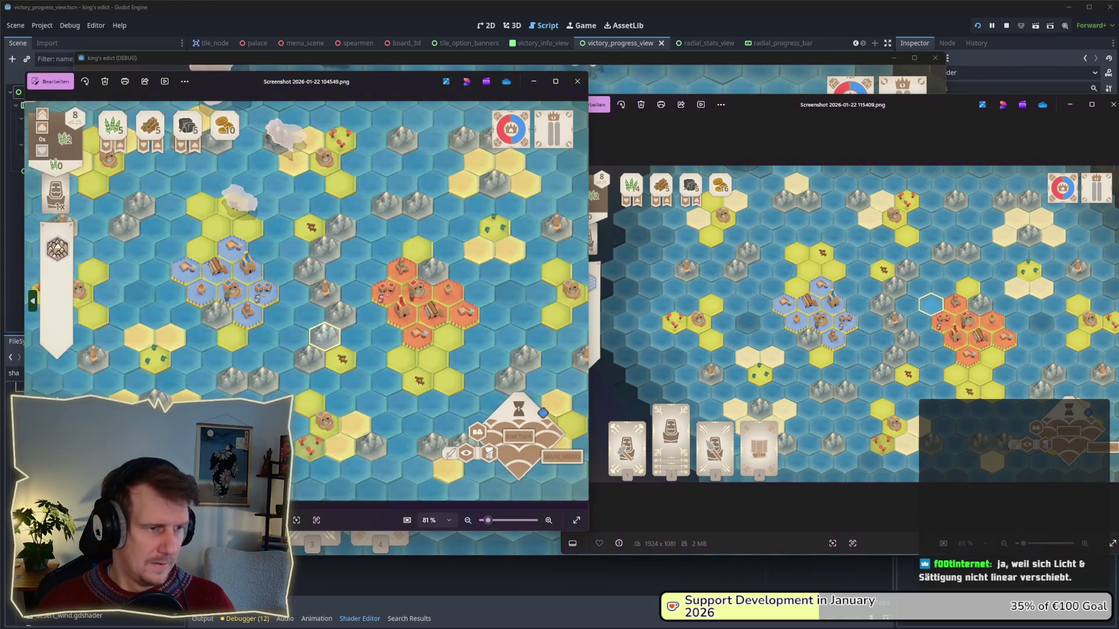
- Close the 115409 and 104023 screenshot viewers so only the King's Edict game window remains
left_click(731, 136)
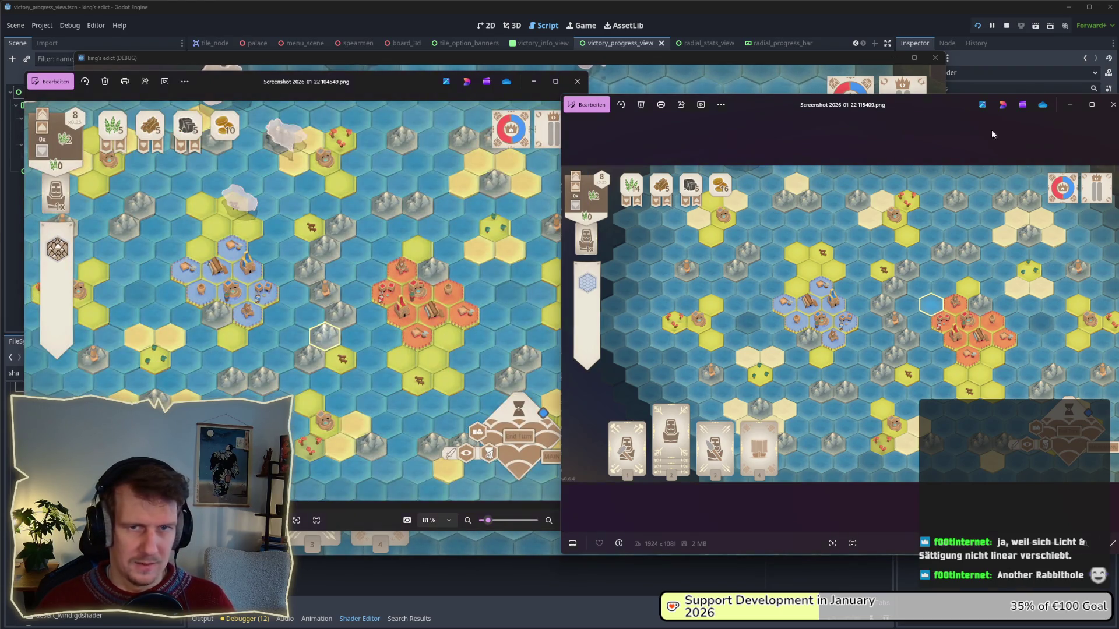
left_click(903, 93)
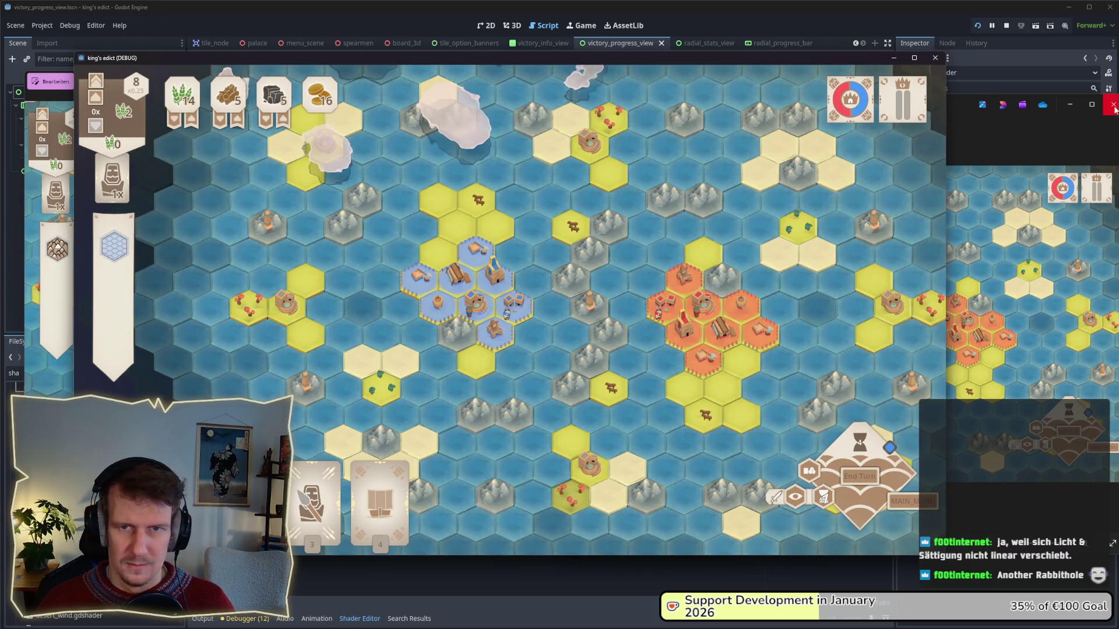
left_click(1112, 108)
left_click(46, 92)
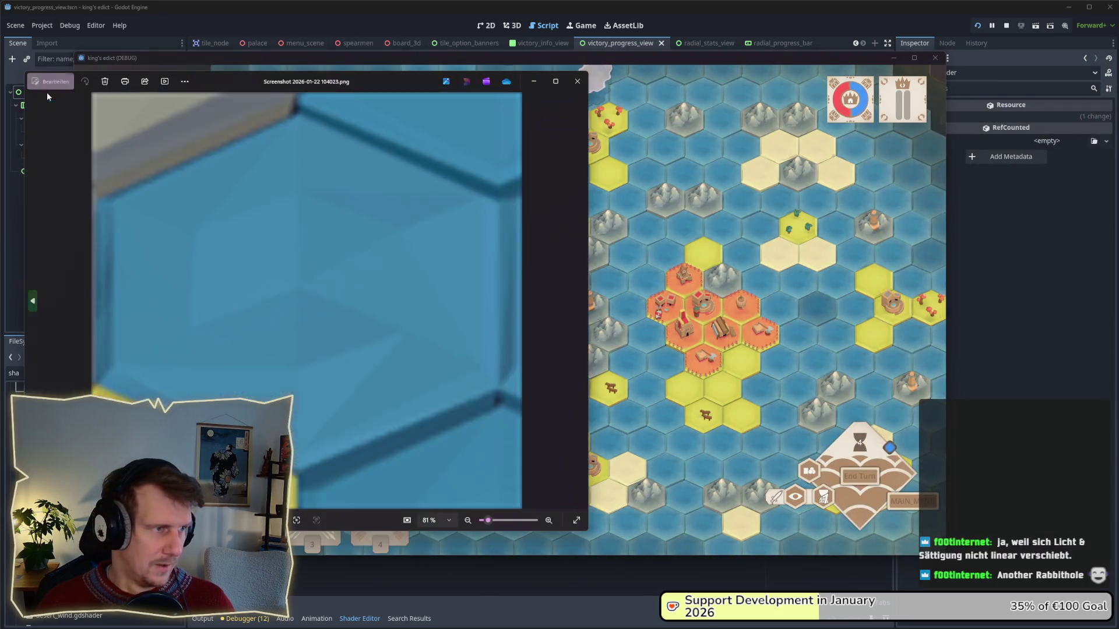
left_click(577, 81)
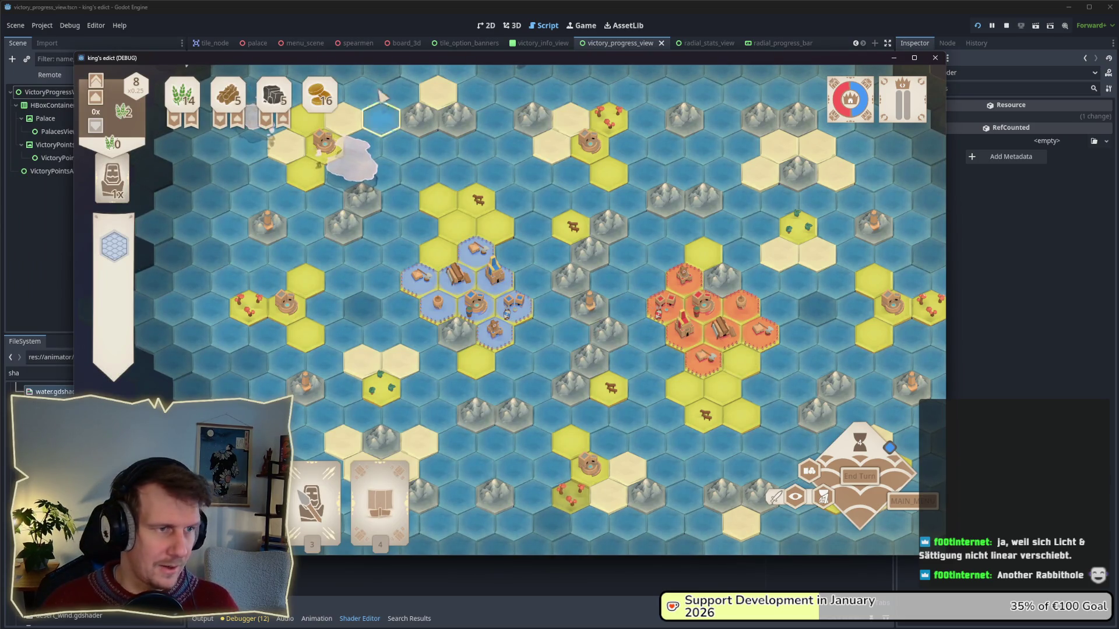
- Move the game window, pan and zoom out the hex map, then switch to the Bildschirmfotos folder
left_click_drag(379, 58, 481, 66)
mouse_move(644, 306)
left_mouse_down()
mouse_move(588, 289)
mouse_move(612, 338)
left_mouse_up()
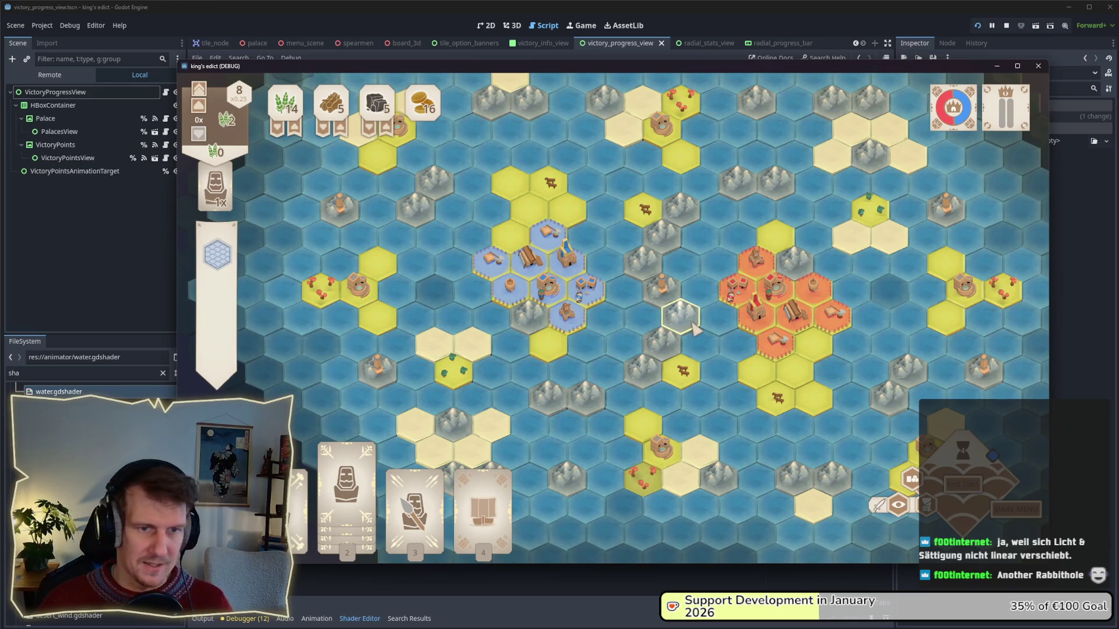
scroll(694, 356, "down", 3)
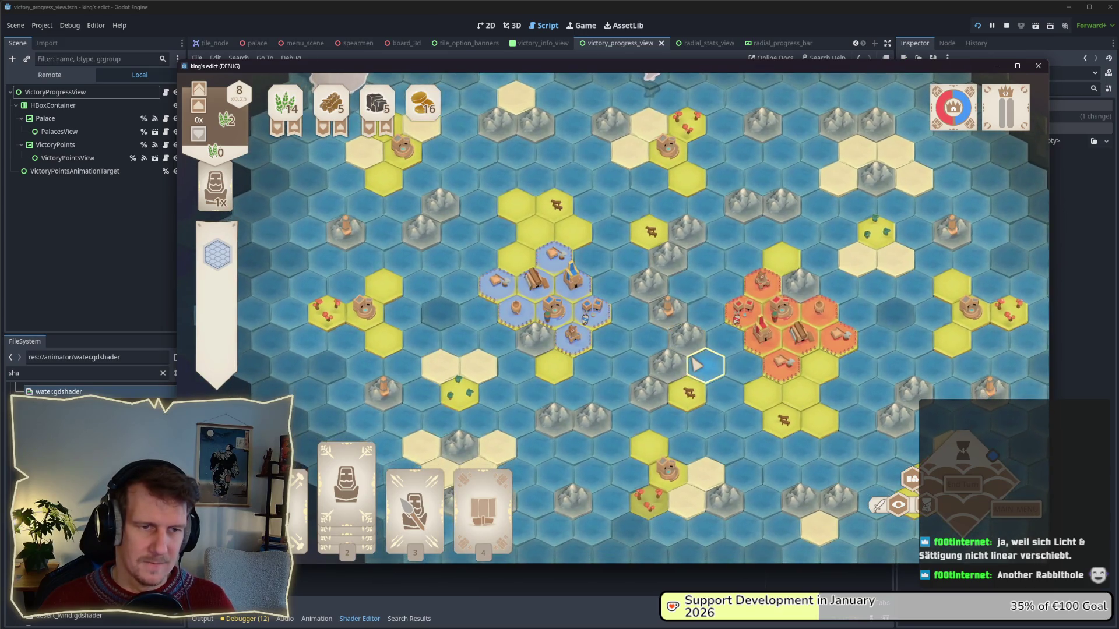
key("alt+Tab")
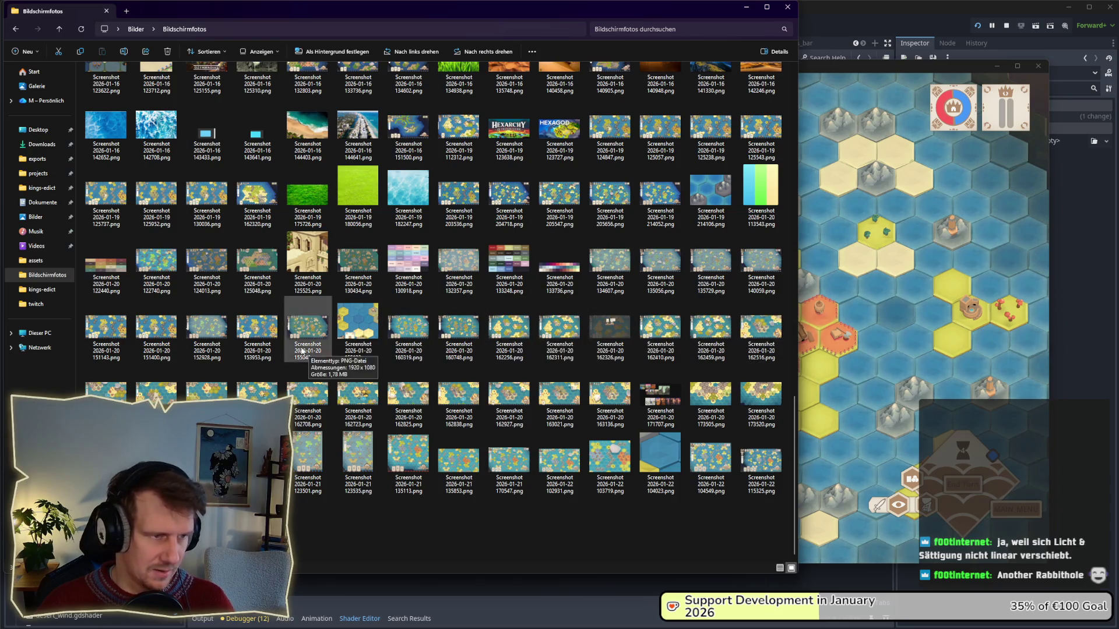
- Compare the 153953 screenshot side by side with the narrowed game window, then close it
double_click(257, 328)
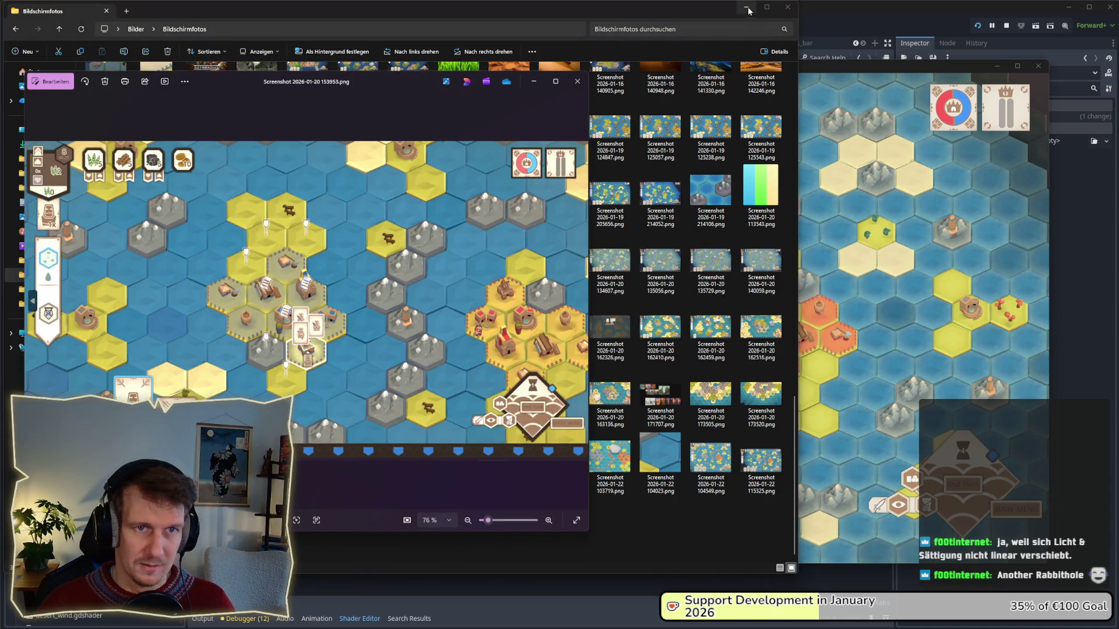
left_click(748, 11)
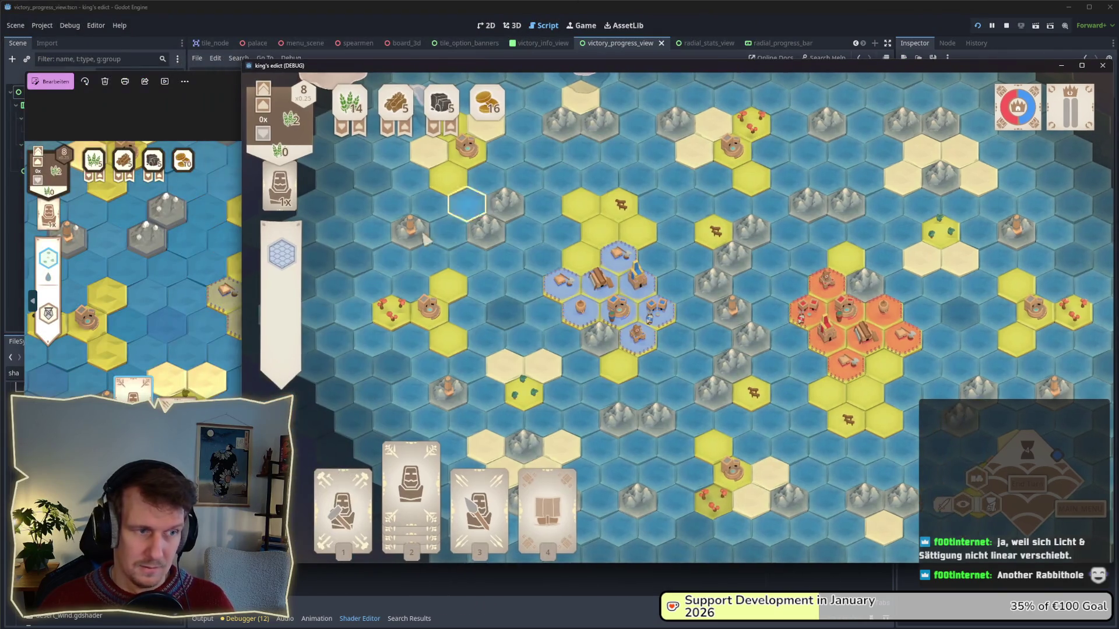
mouse_move(242, 297)
left_mouse_down()
mouse_move(536, 297)
mouse_move(525, 297)
left_mouse_up()
left_click(372, 111)
left_click_drag(601, 233, 534, 232)
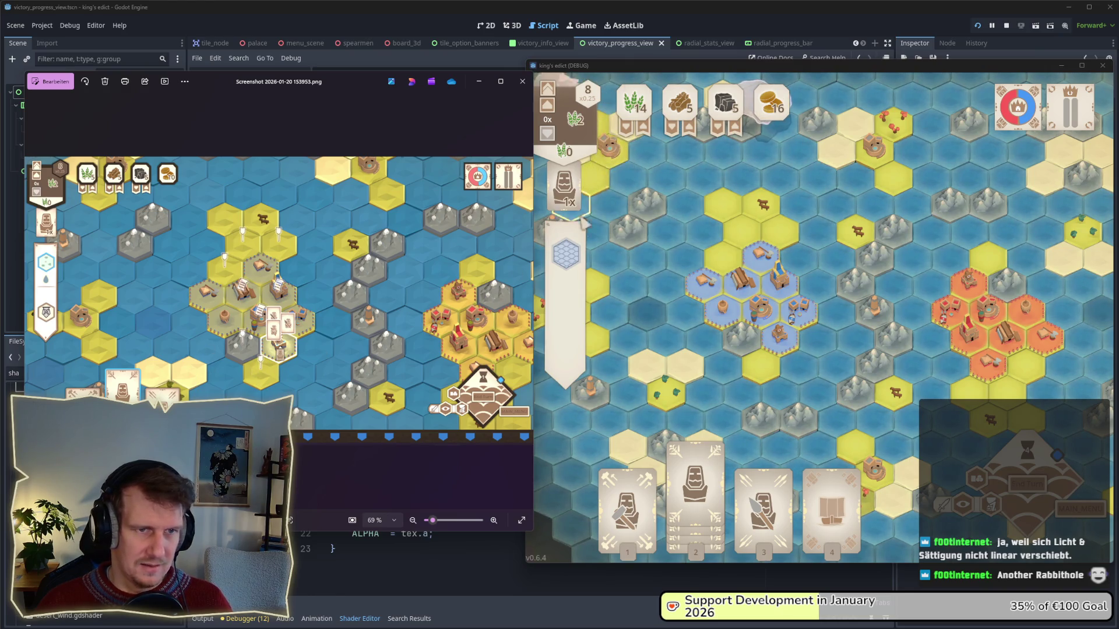
mouse_move(670, 516)
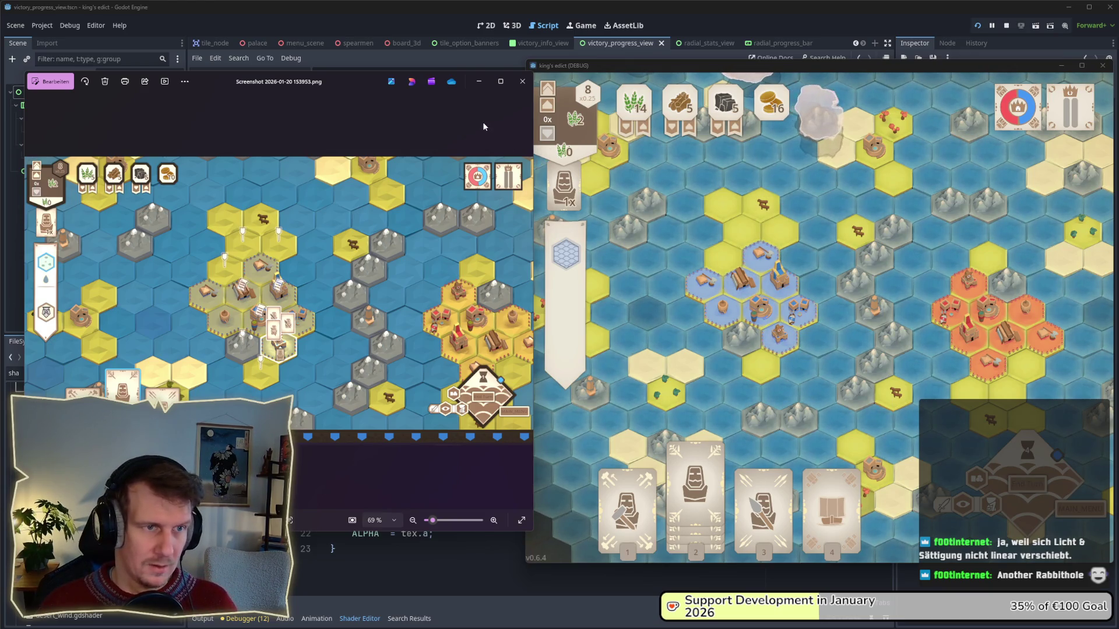
left_click(522, 81)
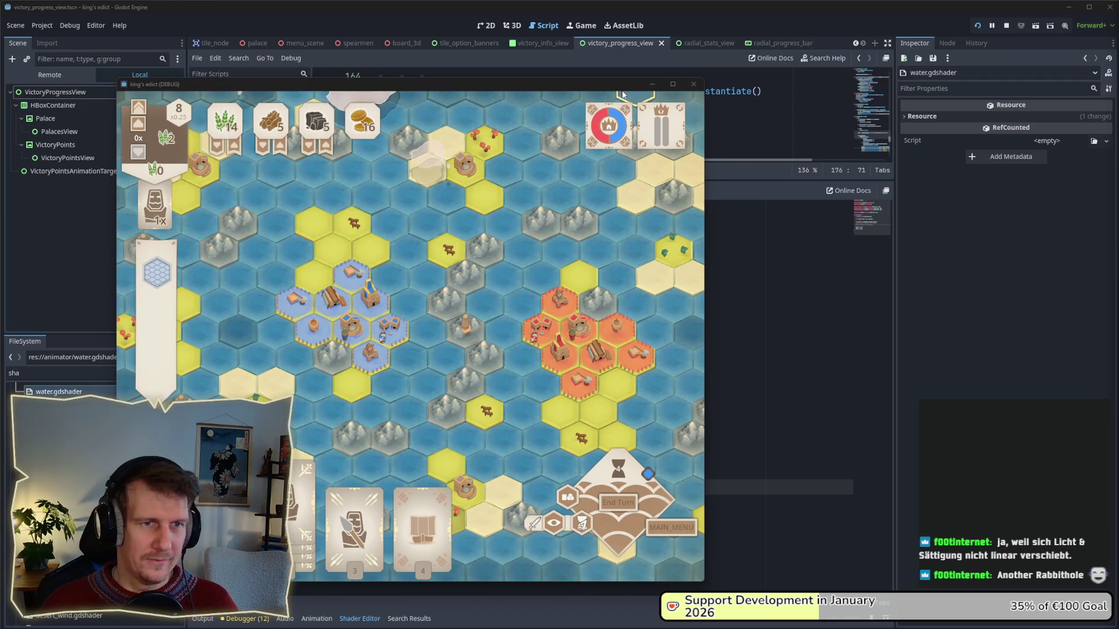
- Widen the running game window again and pan the board, then switch to Affinity Designer 2
left_click_drag(704, 119, 844, 123)
left_click_drag(513, 358, 581, 359)
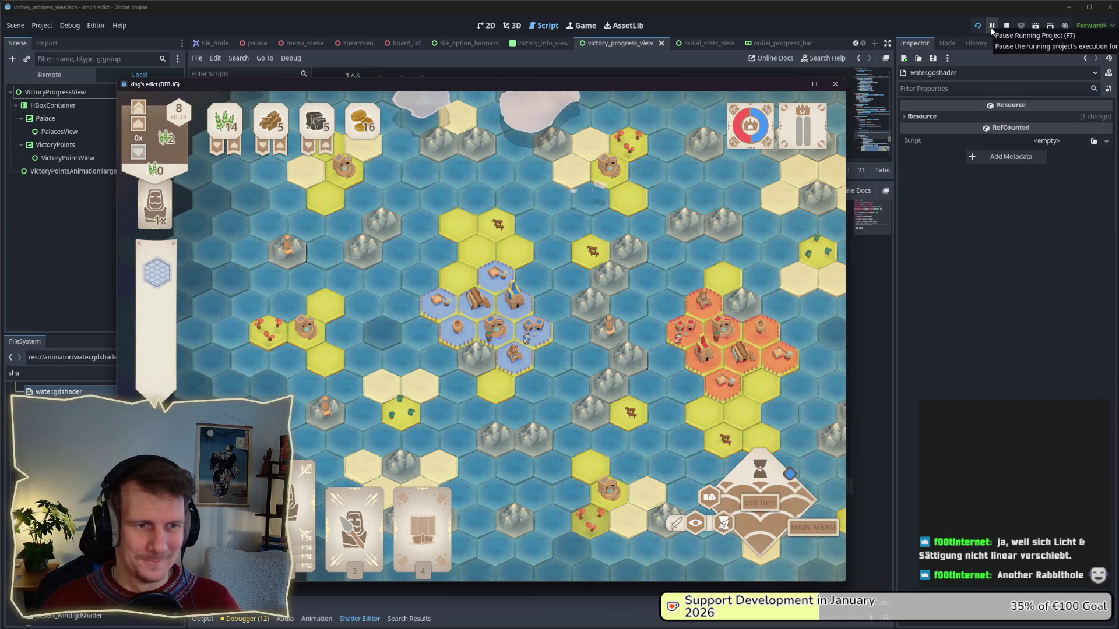
key("alt+Tab")
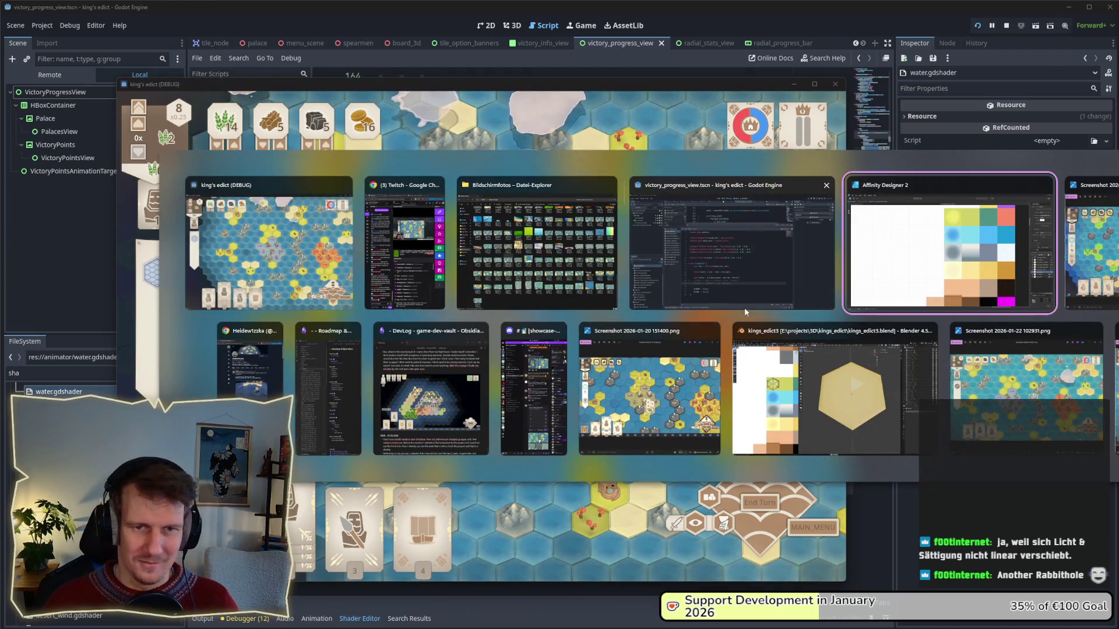
key("alt+Tab")
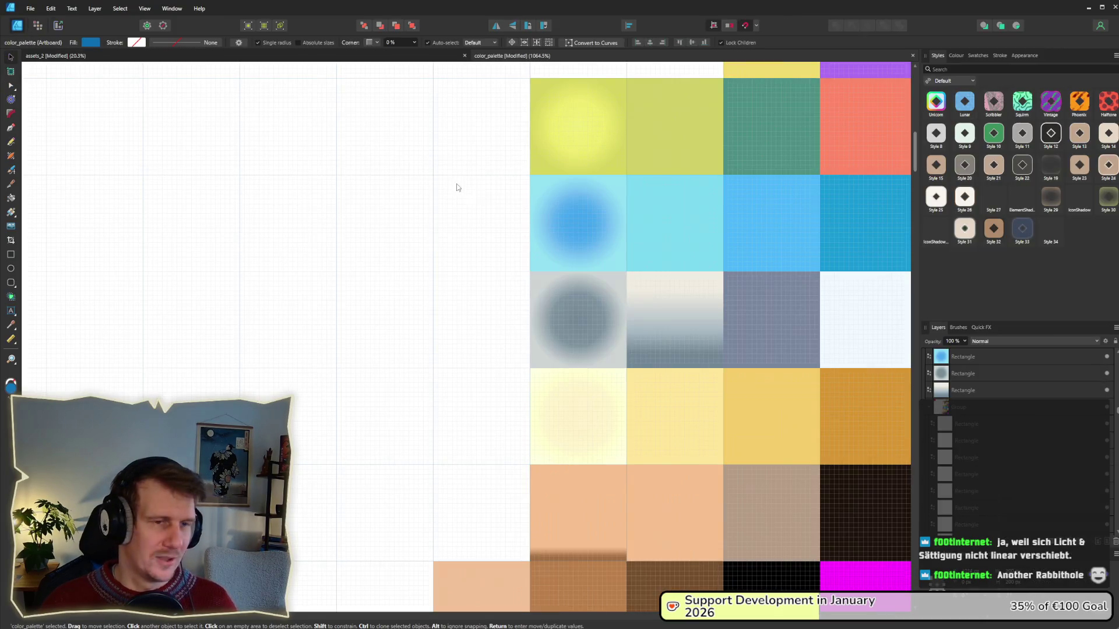
- In the yellow top-left square's gradient, set the first stop to saturation 82, lightness 69
left_click(561, 130)
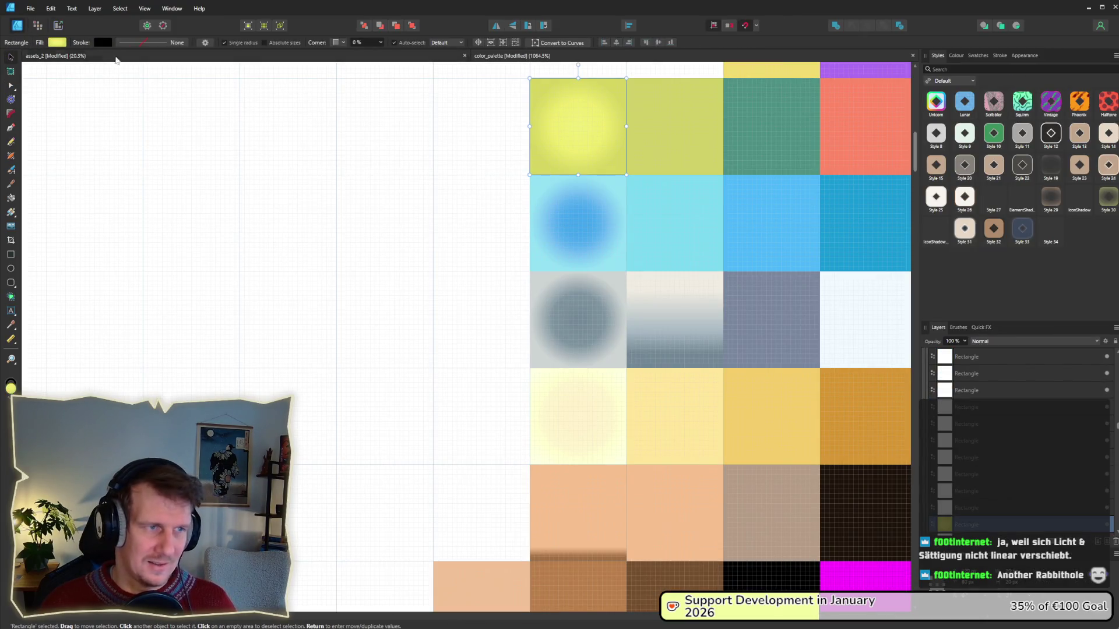
left_click(57, 43)
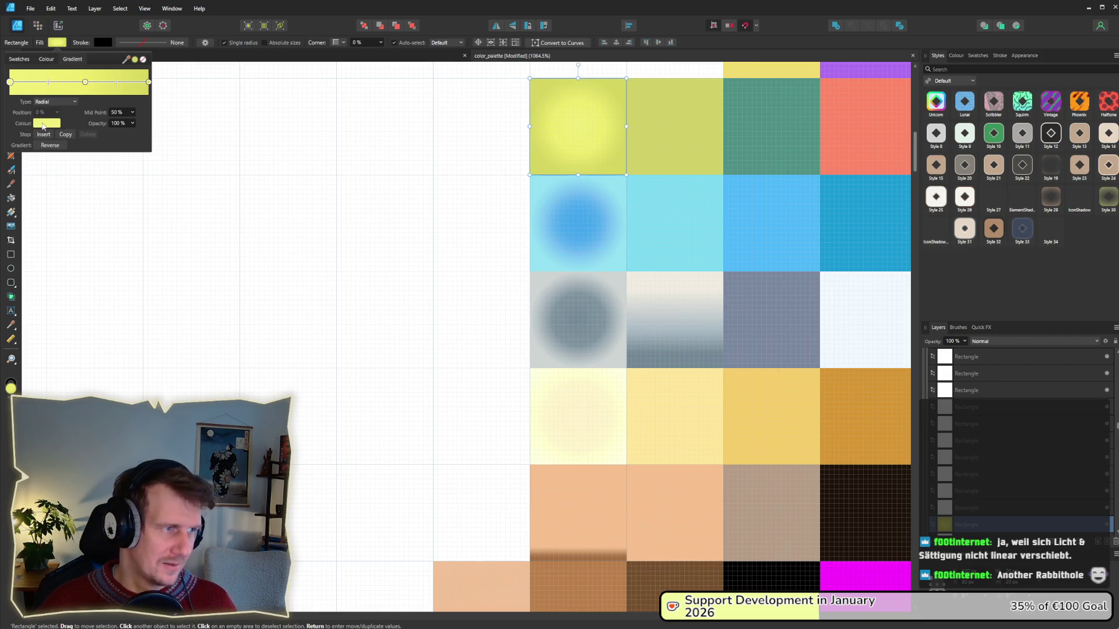
left_click(46, 123)
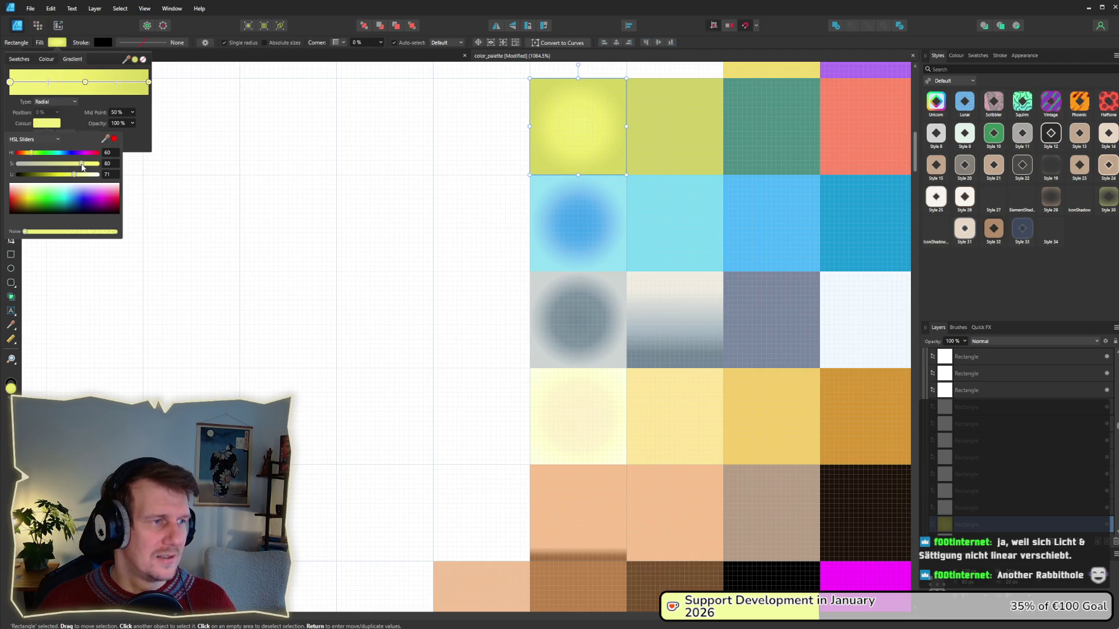
left_click(111, 164)
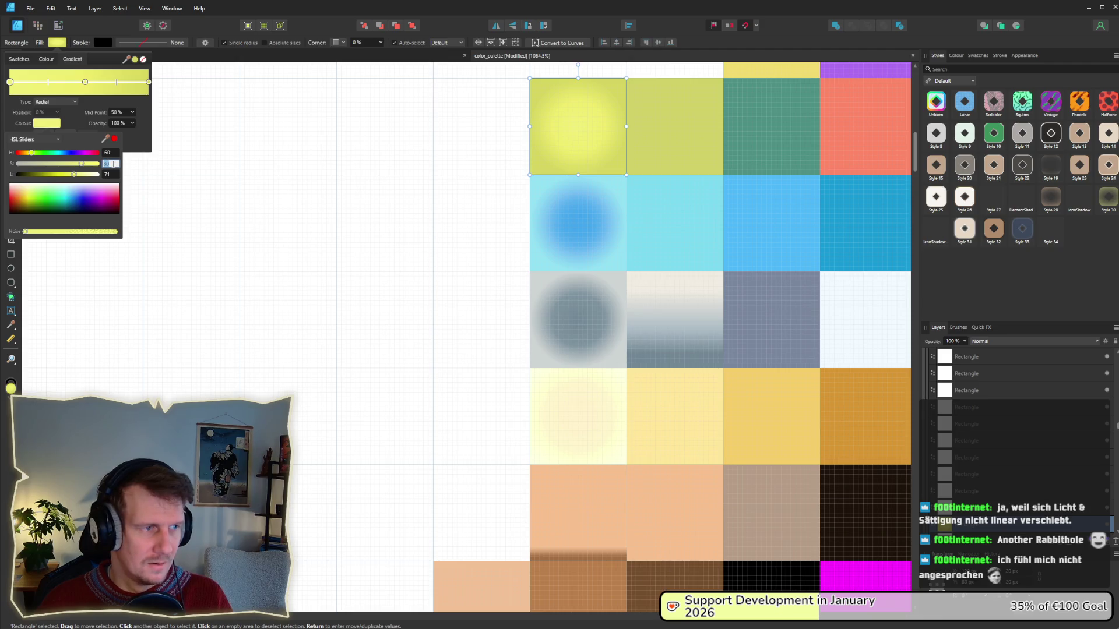
key("Return")
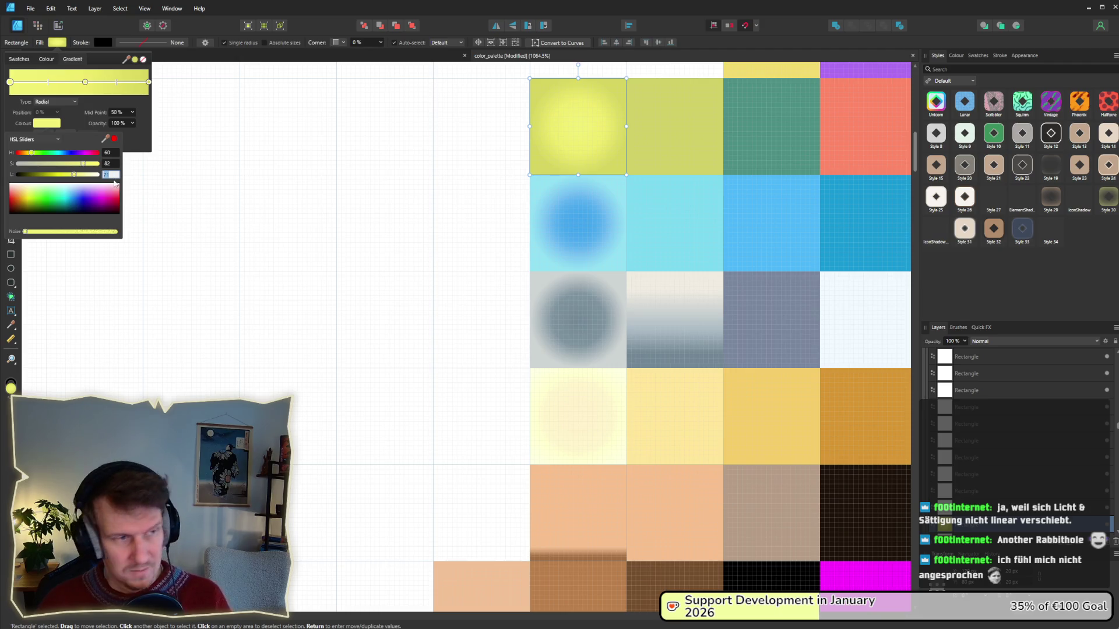
key("Return")
- Set the middle gradient stop to saturation 82, lightness 66
left_click(86, 83)
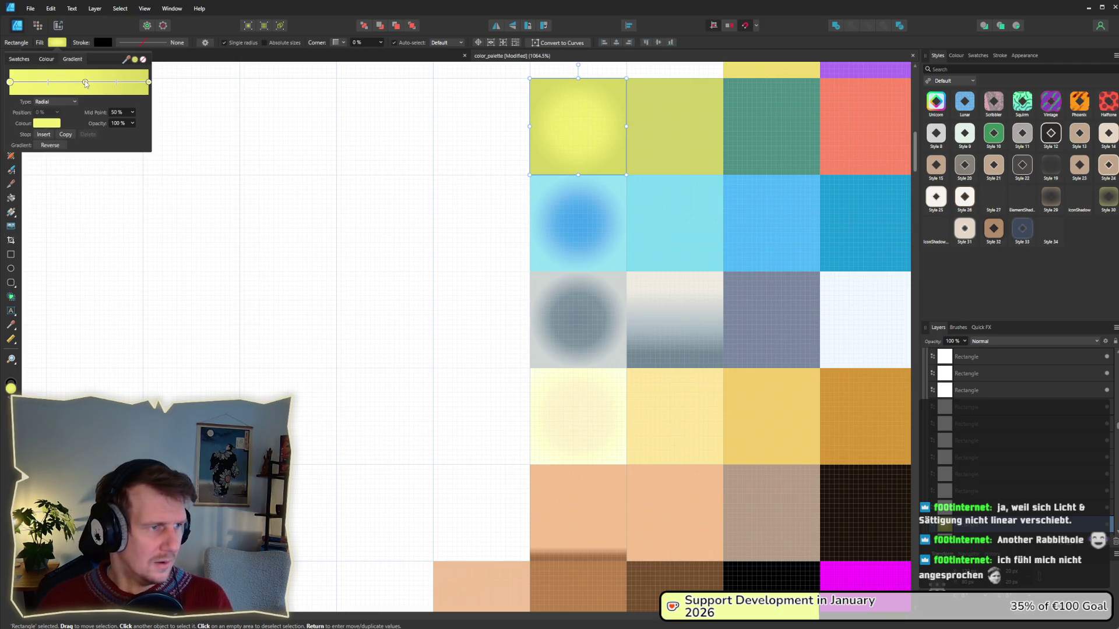
left_click(47, 124)
left_click(110, 163)
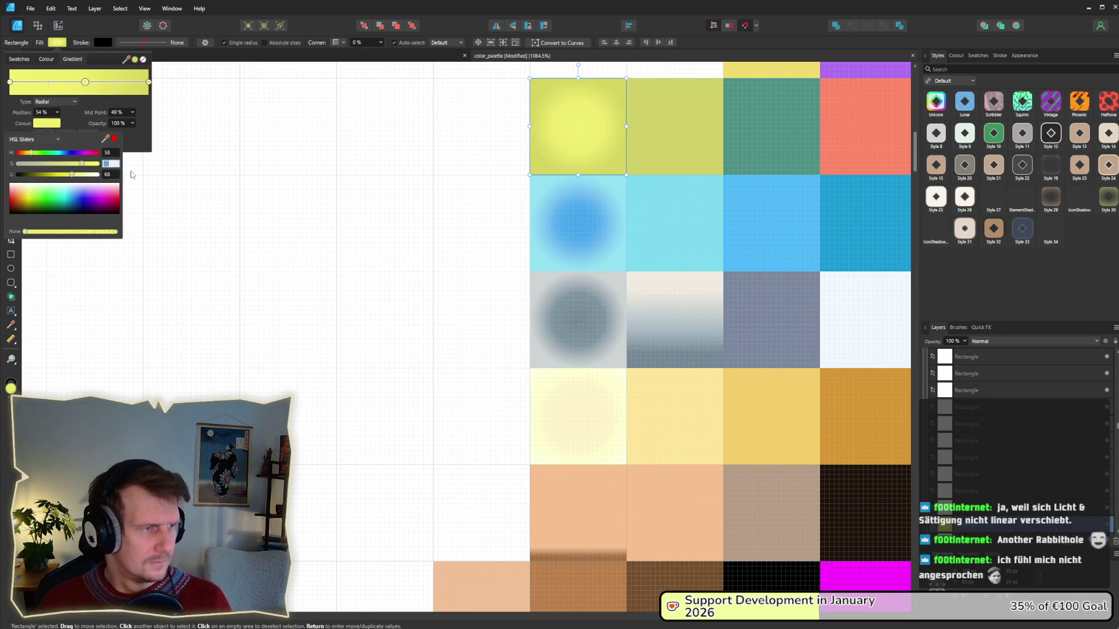
key("Return")
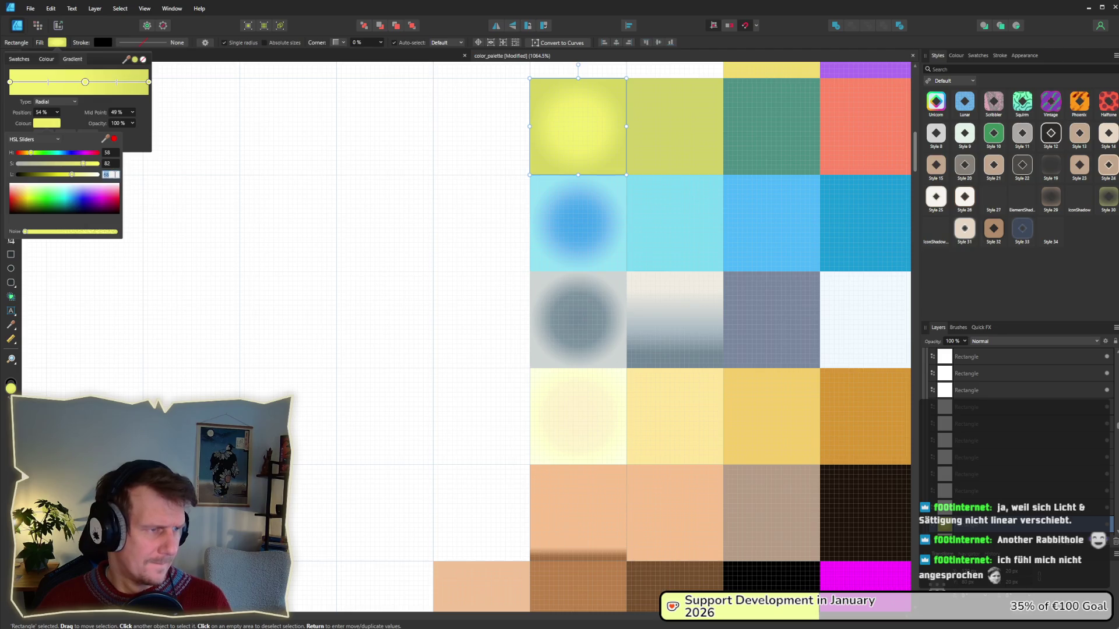
key("Return")
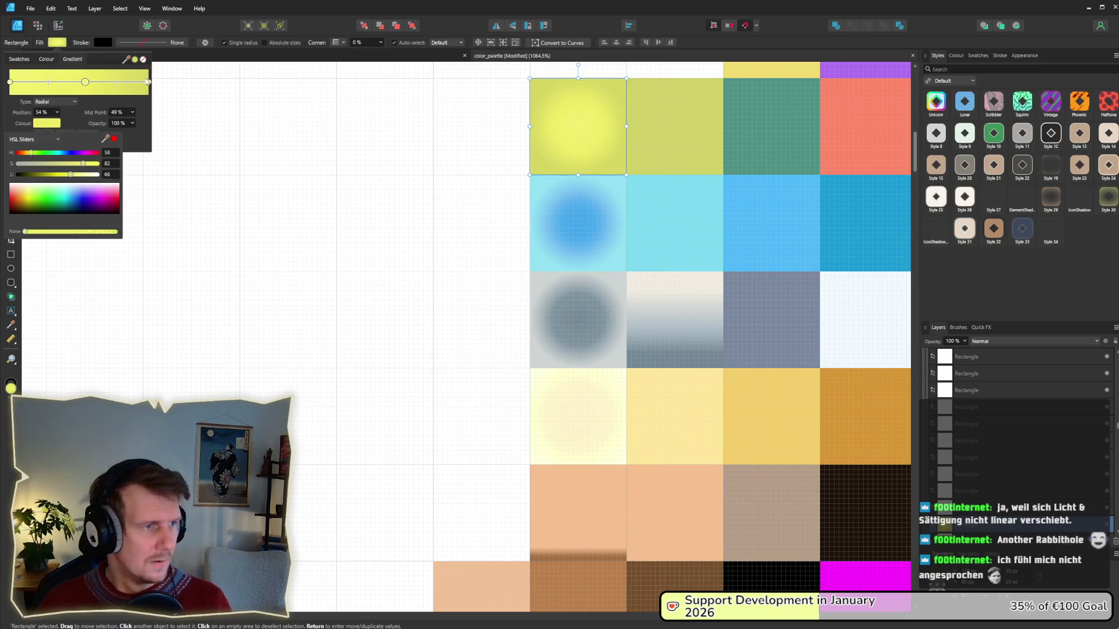
- Set the outer gradient stop to saturation 62, lightness 58
left_click(149, 82)
left_click(48, 125)
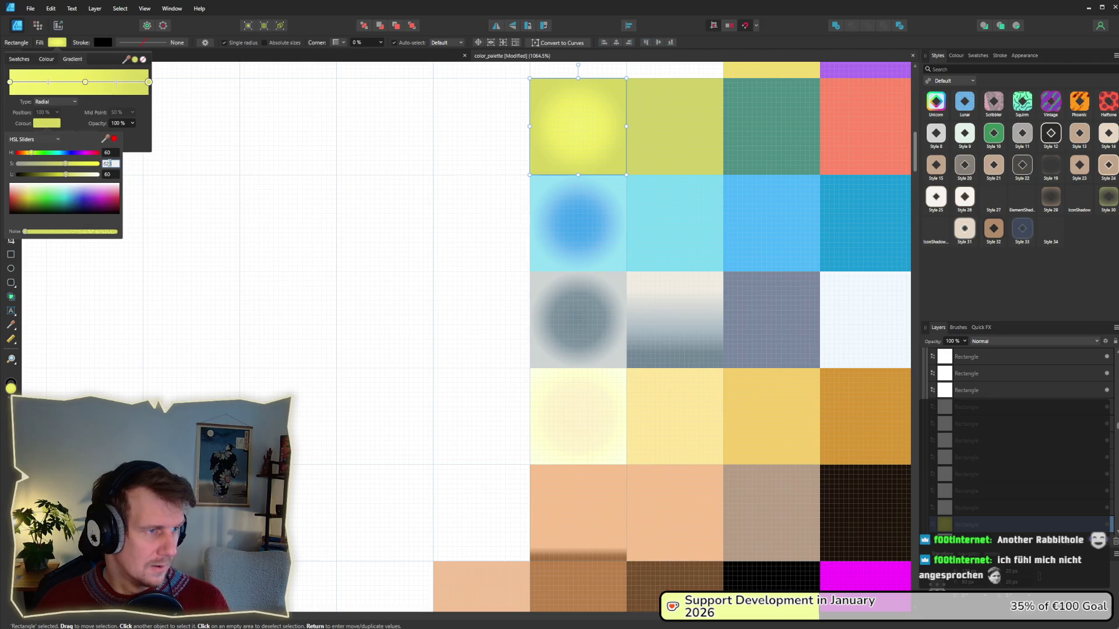
type("62")
key("Tab")
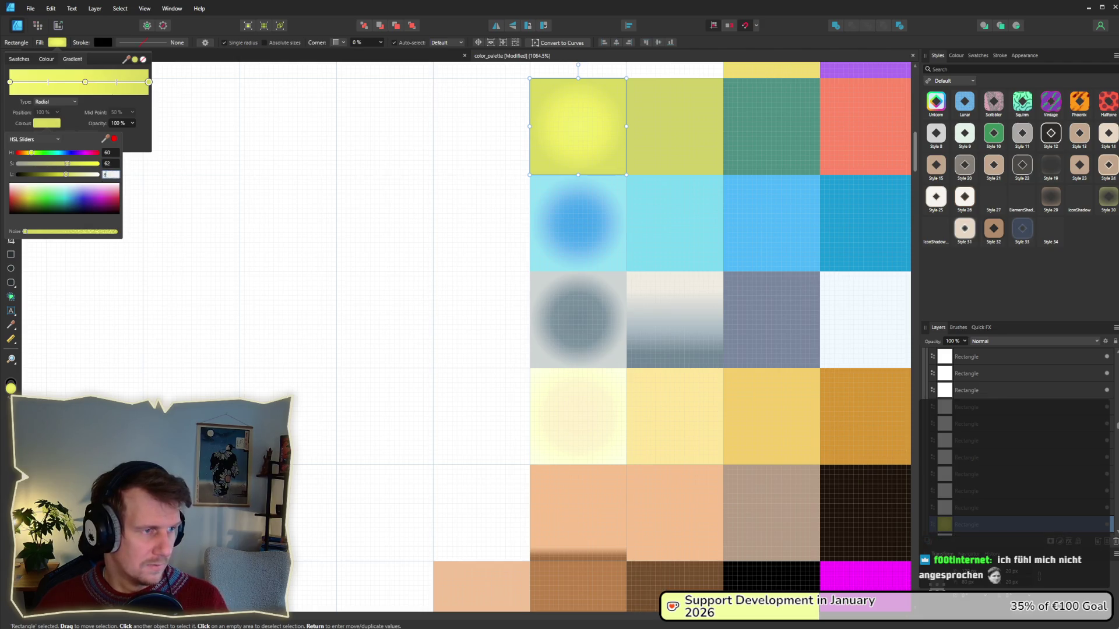
type("58")
key("Return")
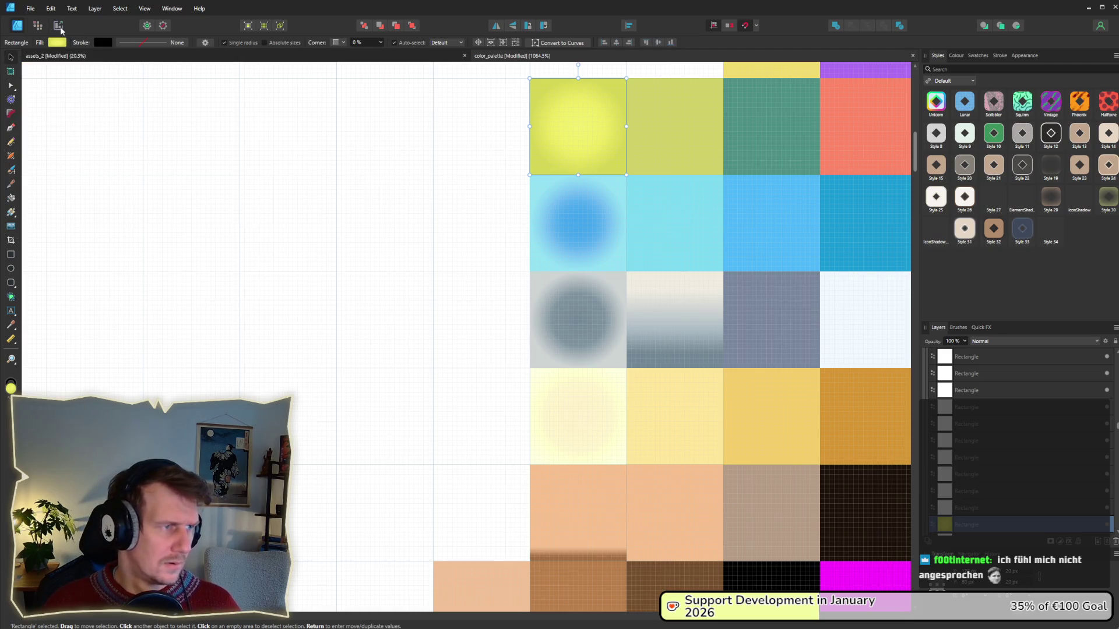
- Switch to the Export persona and bring the running King's Edict game back to the front
left_click(59, 27)
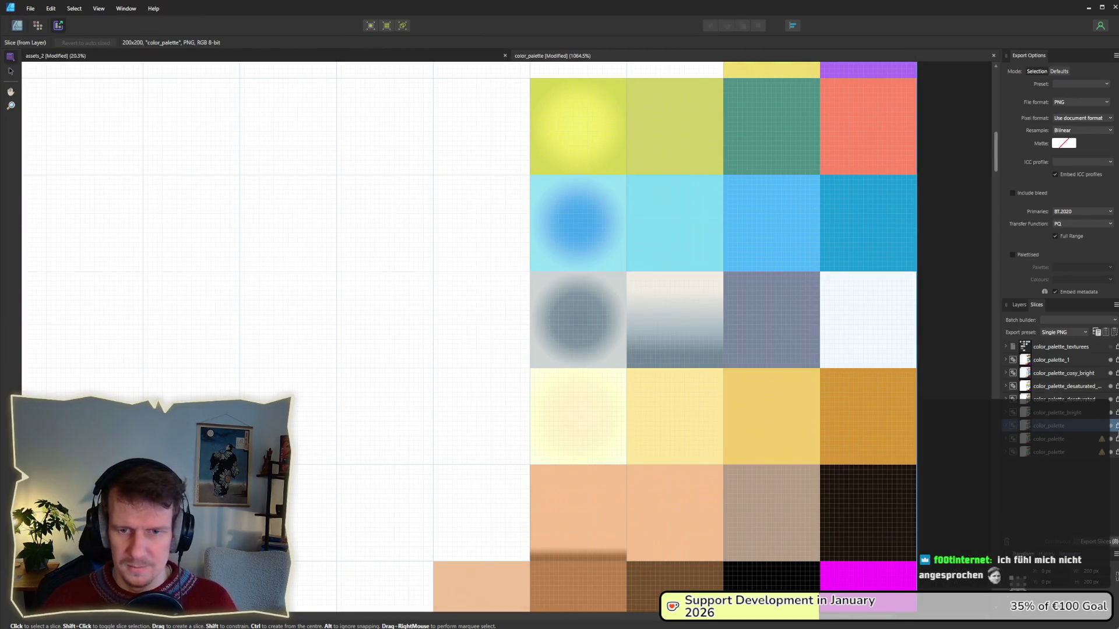
key("alt+Tab")
key("alt+Tab")
key("alt+Tab")
key("Tab")
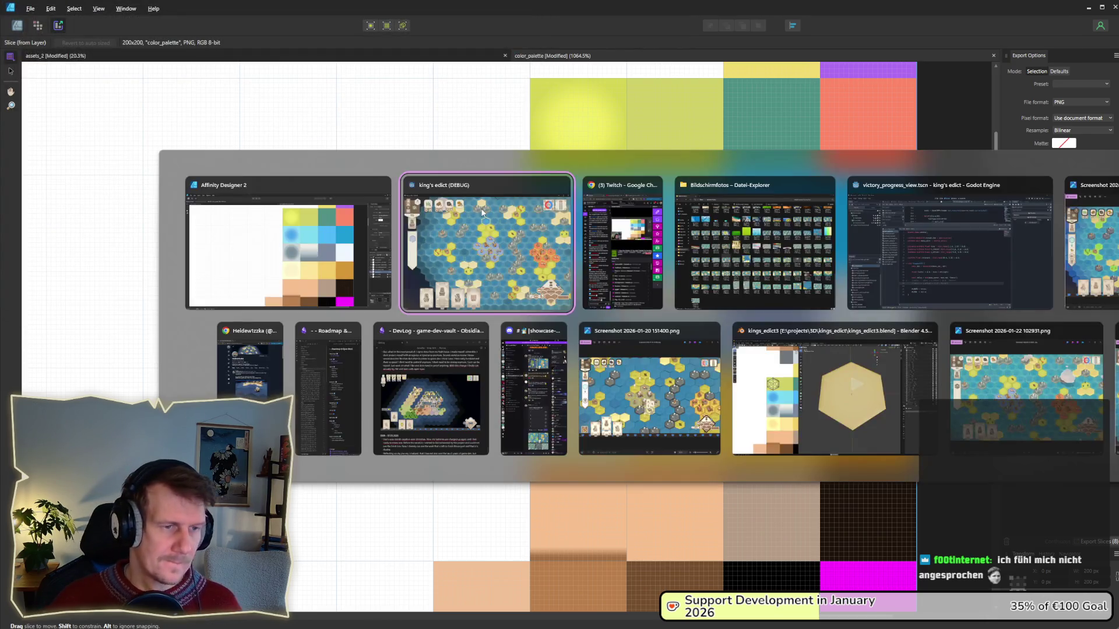
key("Tab")
key("Tab")
key("alt+Tab")
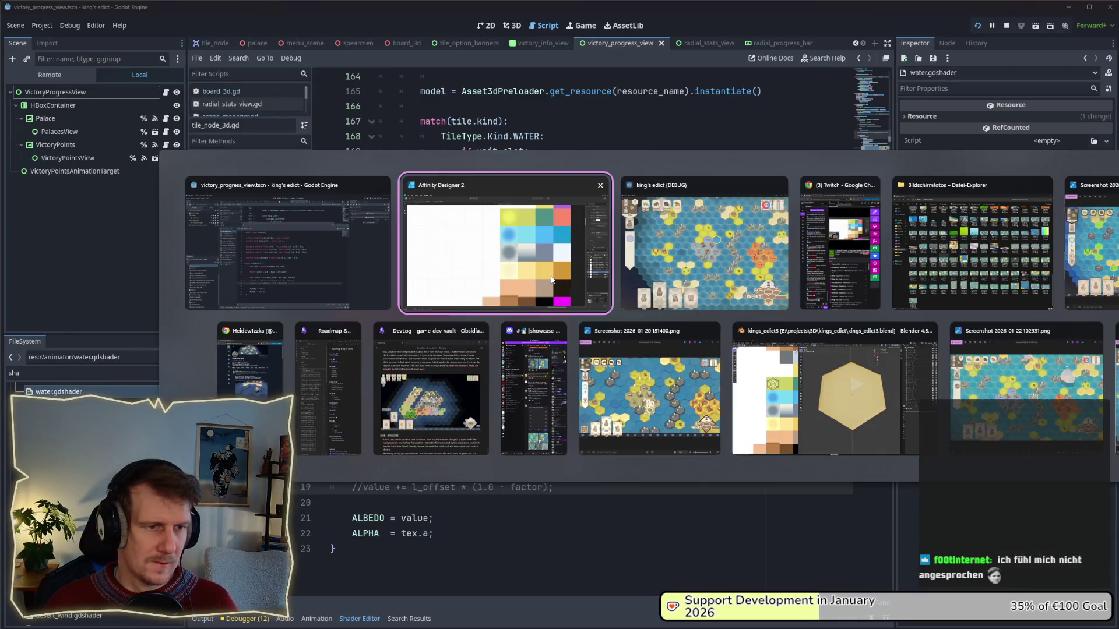
key("Tab")
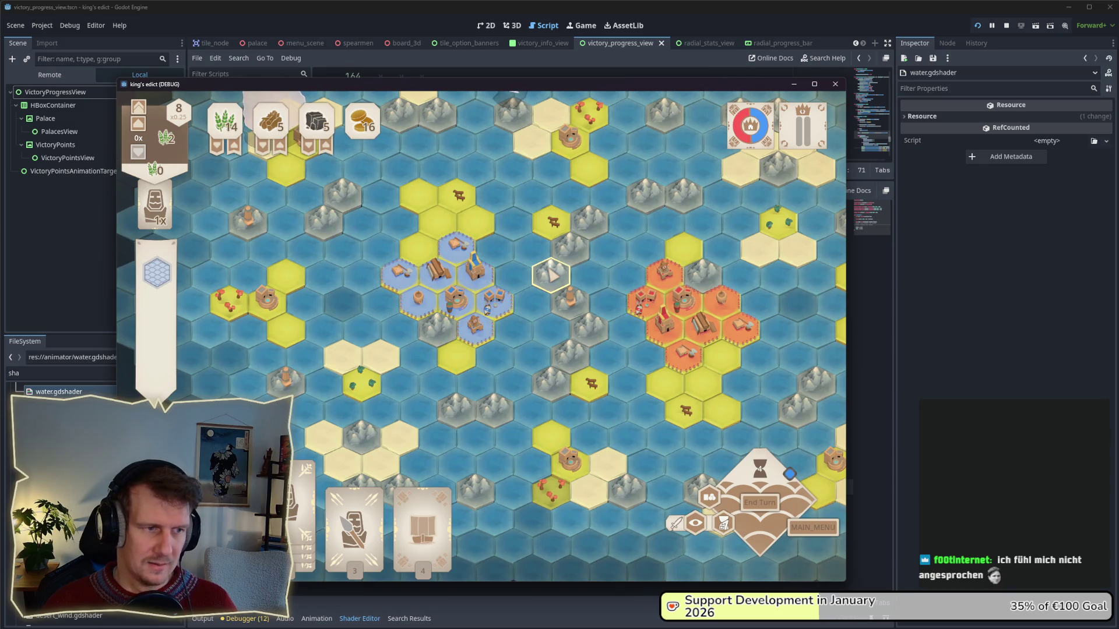
left_click_drag(550, 274, 548, 287)
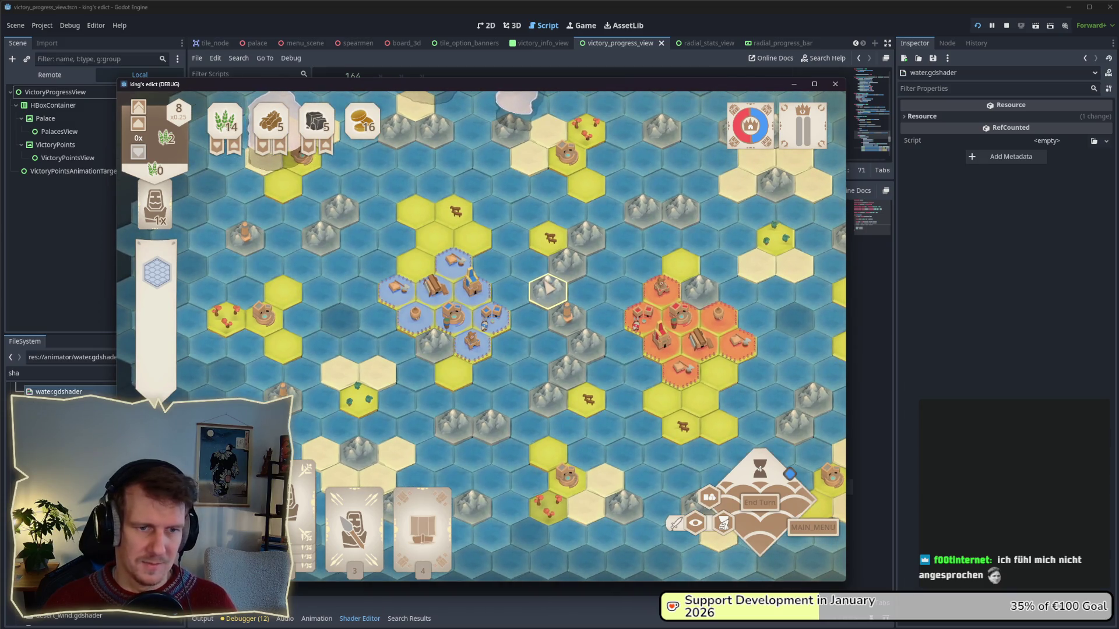
left_click_drag(550, 286, 526, 318)
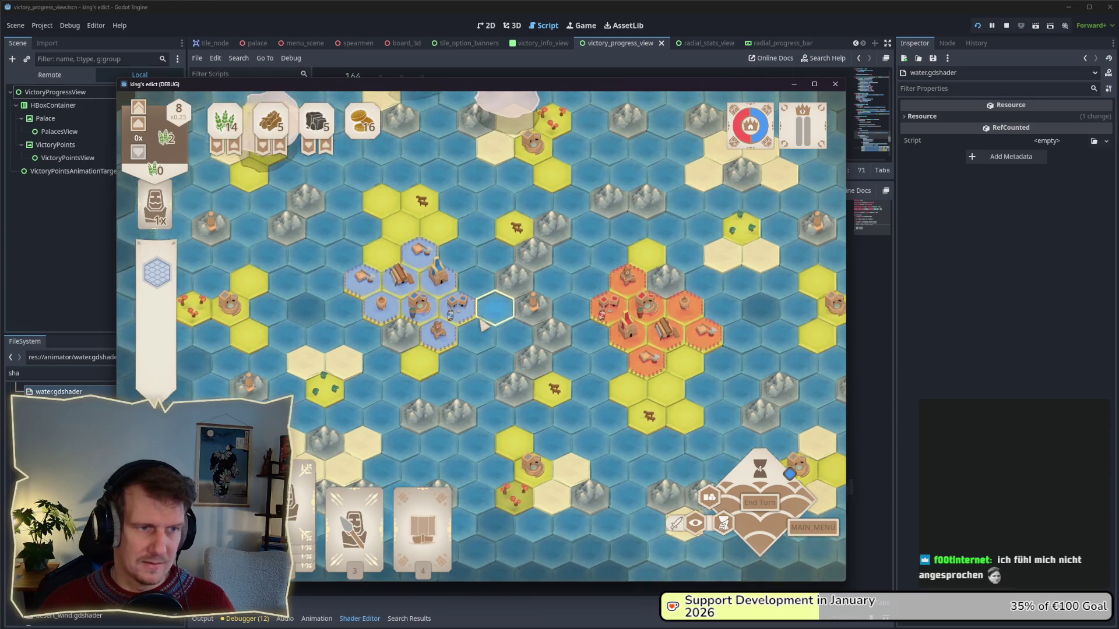
left_click_drag(484, 322, 482, 341)
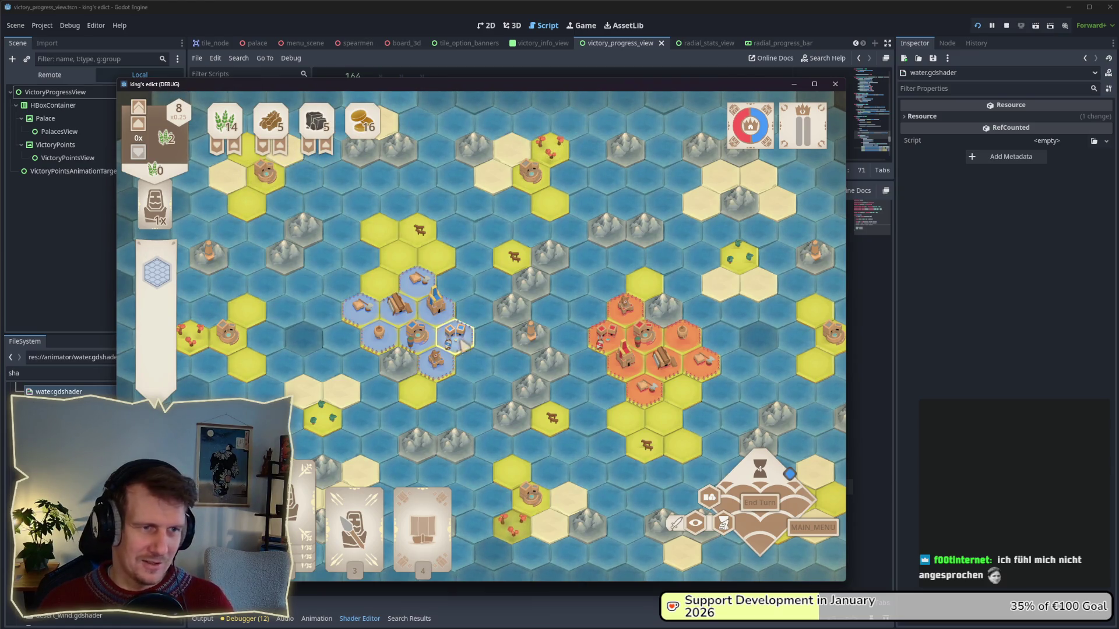
left_click_drag(460, 337, 438, 300)
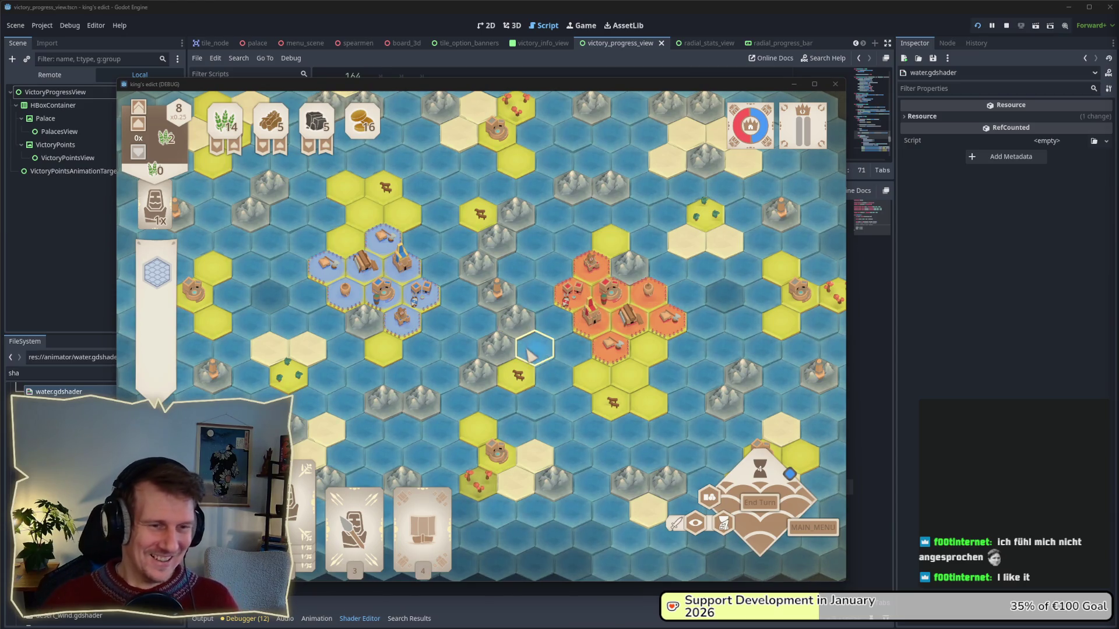
left_click_drag(532, 349, 518, 366)
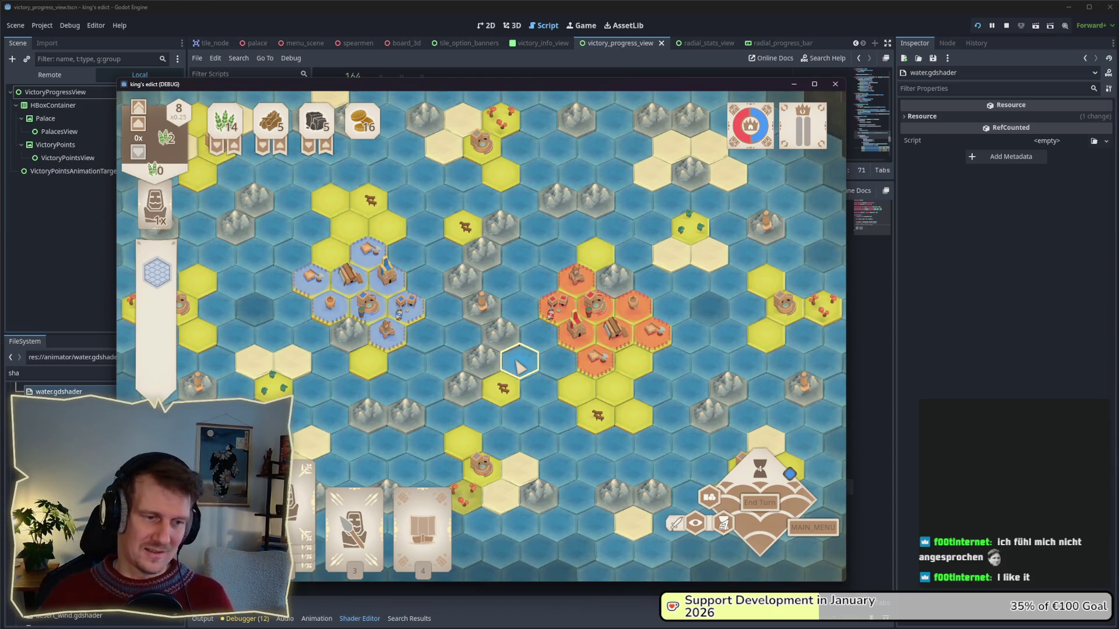
key("alt+Tab")
key("Tab")
key("Tab")
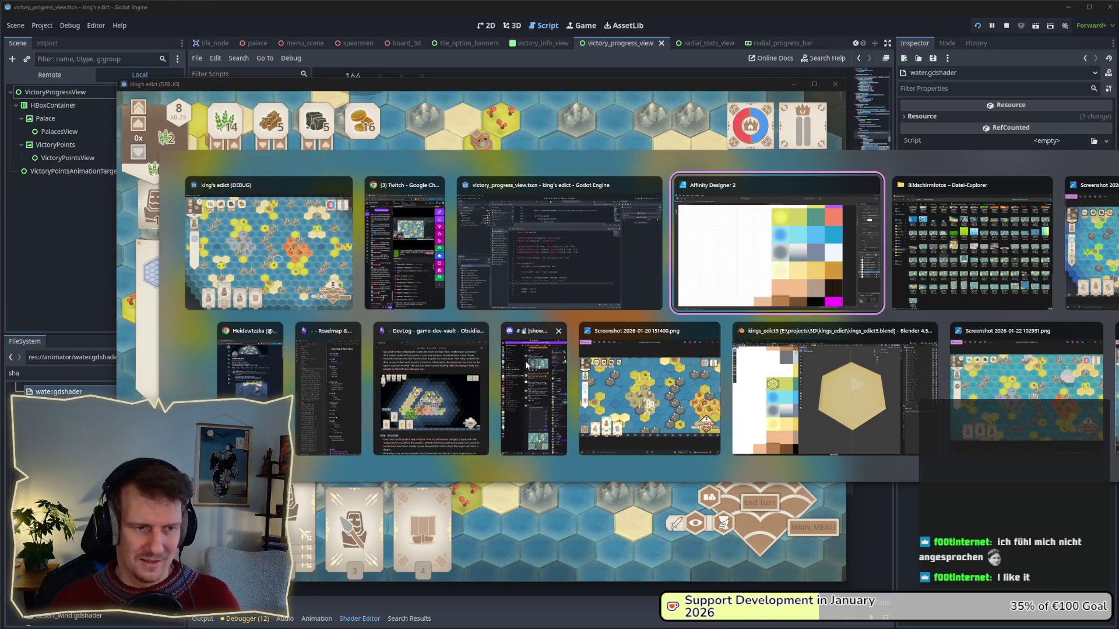
key("Escape")
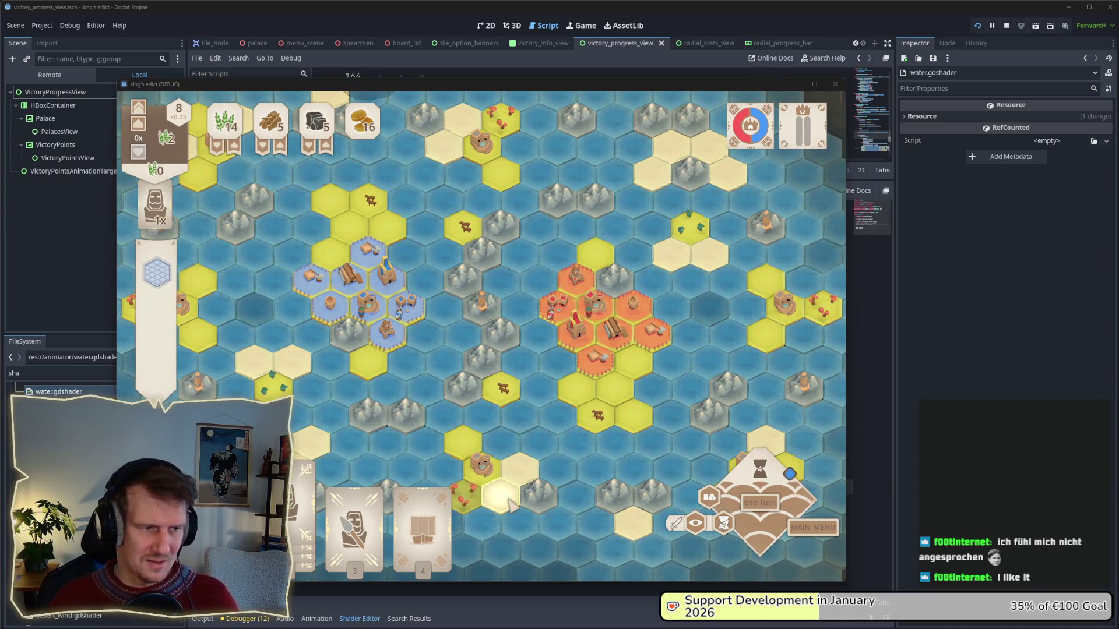
- In the Designer persona, set the pale yellow tile's 67% gradient stop to lightness 88
key("alt+Tab")
key("Tab")
key("Tab")
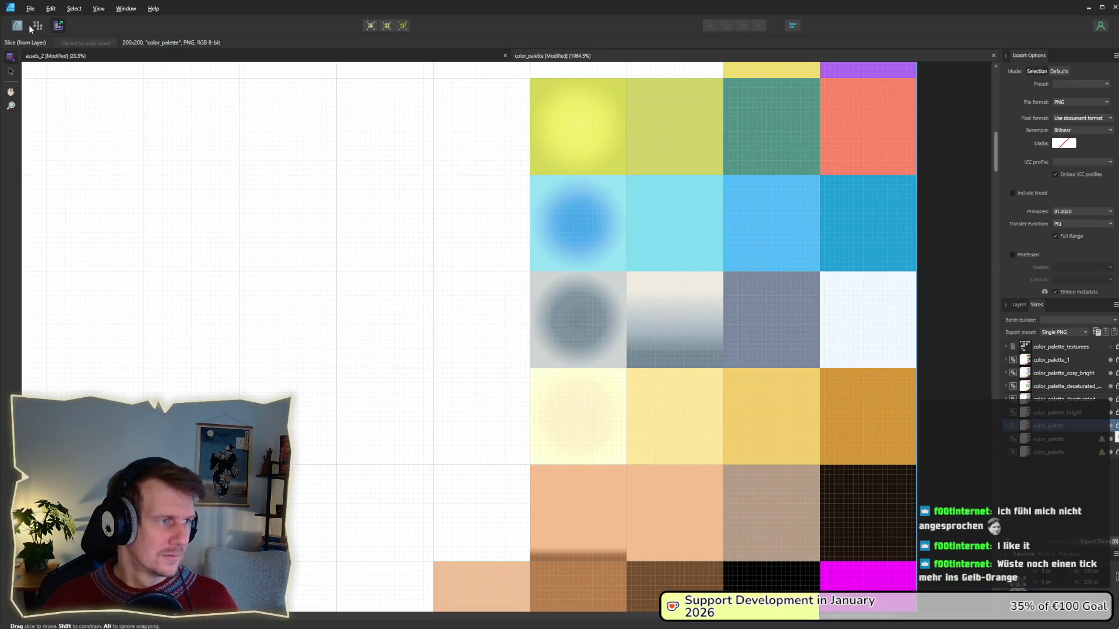
left_click(16, 25)
left_click(580, 413)
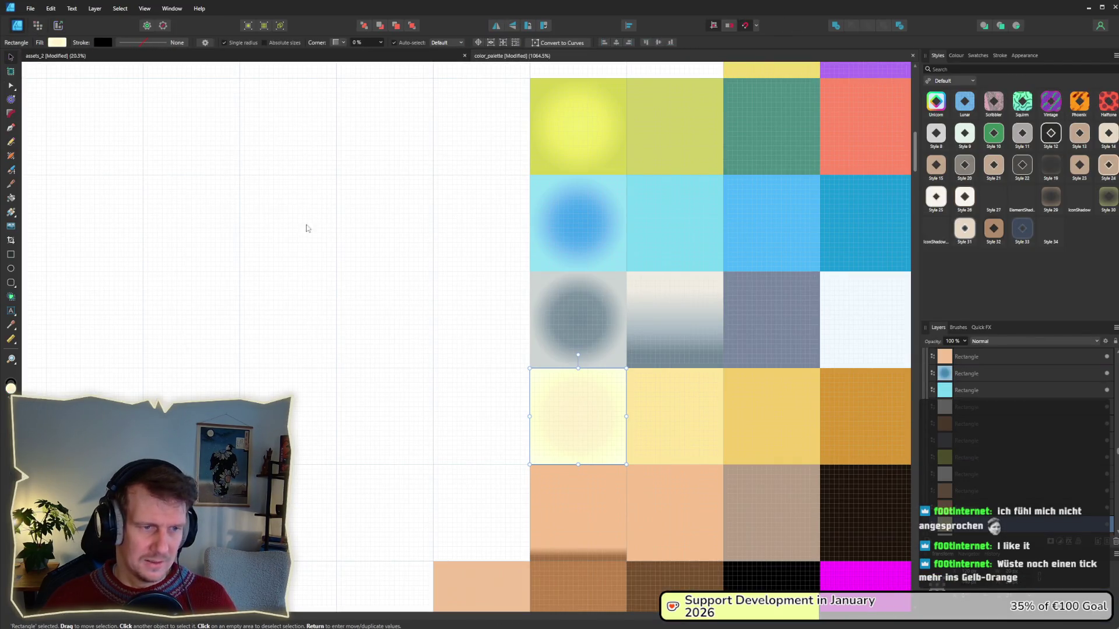
left_click(57, 43)
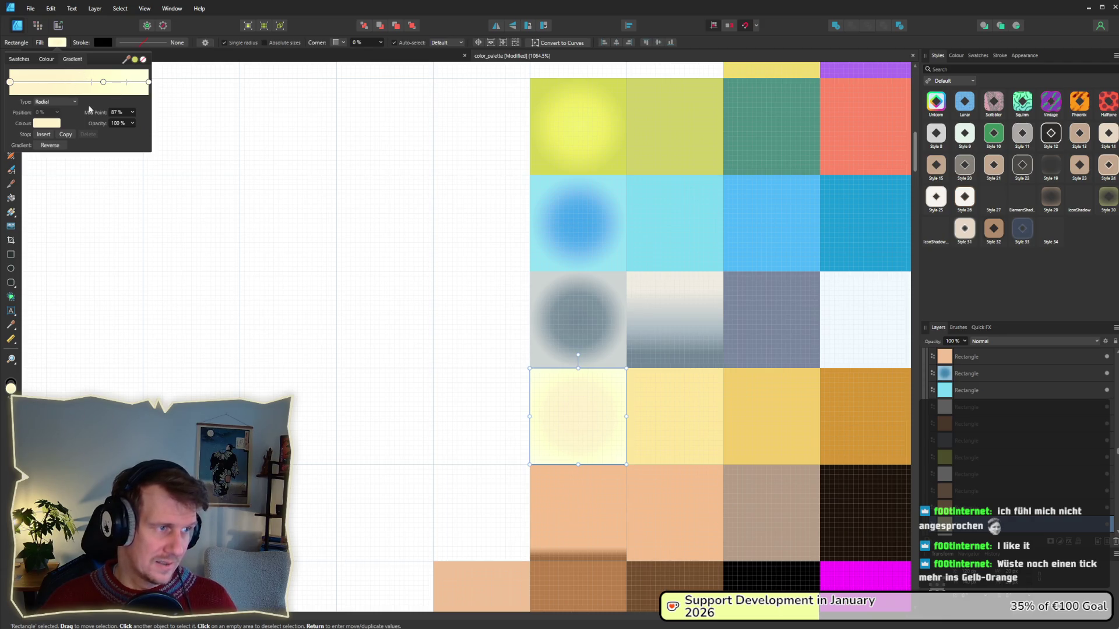
left_click(46, 123)
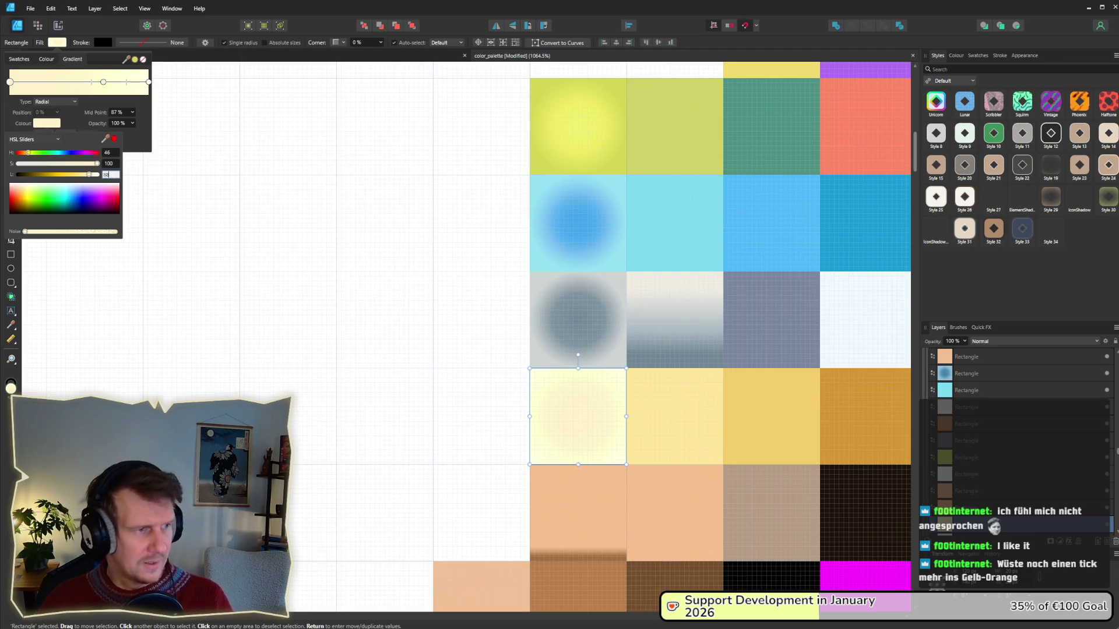
left_click(103, 81)
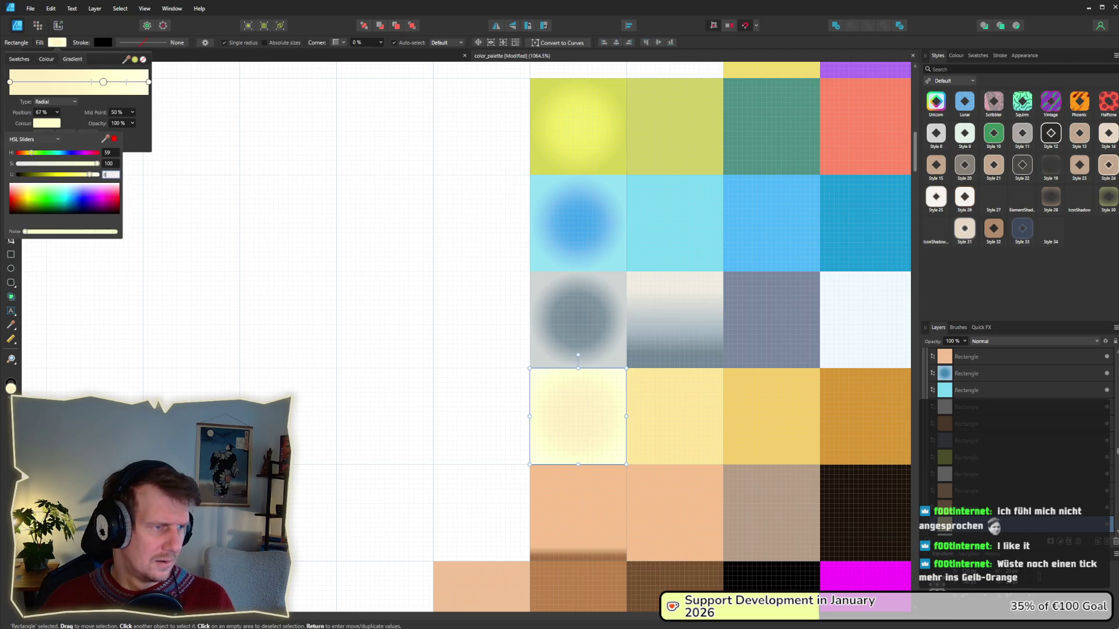
key("Return")
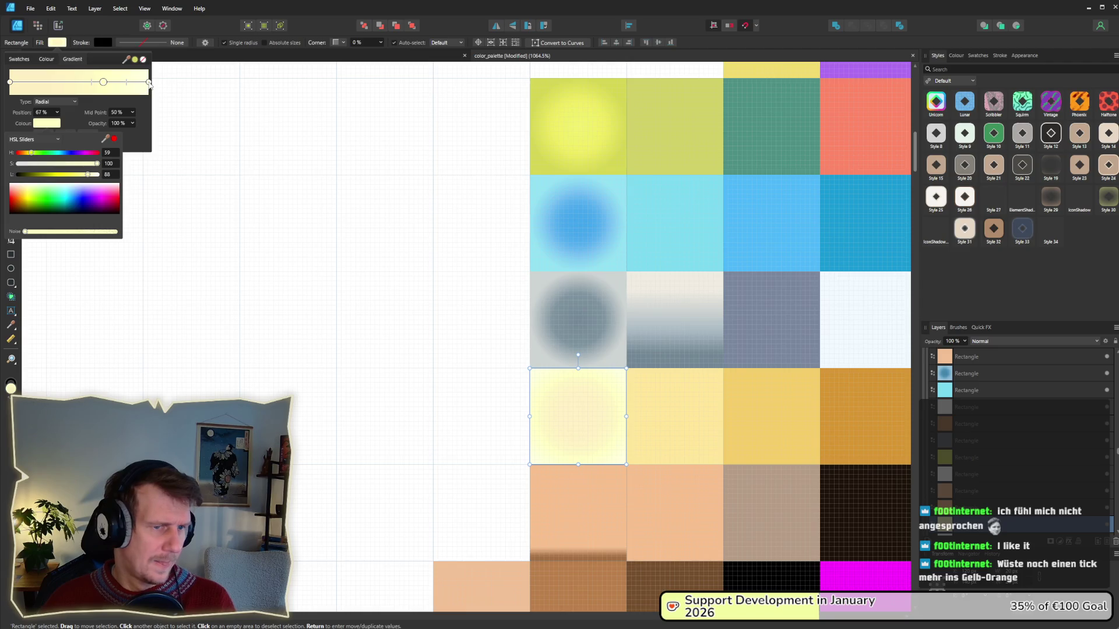
- Set the 100% end stop to lightness 92 and return to the Export persona
left_click(149, 82)
left_click(47, 123)
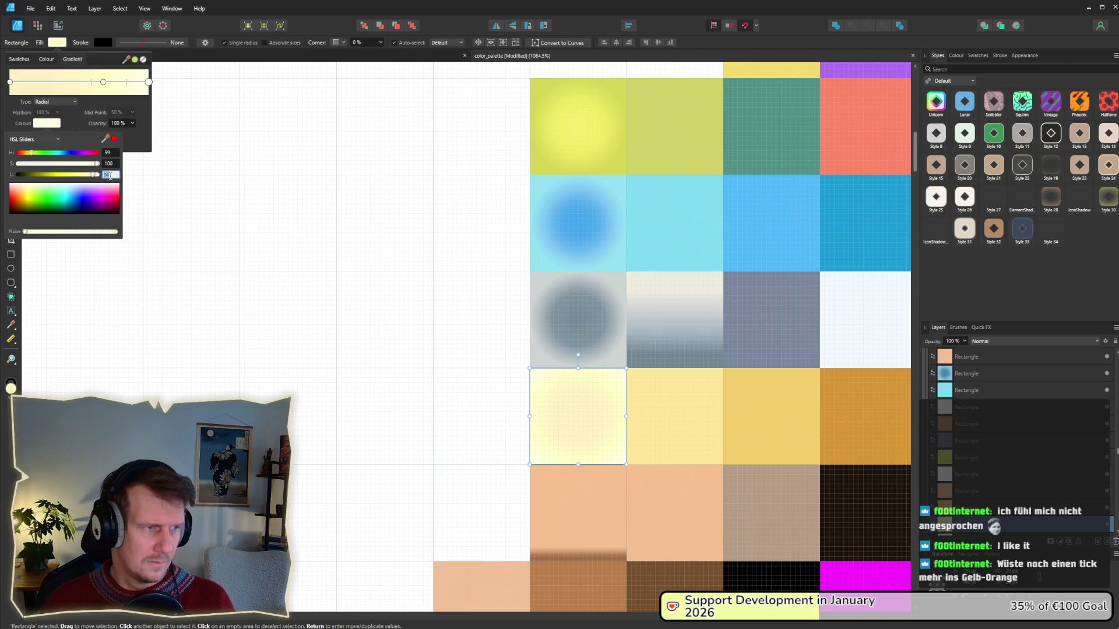
key("Return")
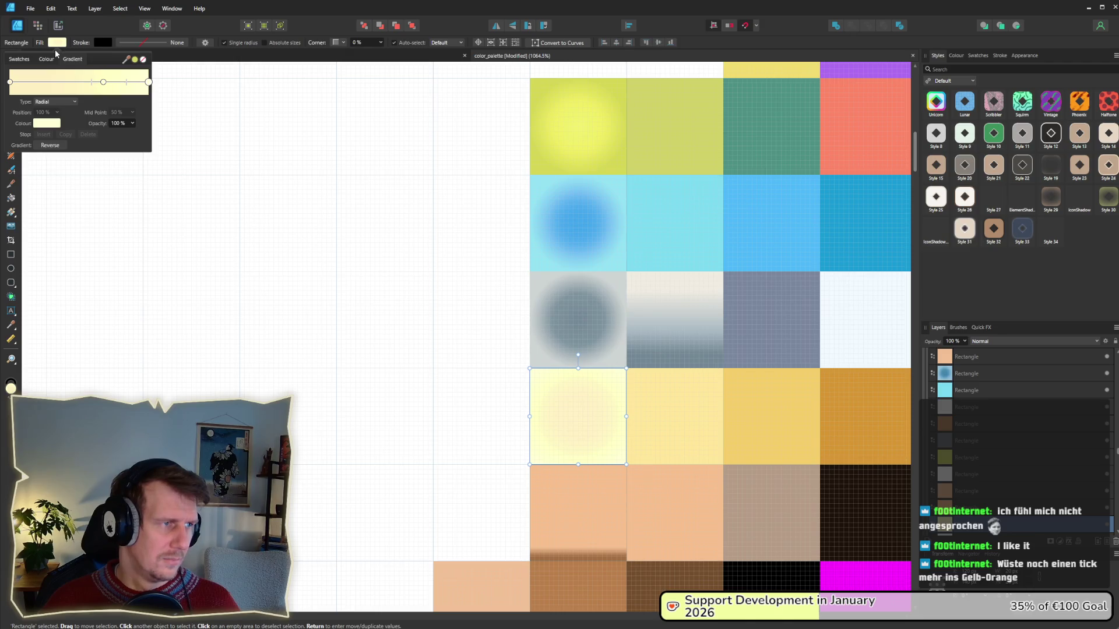
left_click(57, 26)
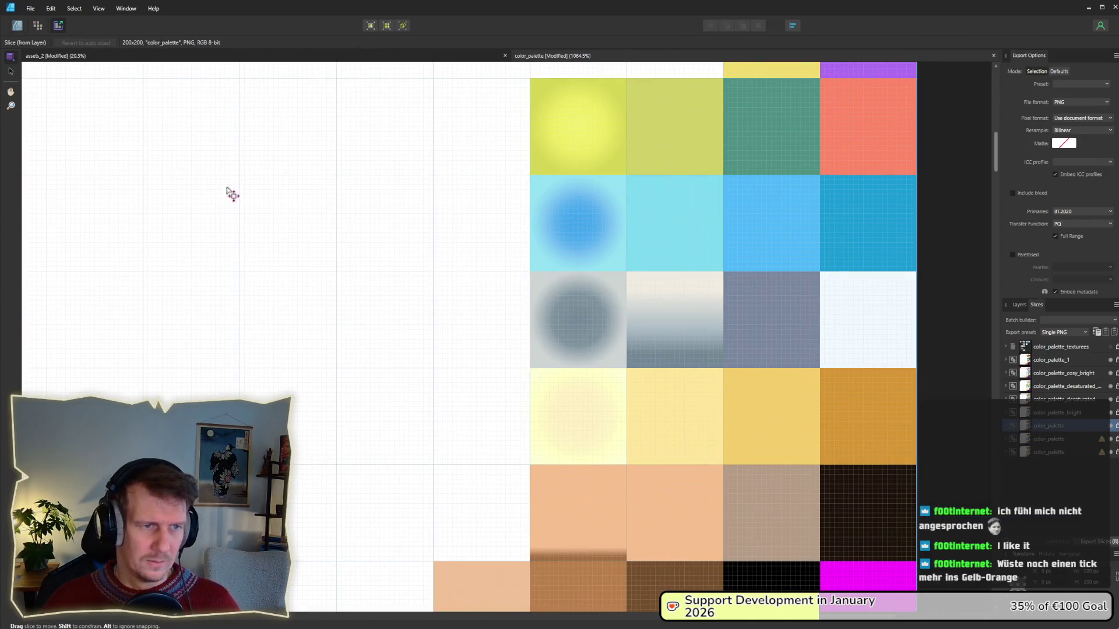
- Export the updated palette slices and bring the running game to the front
left_click(1116, 426)
key("Return")
key("alt+Tab")
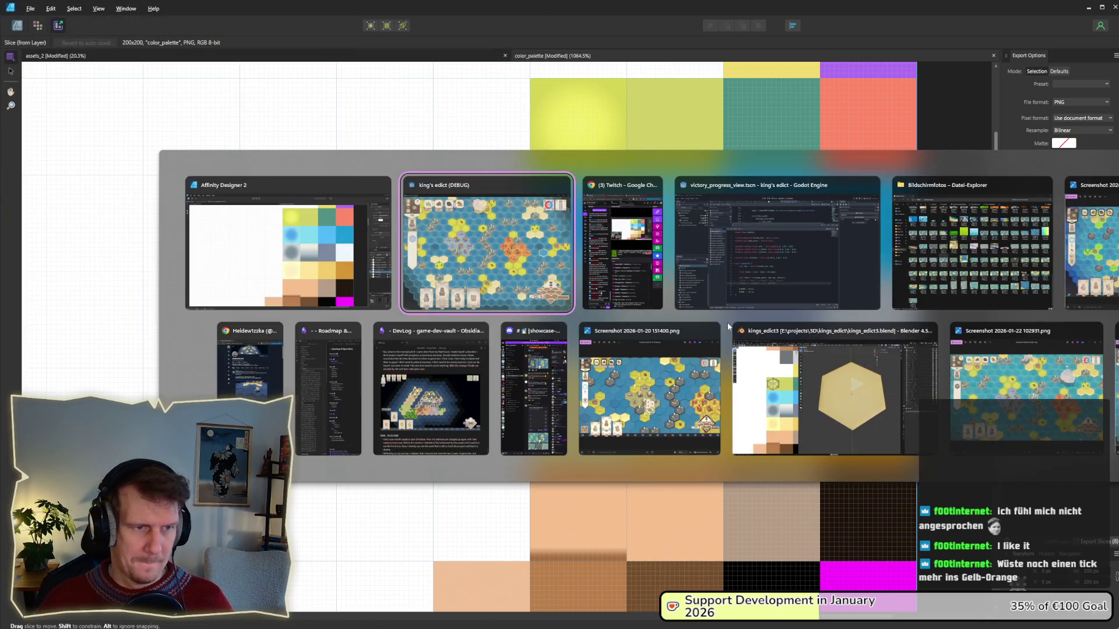
key("alt+Tab")
key("alt+Tab")
key("alt+Tab")
key("alt+Tab")
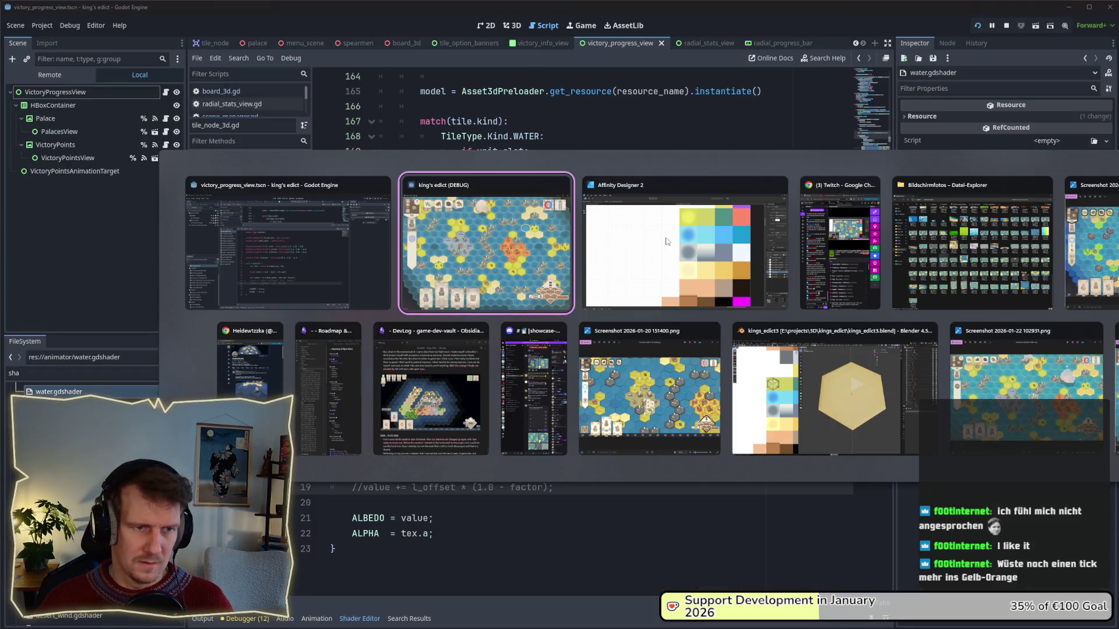
- Pan and zoom the hex board to check the yellow tiles, then return to Affinity's Designer persona
key("a")
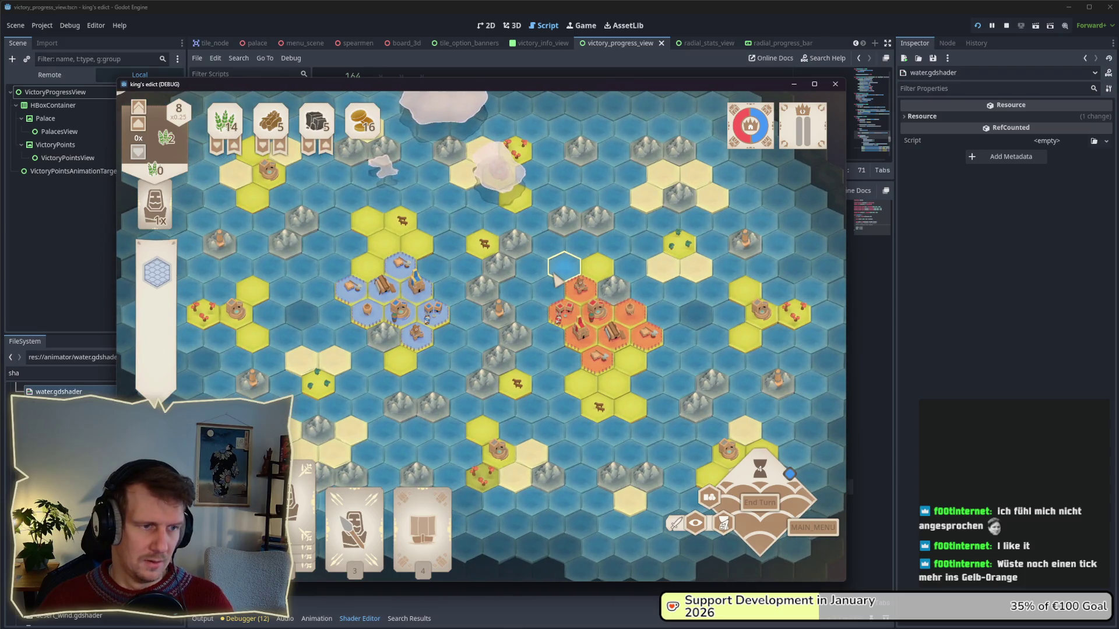
scroll(557, 278, "up", 2)
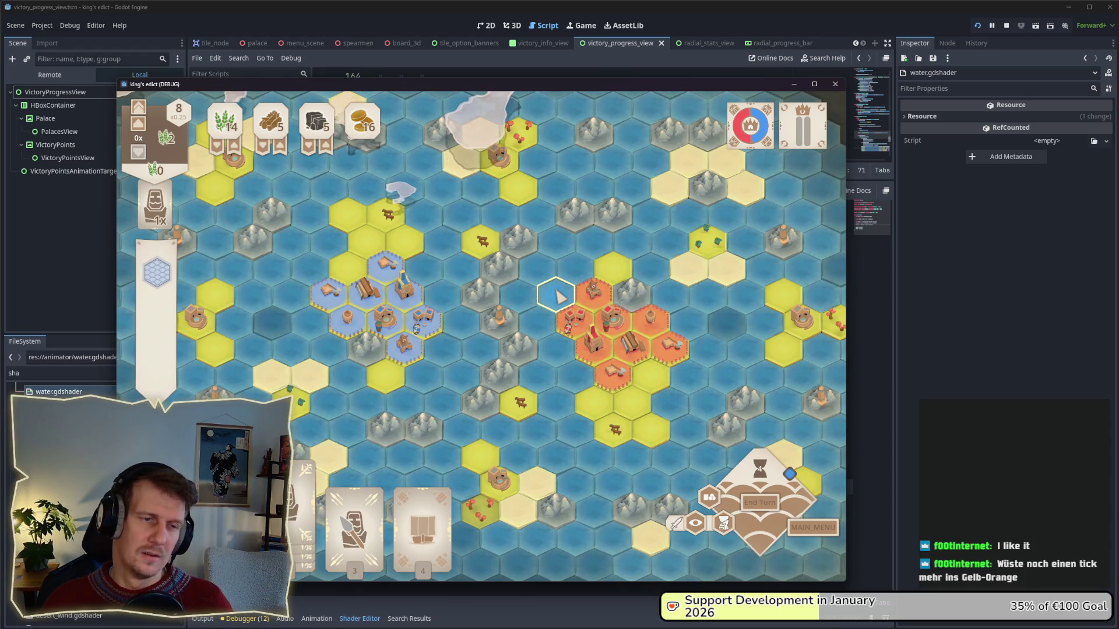
key("alt+Tab")
key("alt+Tab")
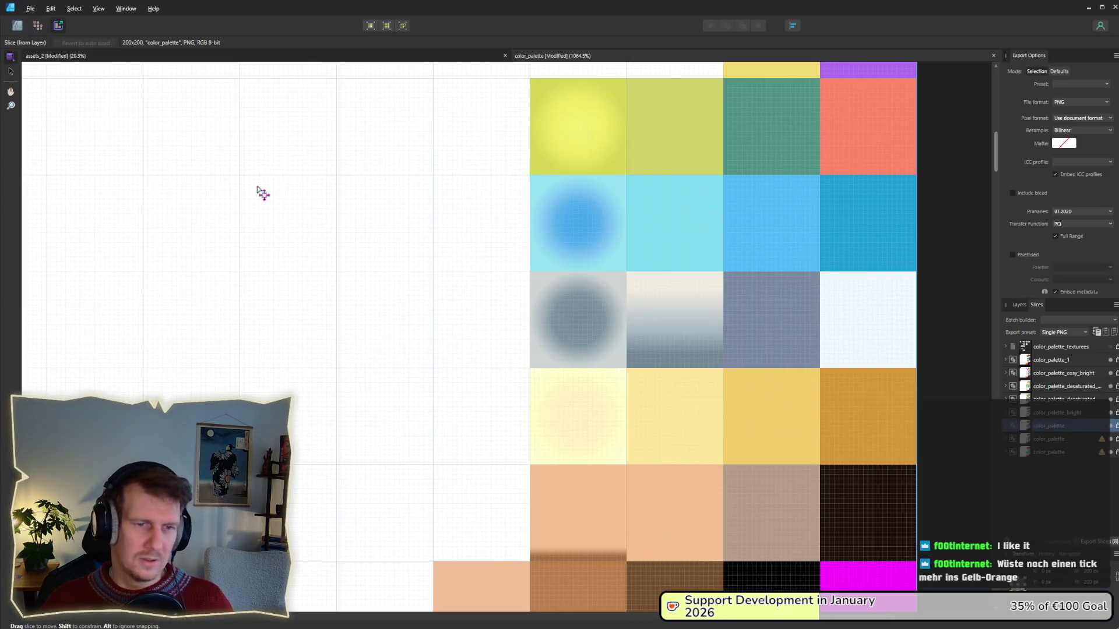
left_click(17, 25)
- Select the grey centre tile and move its middle gradient stop out to 61%
scroll(579, 319, "up", 3)
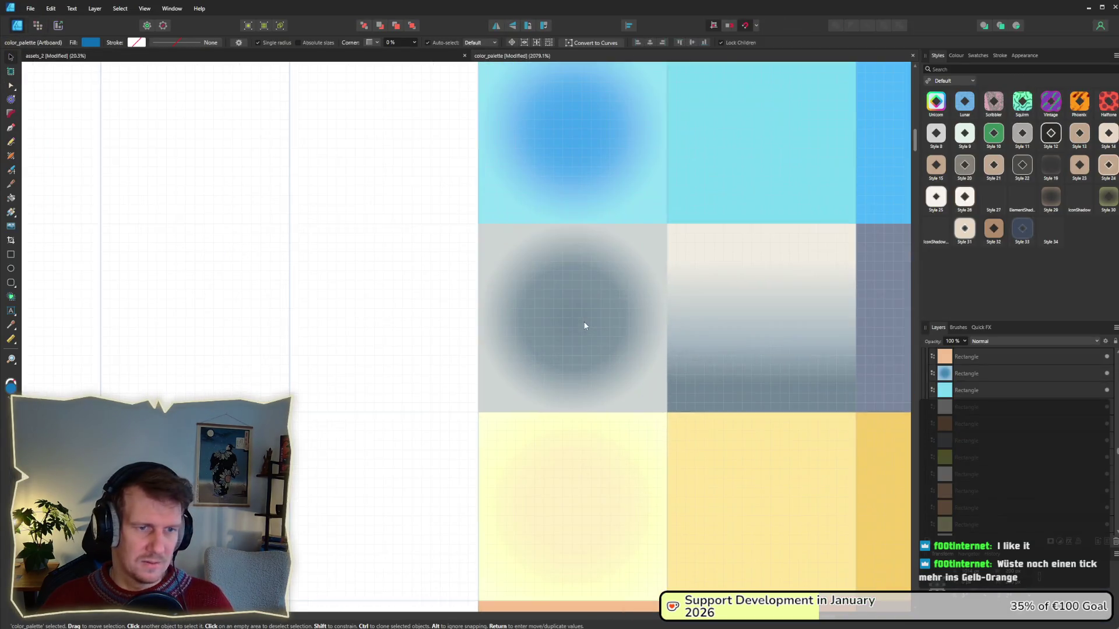
left_click(580, 321)
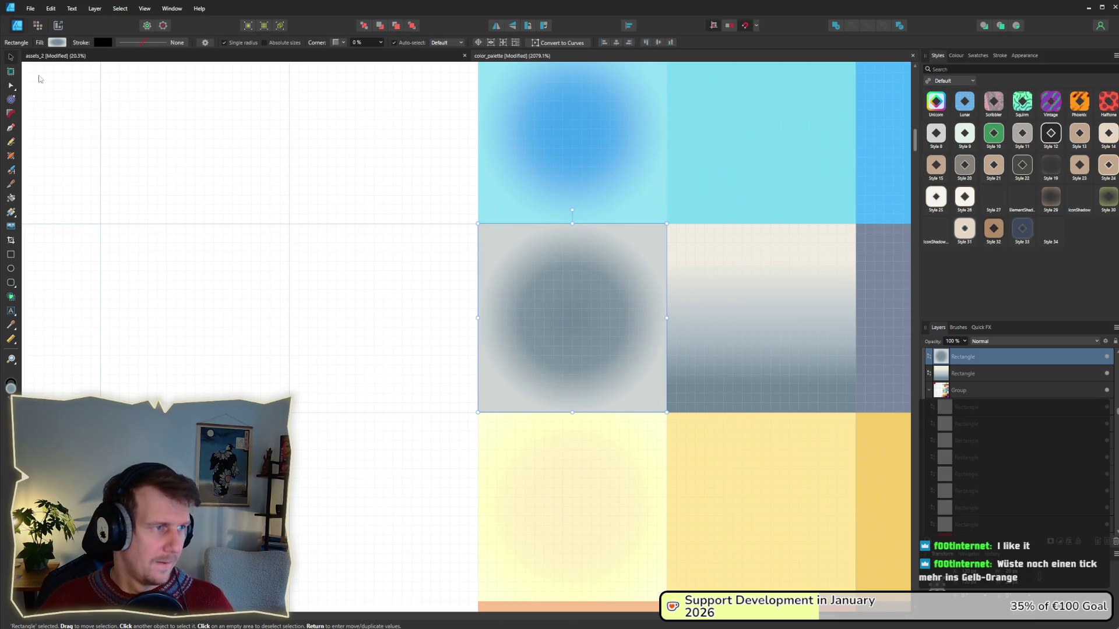
left_click(57, 43)
left_click(86, 84)
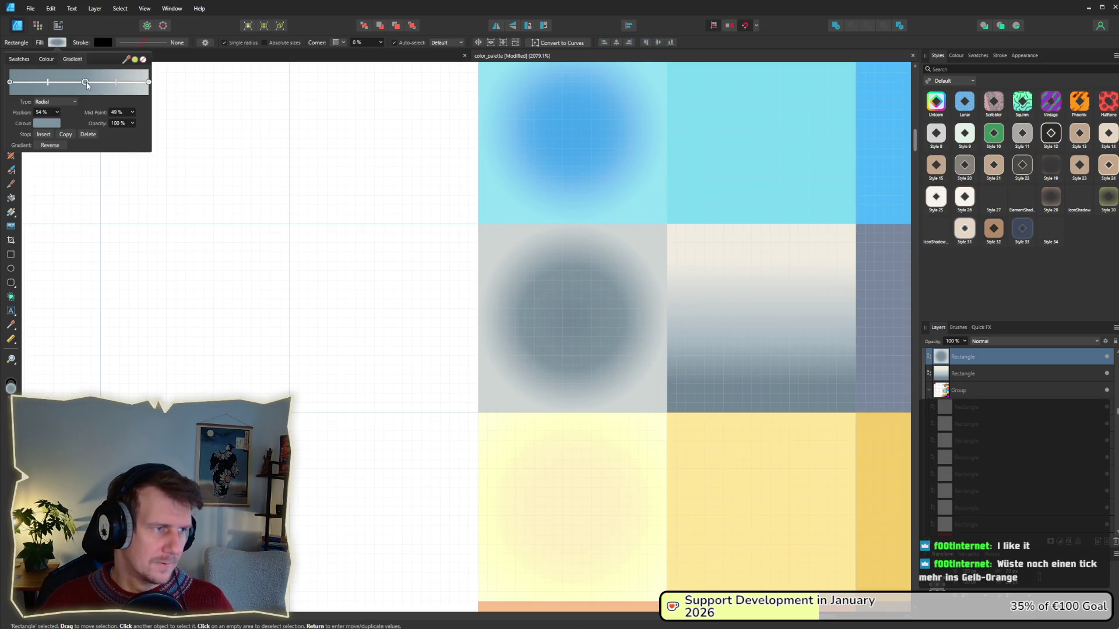
left_click_drag(94, 86, 124, 84)
left_click(94, 83)
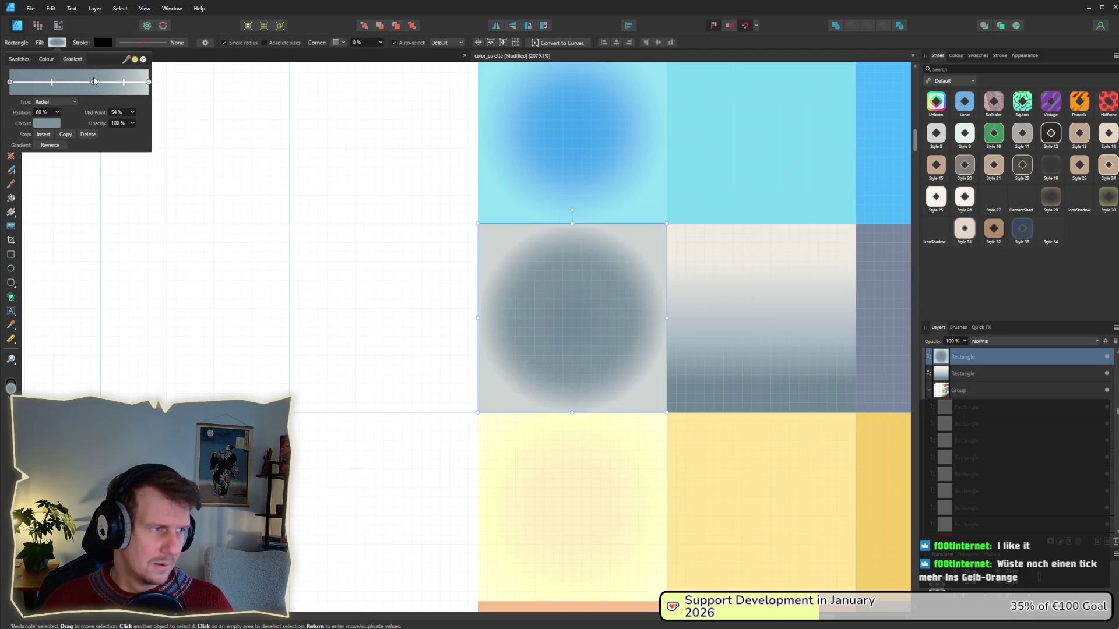
left_click_drag(95, 83, 96, 82)
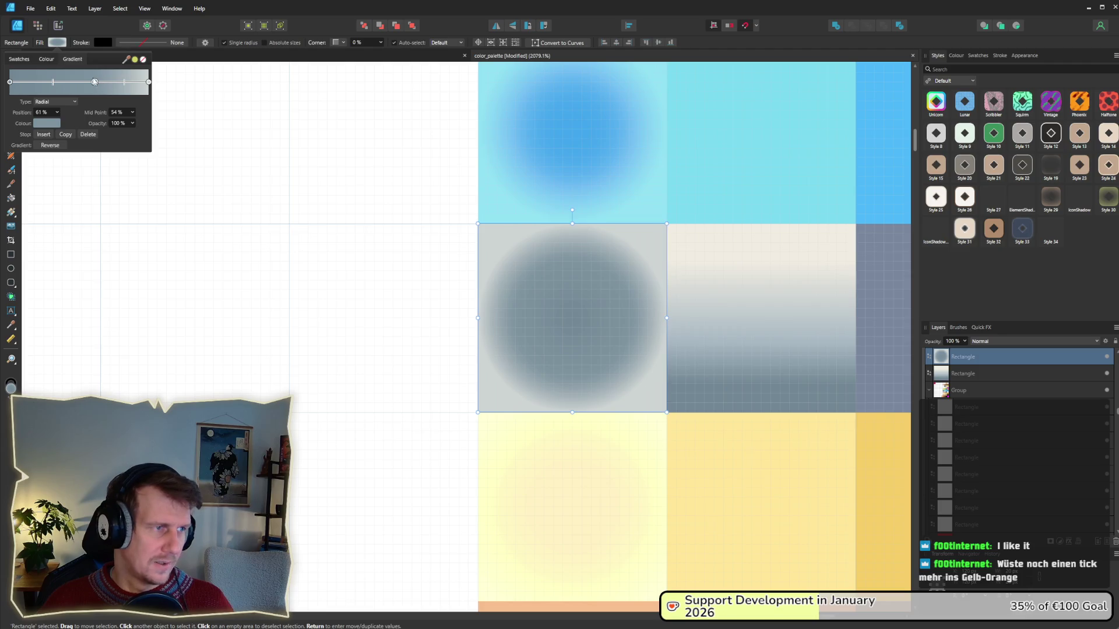
left_click(61, 44)
left_click(61, 45)
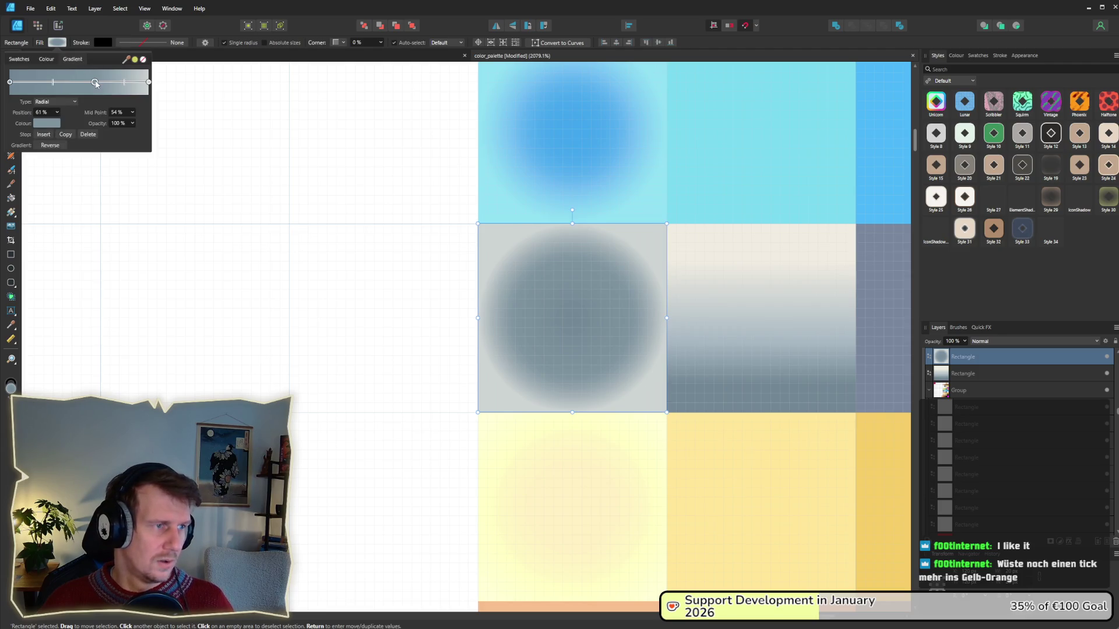
- Darken the centre colour to saturation 20, lightness 46, then switch to the Export persona
left_click(57, 125)
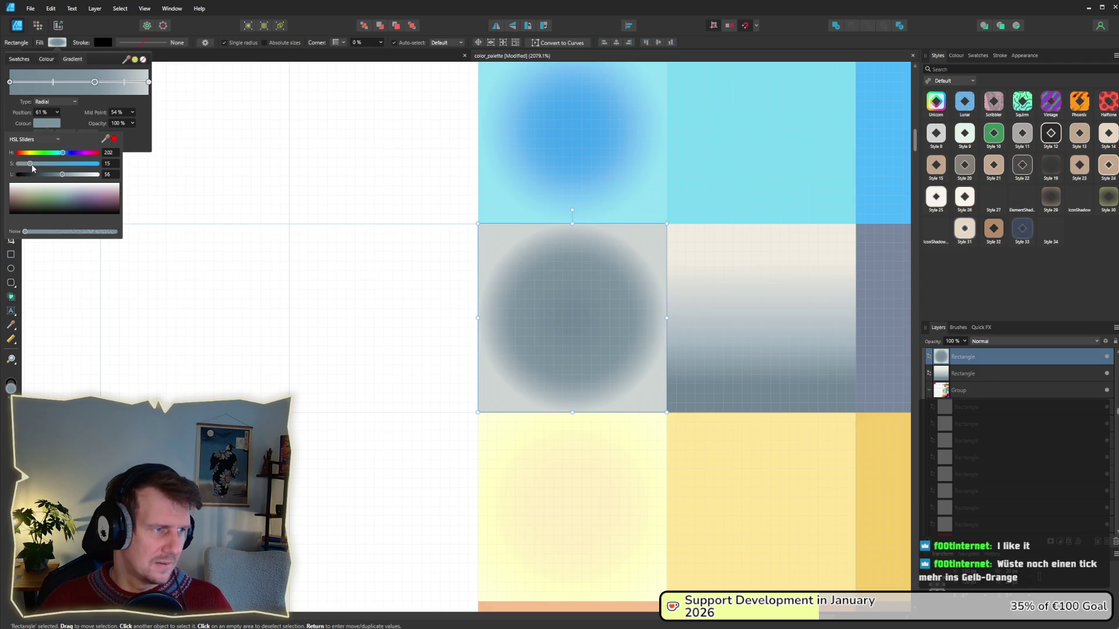
left_click_drag(33, 164, 33, 164)
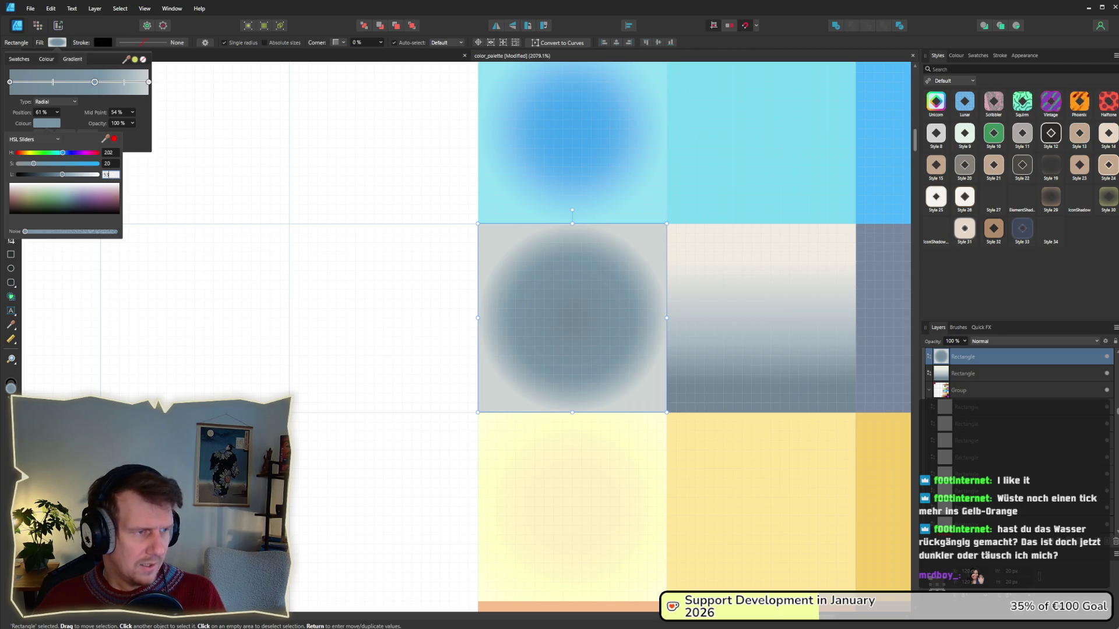
left_click(11, 82)
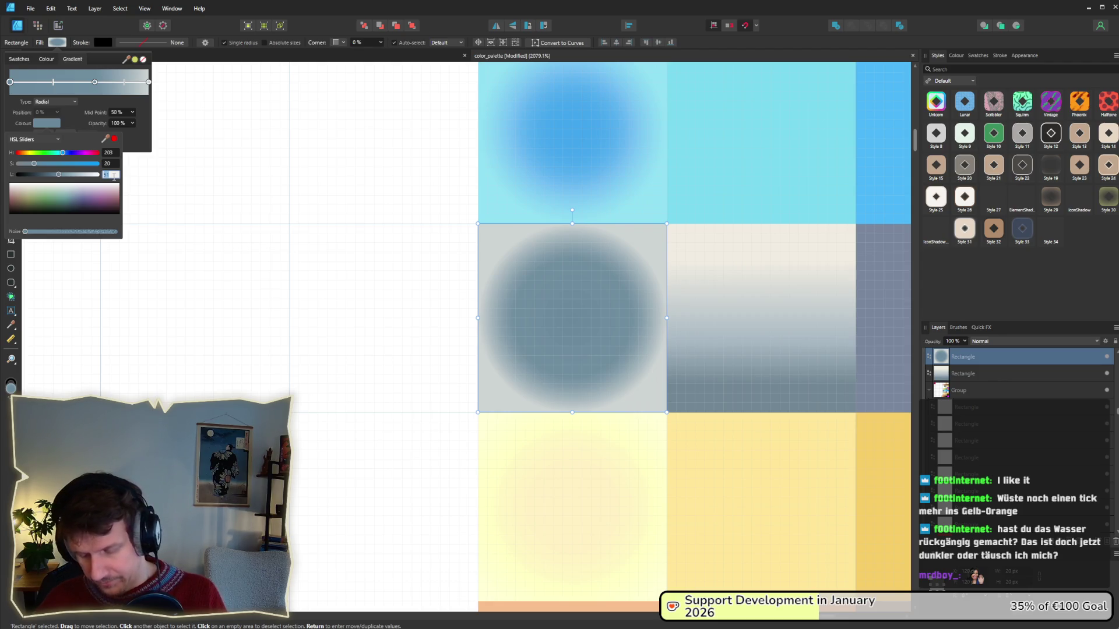
key("Return")
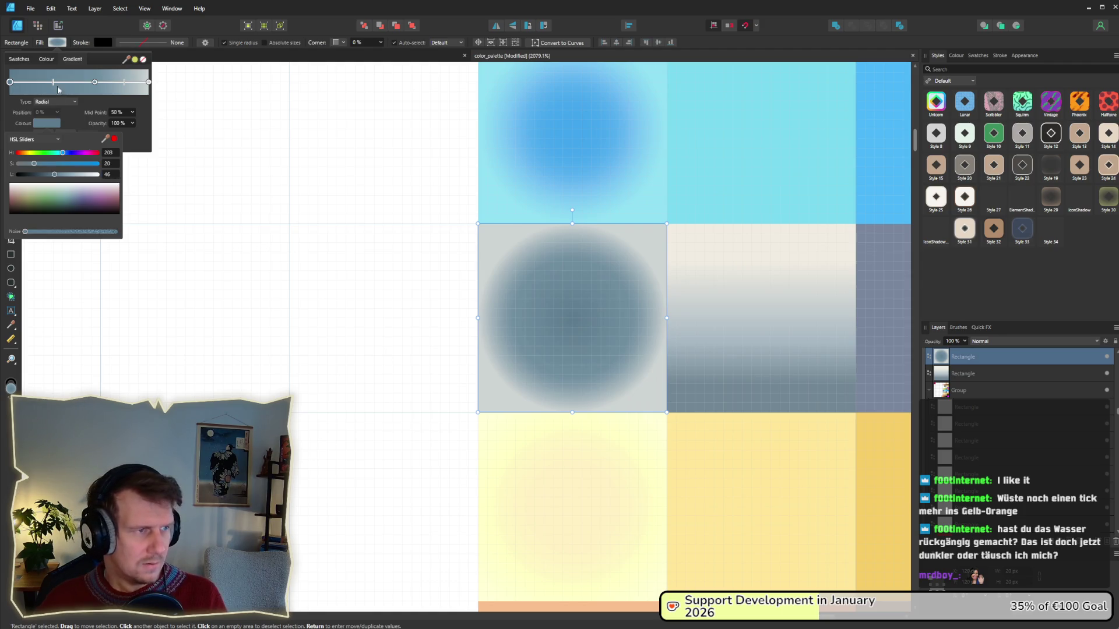
left_click(59, 26)
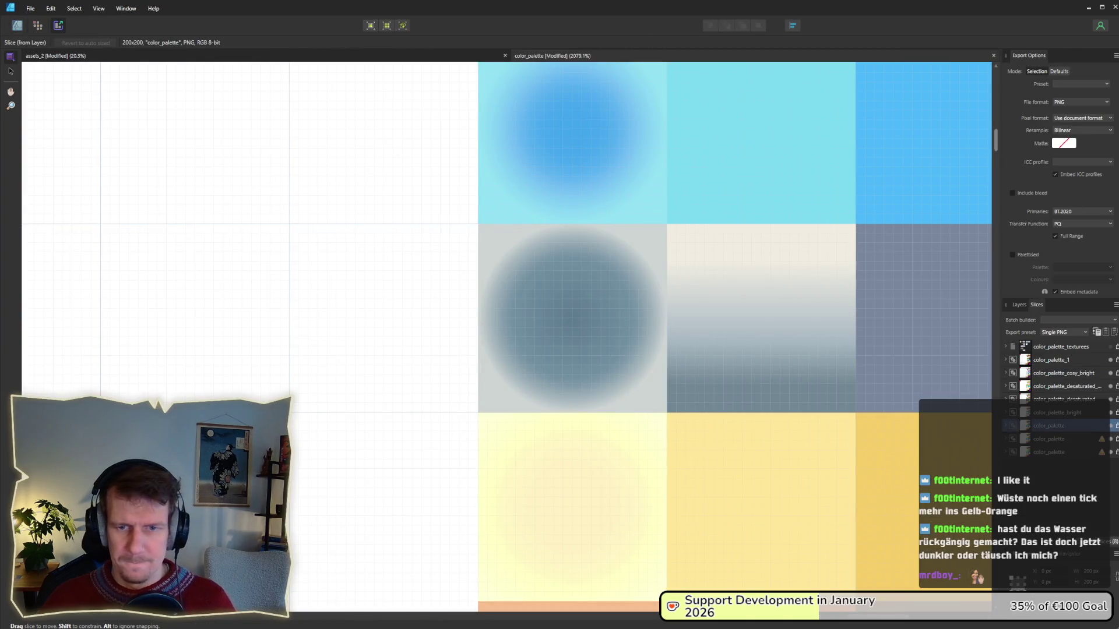
- Export the palette PNG, replacing the existing file, and bring the running game forward
key("Return")
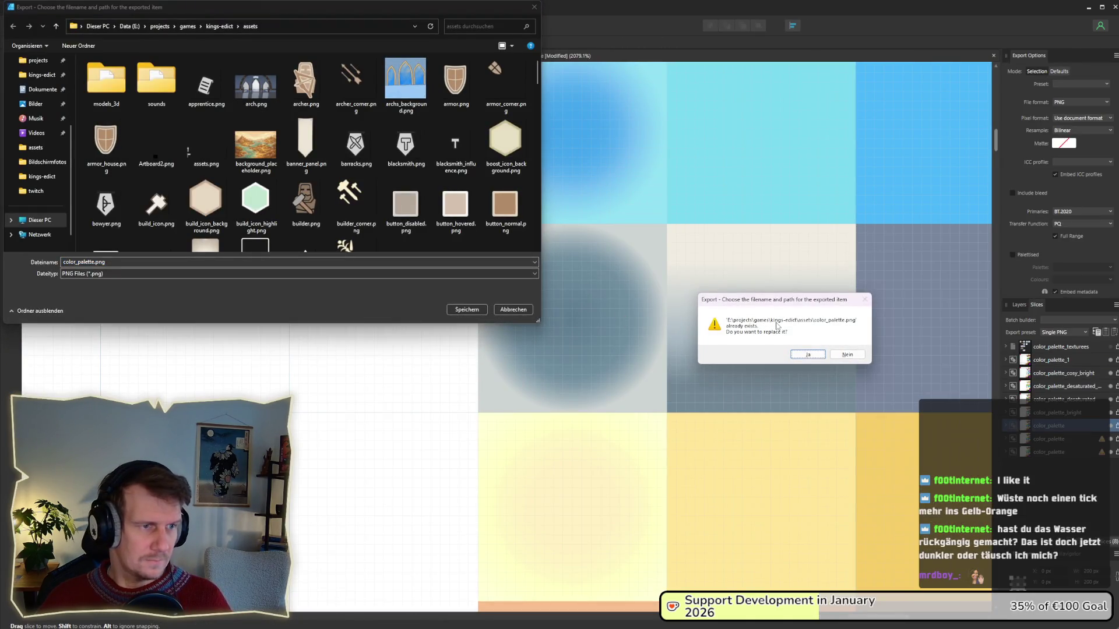
key("Return")
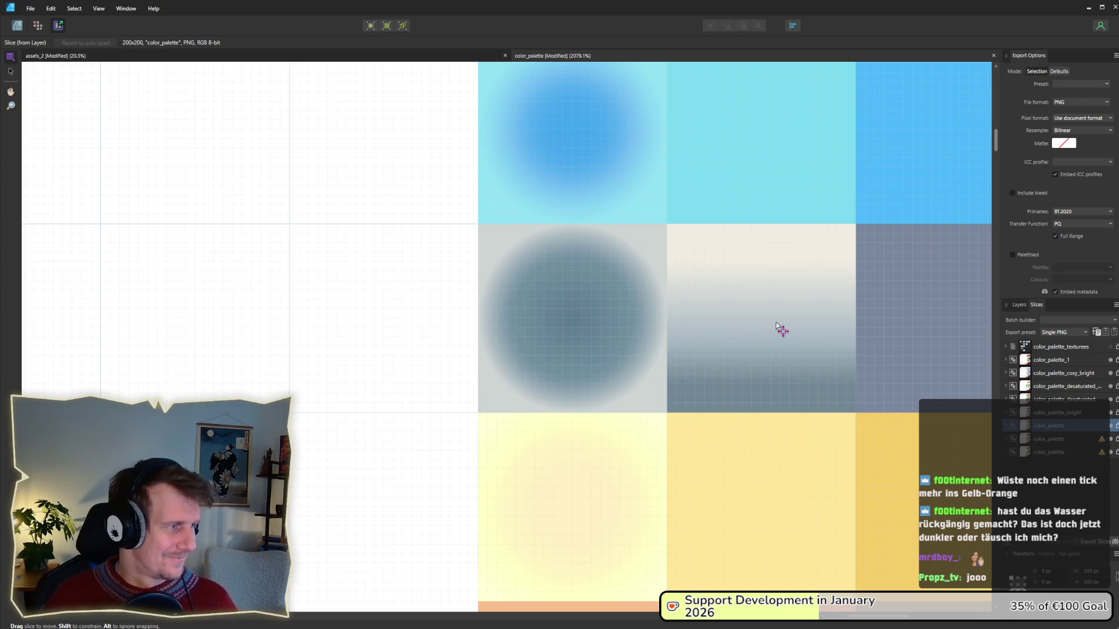
key("alt+Tab")
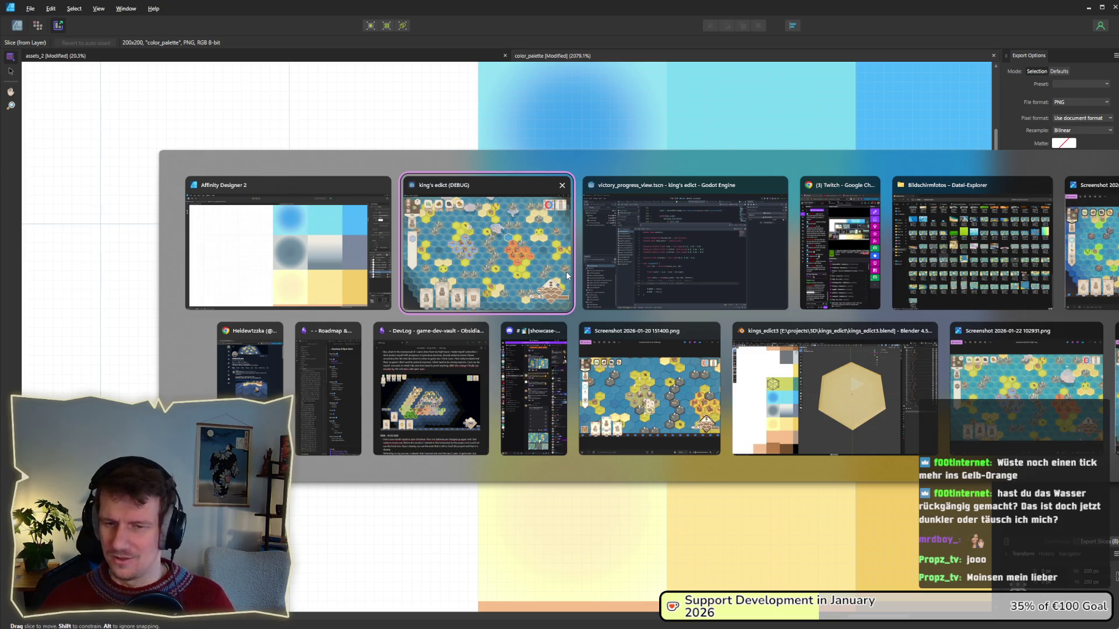
key("Tab")
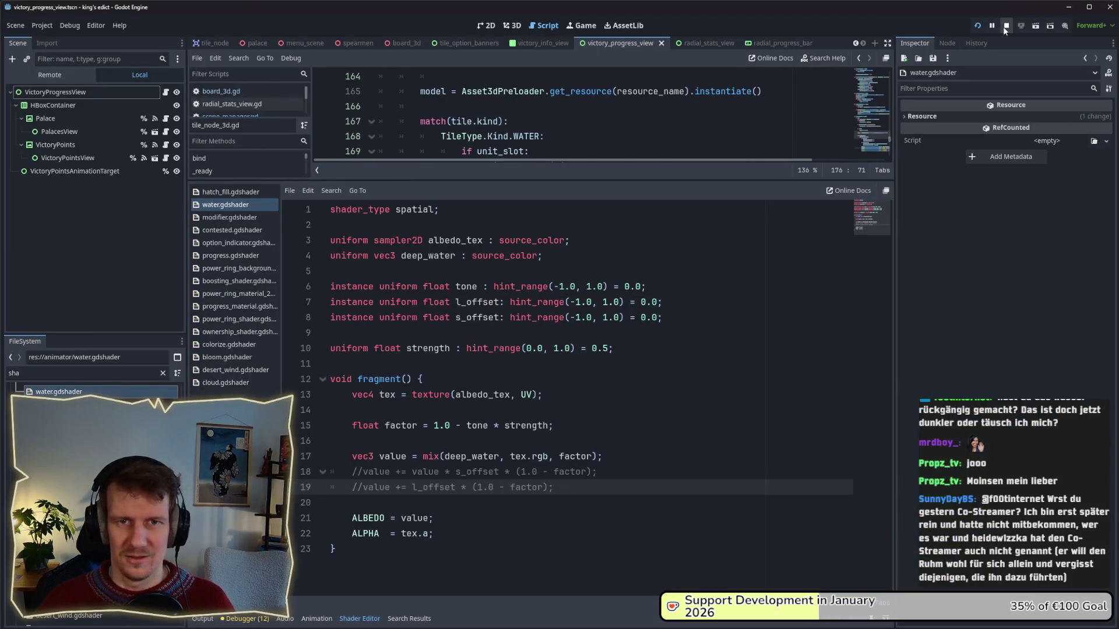
key("alt+Tab")
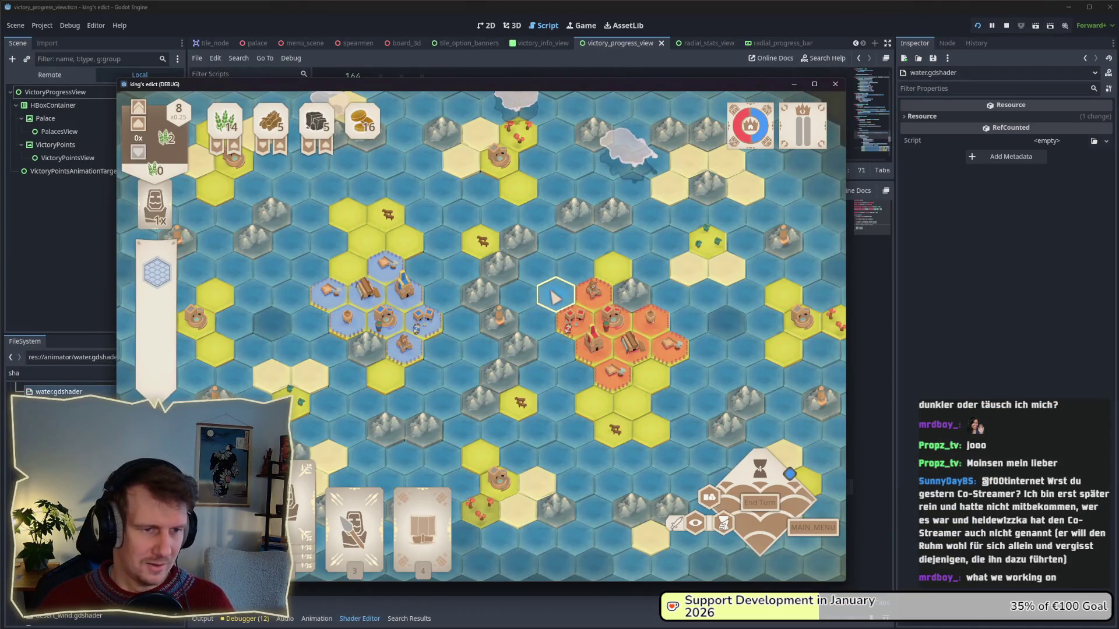
- Pan the hex map to inspect the recoloured tiles, then return to Affinity Designer
left_click_drag(547, 302, 568, 279)
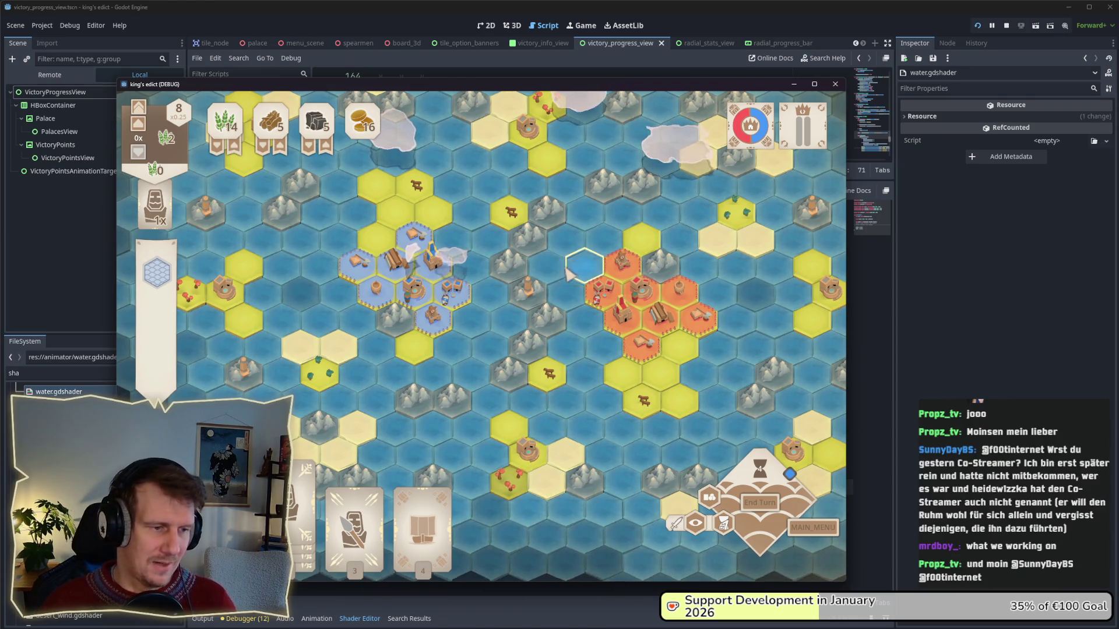
left_click_drag(576, 280, 541, 300)
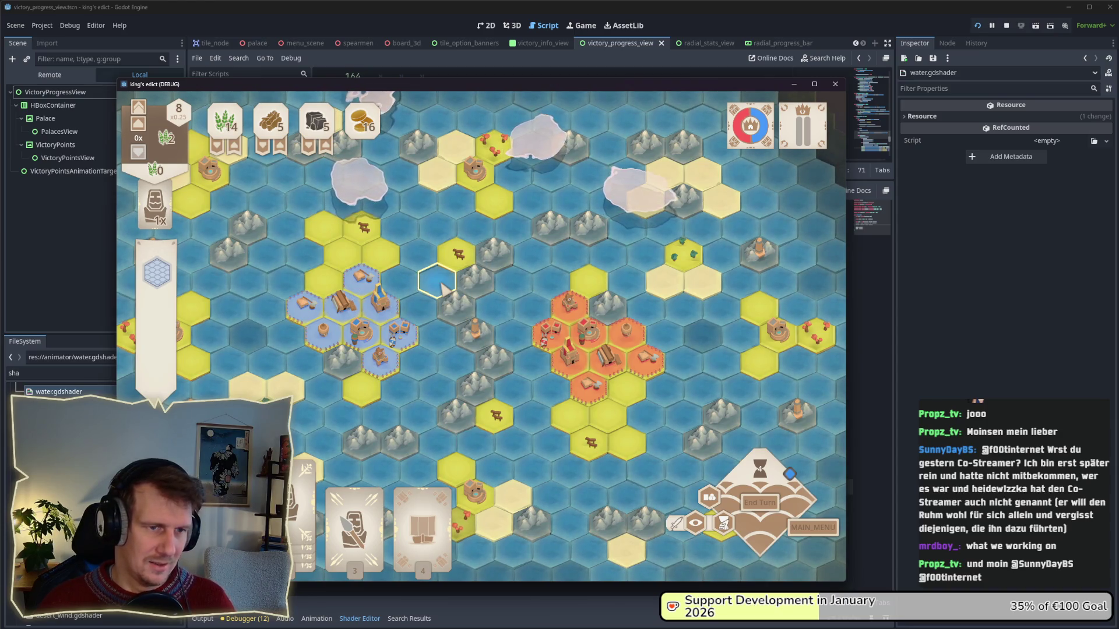
key("alt+Tab")
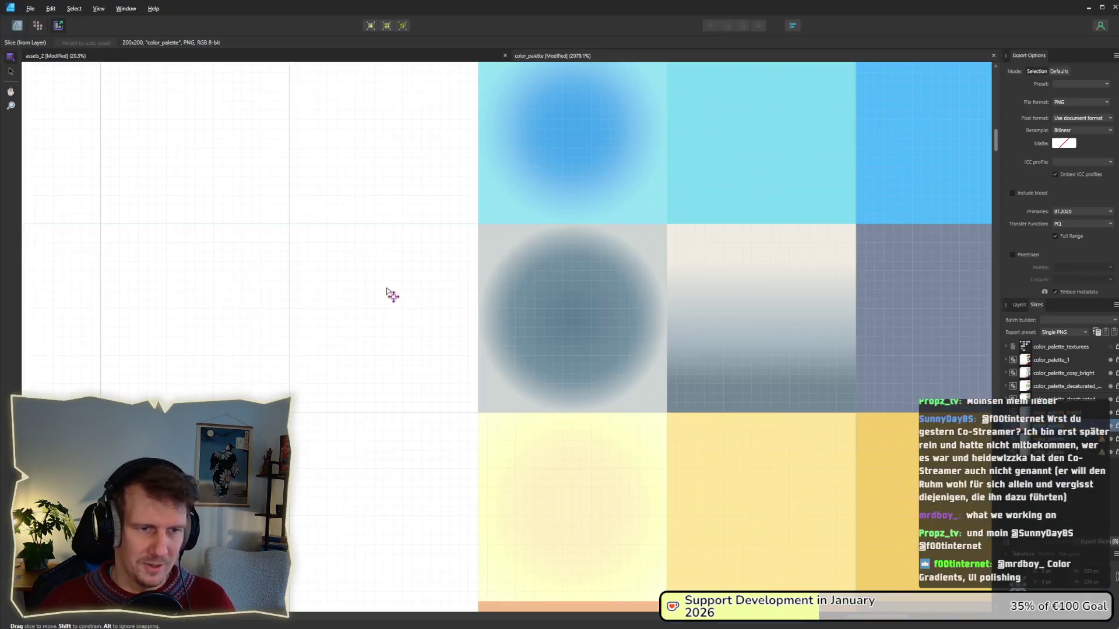
- Move the grey rectangle's radial gradient stop out to about 62% in the Designer persona
left_click(17, 26)
left_click(527, 348)
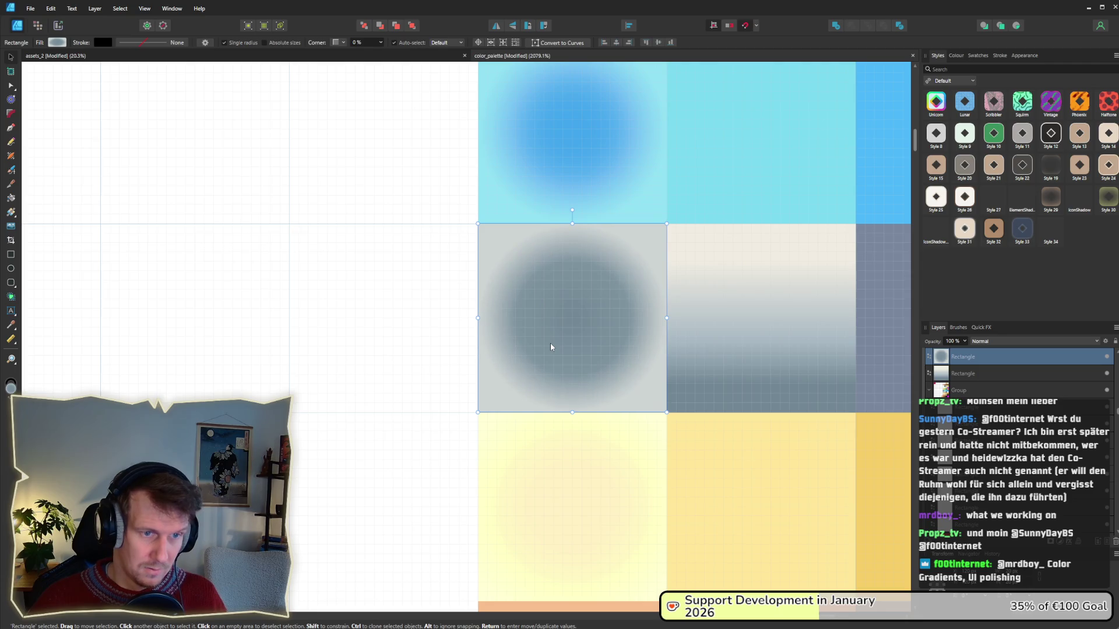
left_click(58, 42)
left_click_drag(94, 85, 128, 86)
- Re-export color_palette.png over the existing file and switch back to Godot
left_click(58, 25)
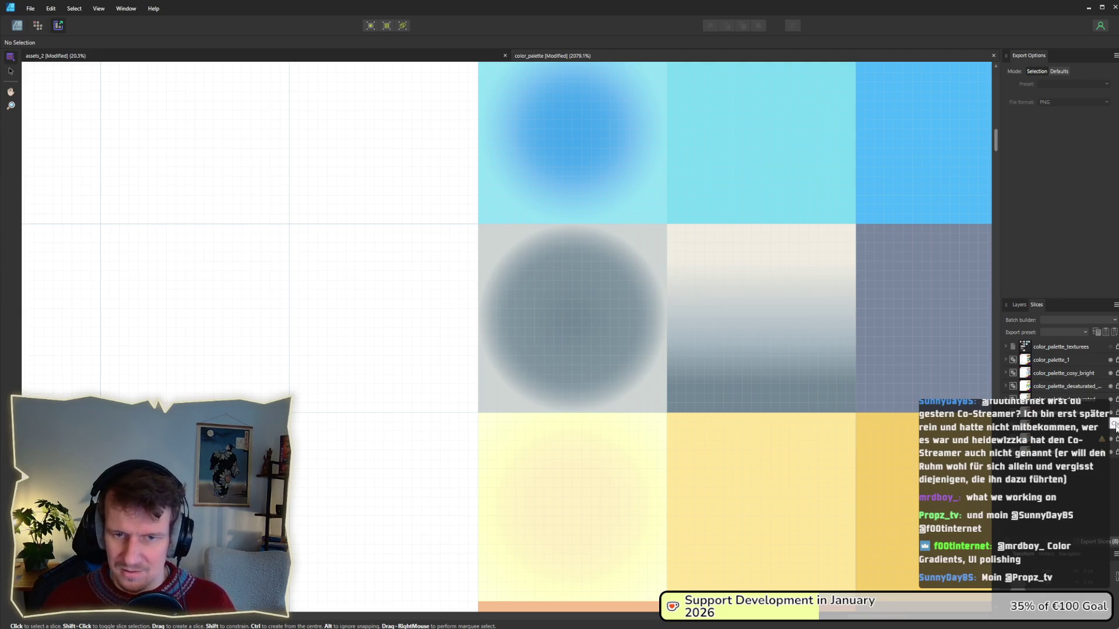
key("Return")
key("y")
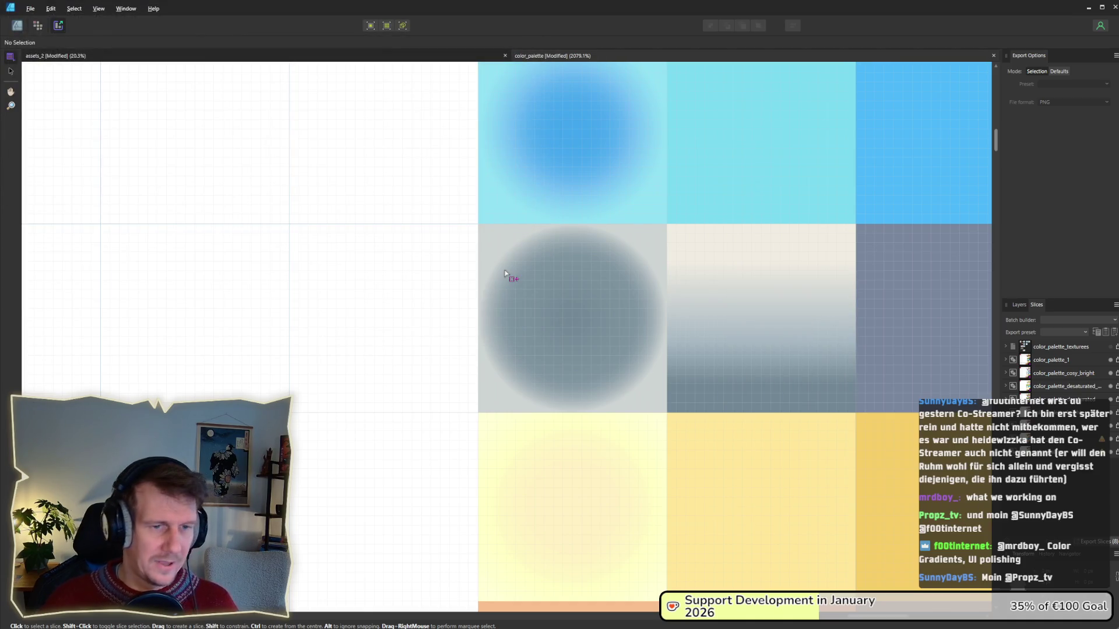
key("alt+Tab")
key("Tab")
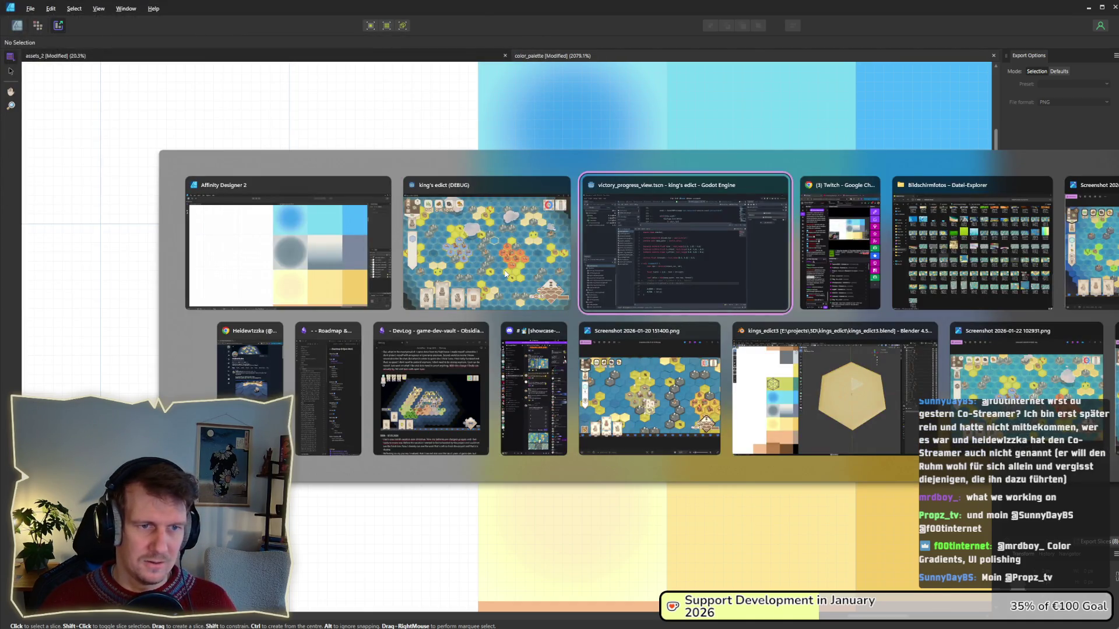
- Bring the game forward, pan and zoom onto the blue territory, and shift the window right
key("alt+Tab")
key("Tab")
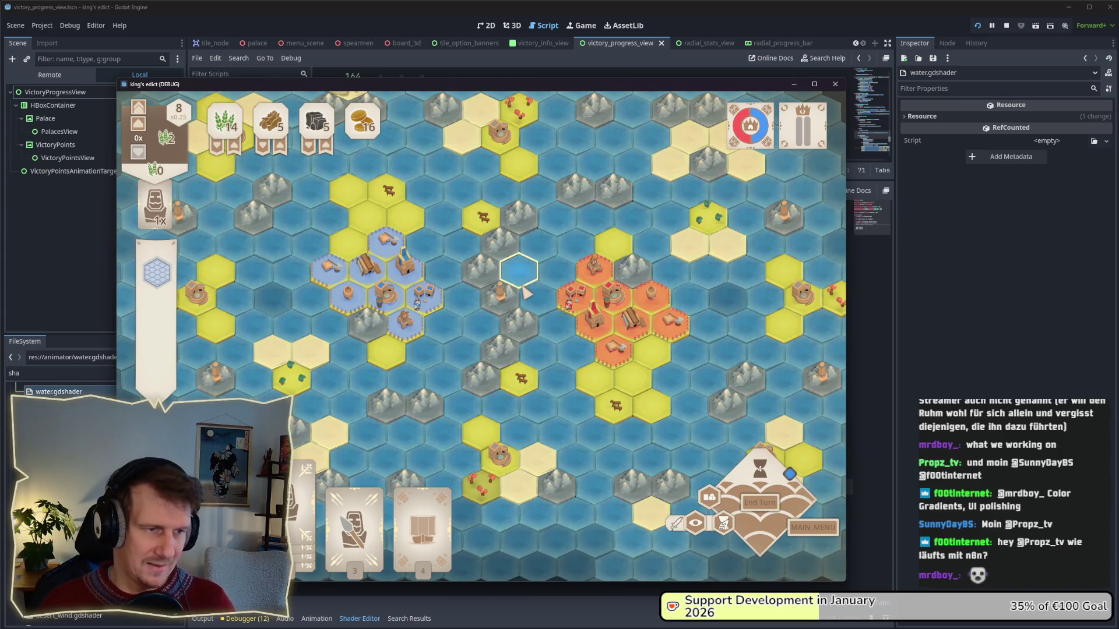
left_click_drag(532, 241, 536, 274)
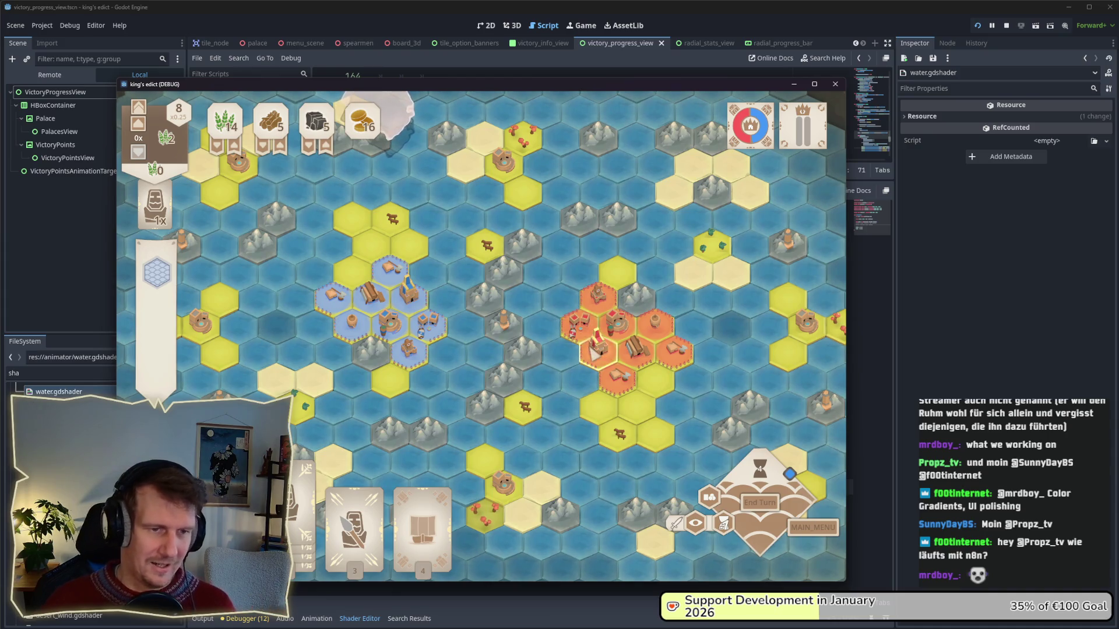
scroll(507, 384, "up", 3)
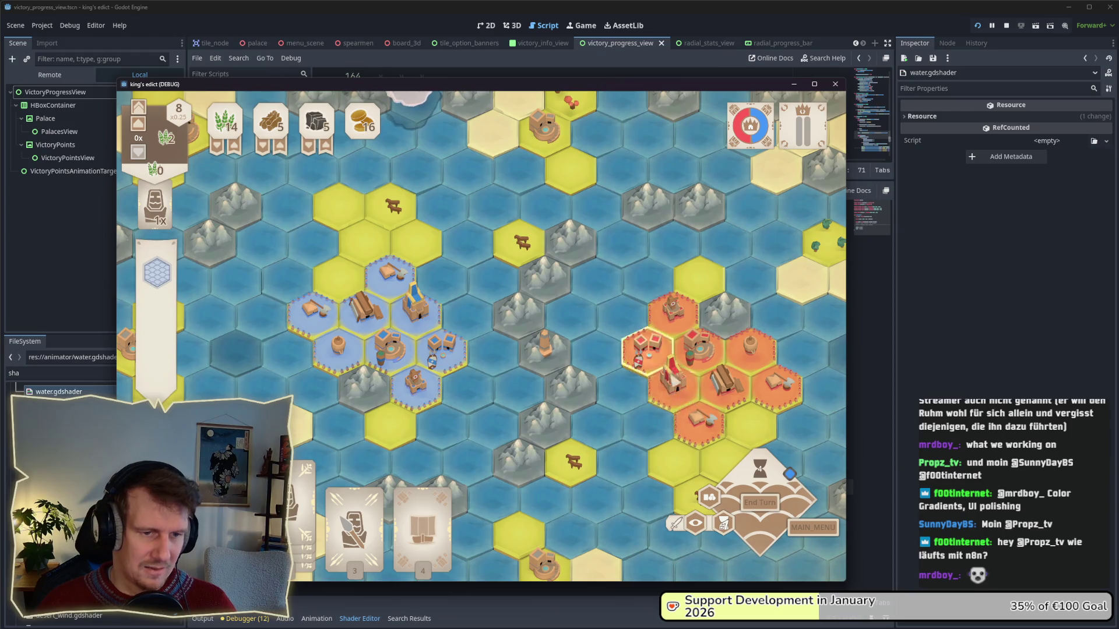
mouse_move(354, 525)
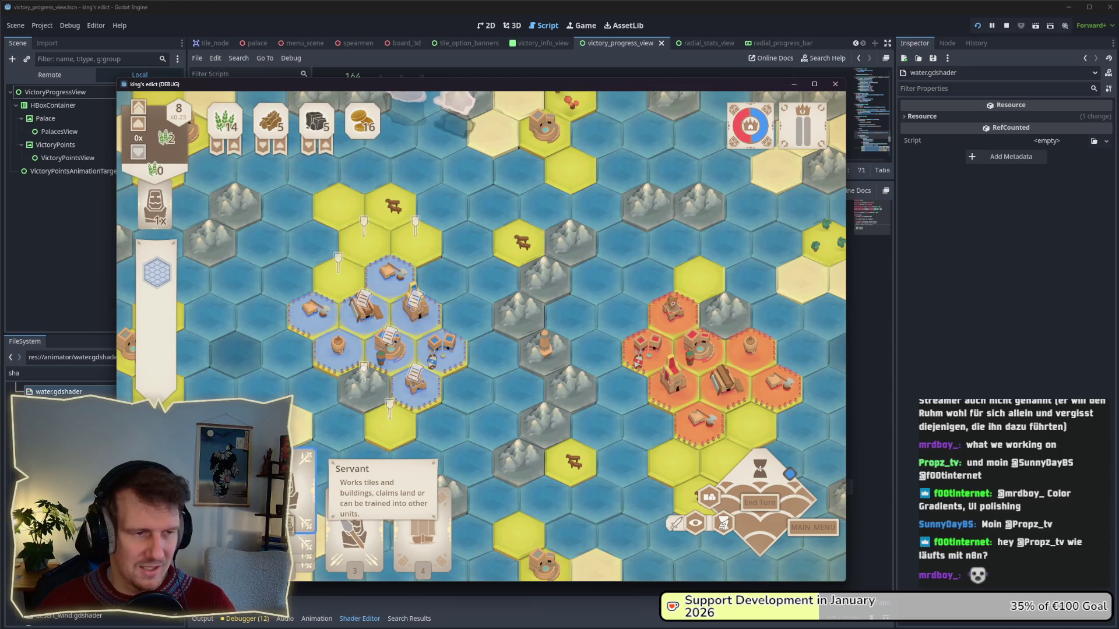
scroll(385, 280, "up", 2)
key("a")
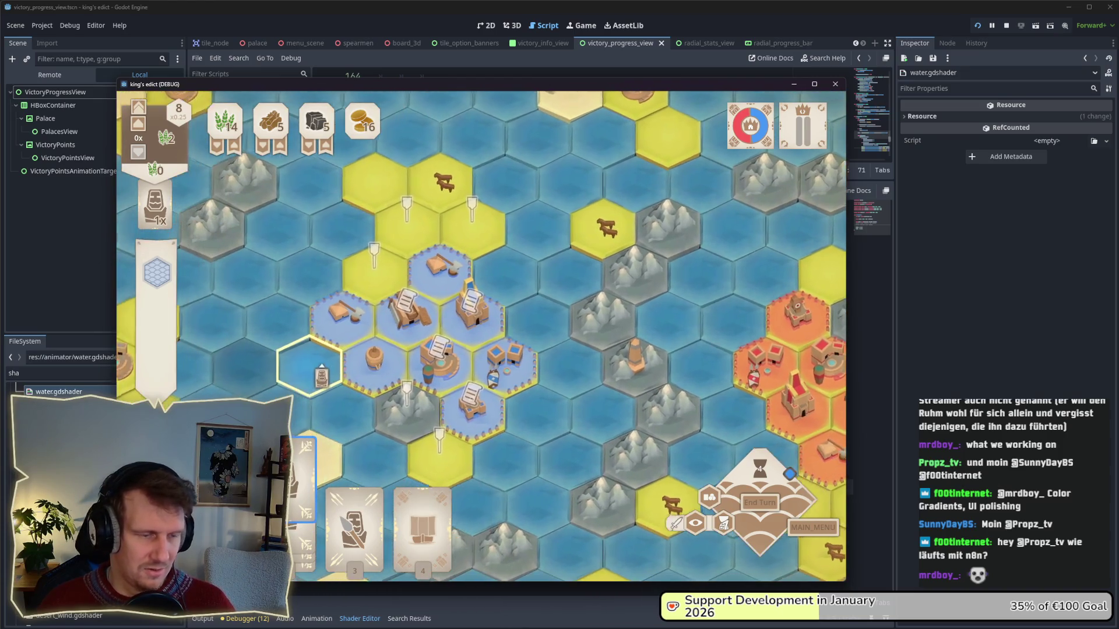
mouse_move(303, 466)
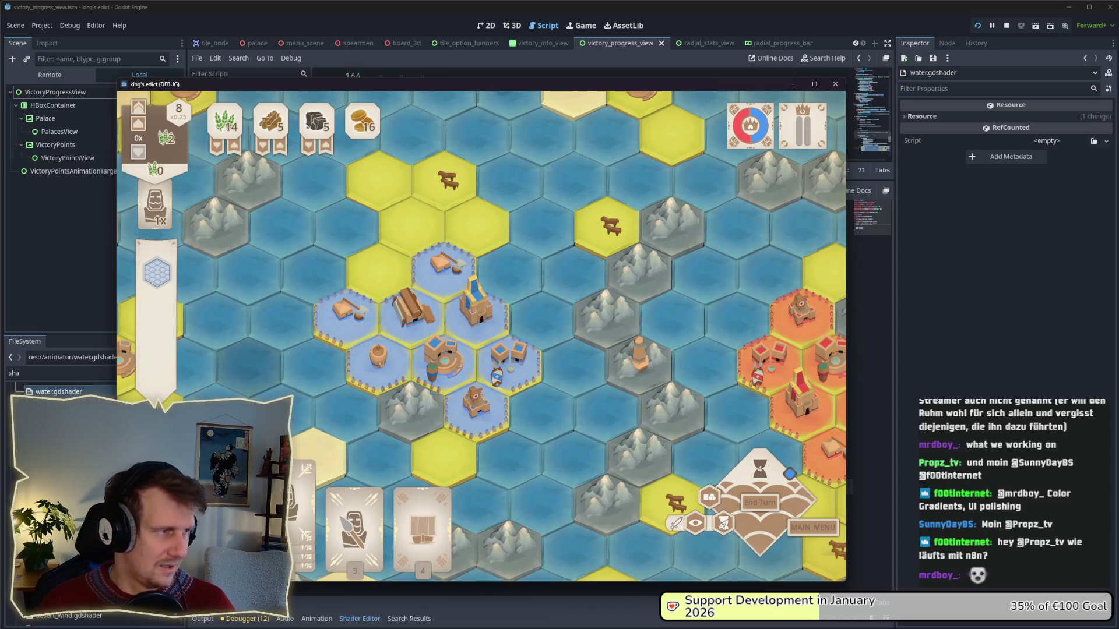
left_click_drag(255, 86, 362, 88)
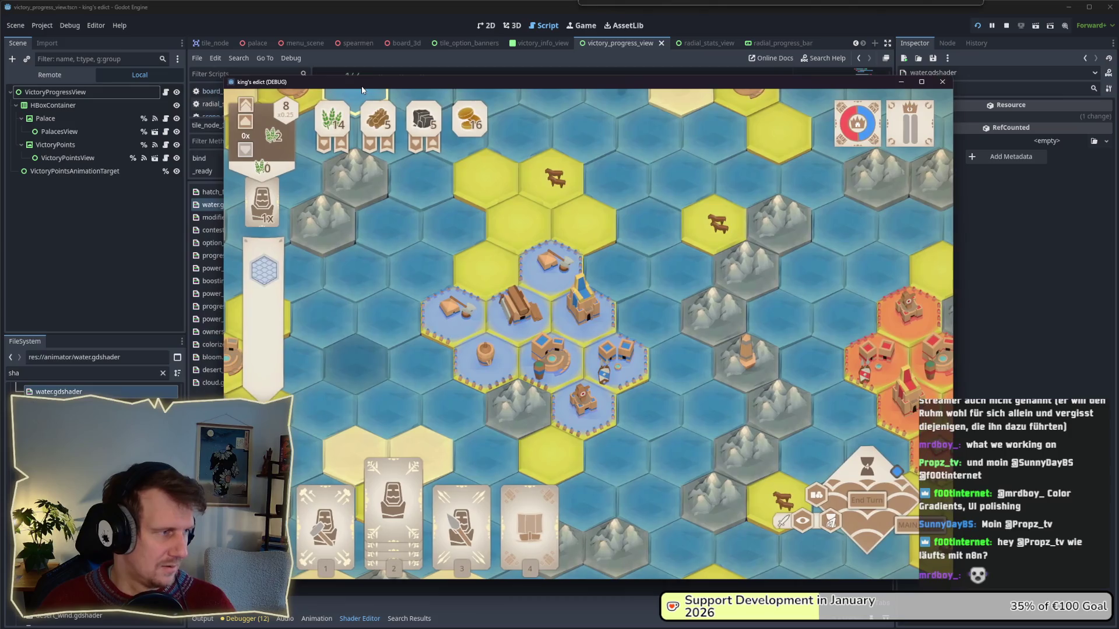
- Play unit cards onto the yellow, mountain and city tiles, then end the turn
left_click(393, 477)
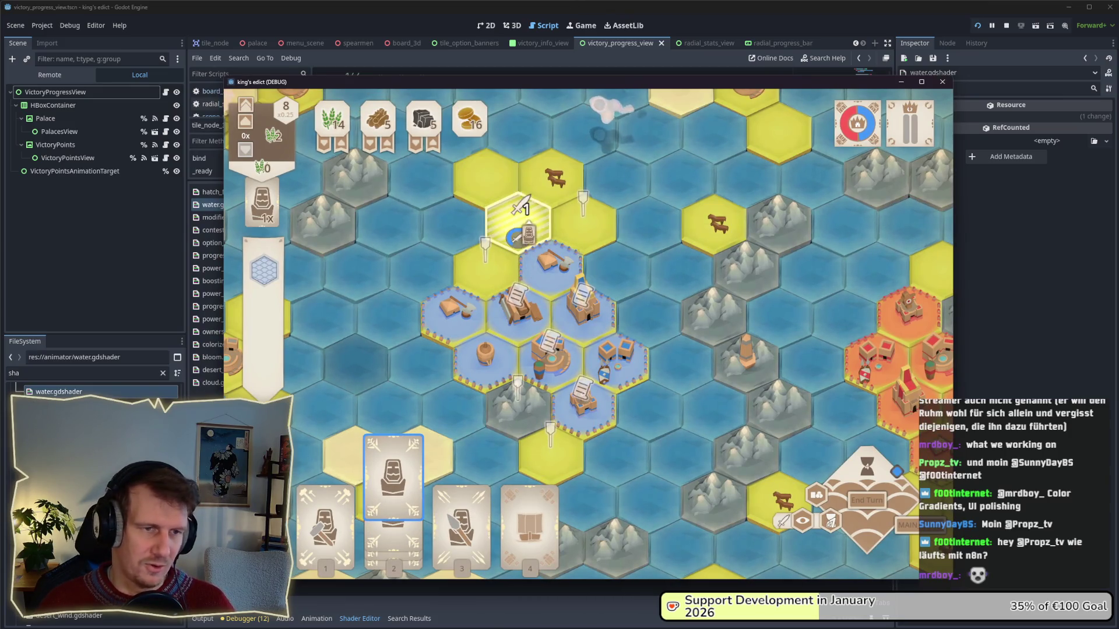
left_click(527, 227)
left_click(393, 477)
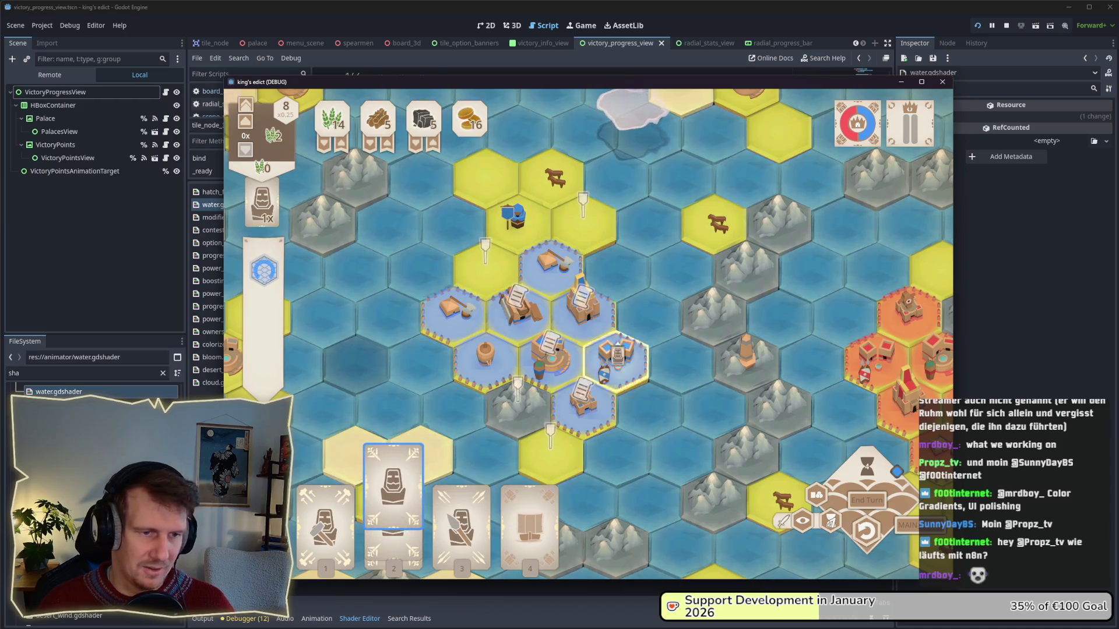
left_click(517, 408)
left_click(393, 490)
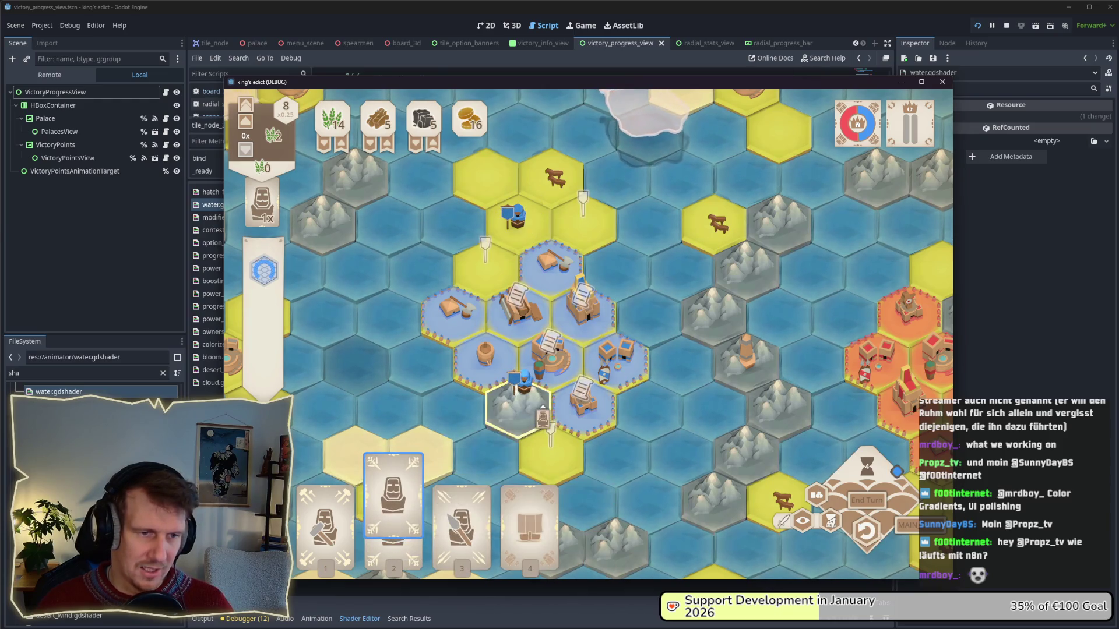
left_click(555, 382)
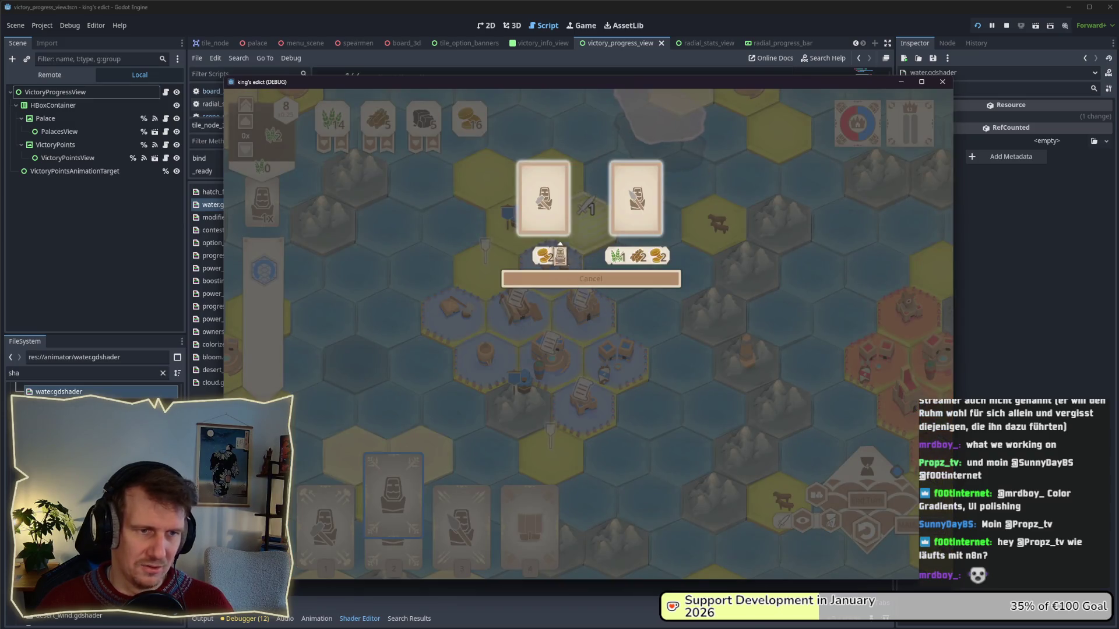
left_click(634, 200)
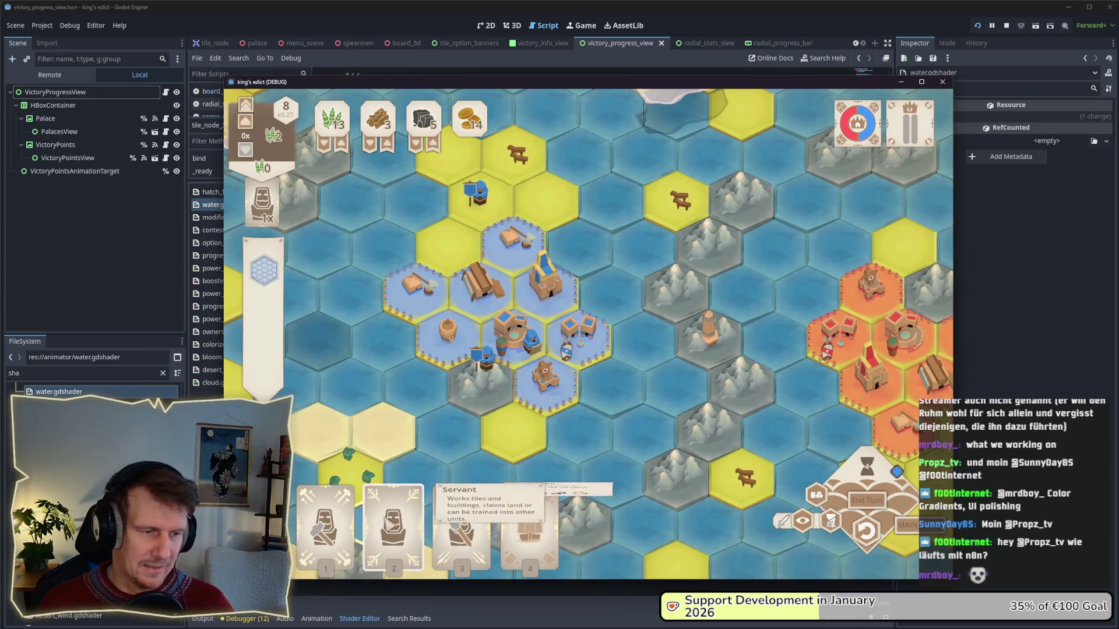
left_click(338, 512)
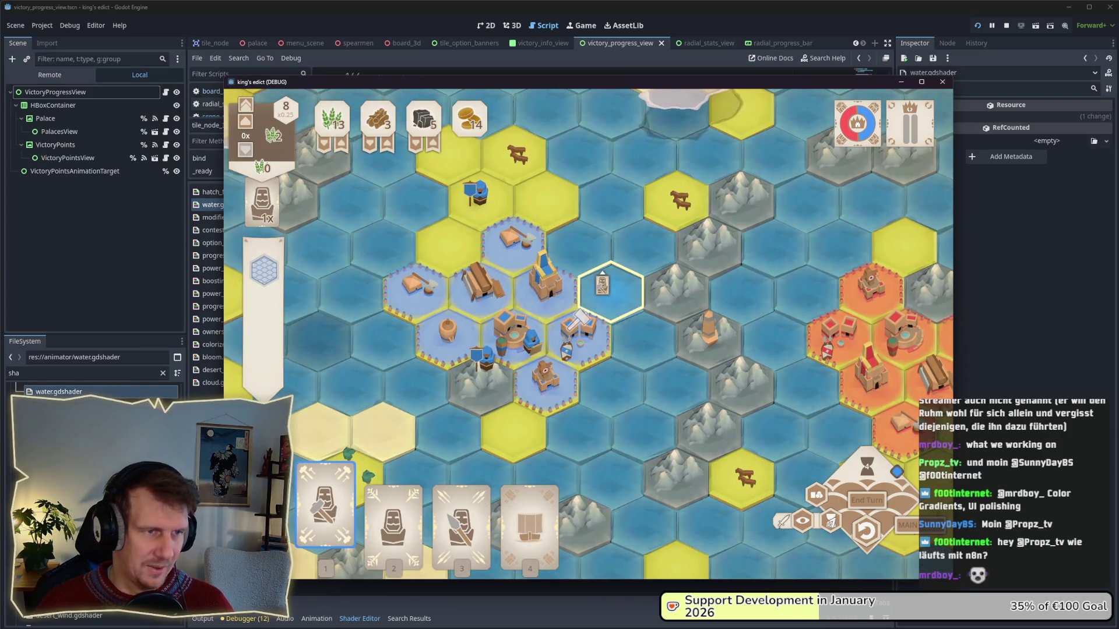
right_click(606, 300)
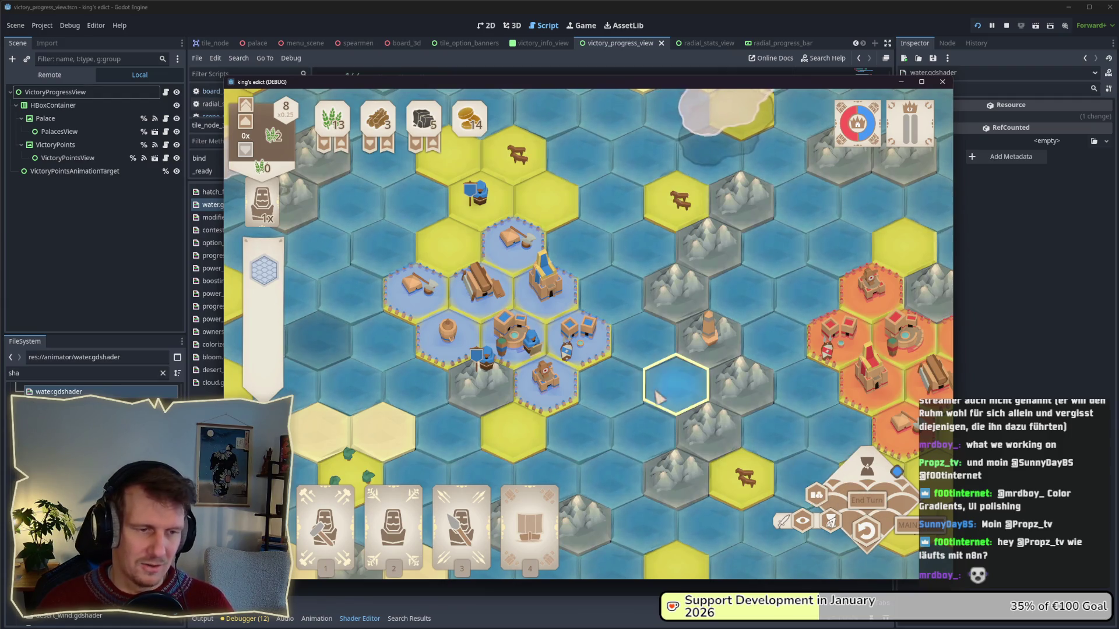
left_click_drag(661, 382, 644, 379)
left_click(867, 501)
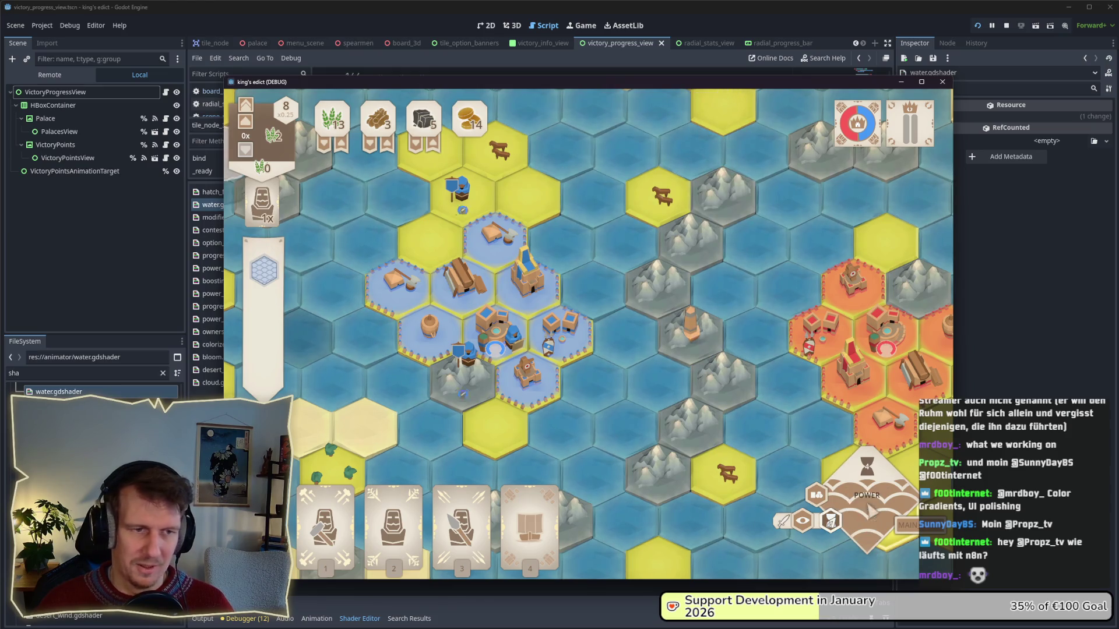
- Conquer the mountain hex, place a building with the Builder, move a Servant, and end the turn
left_click(501, 390)
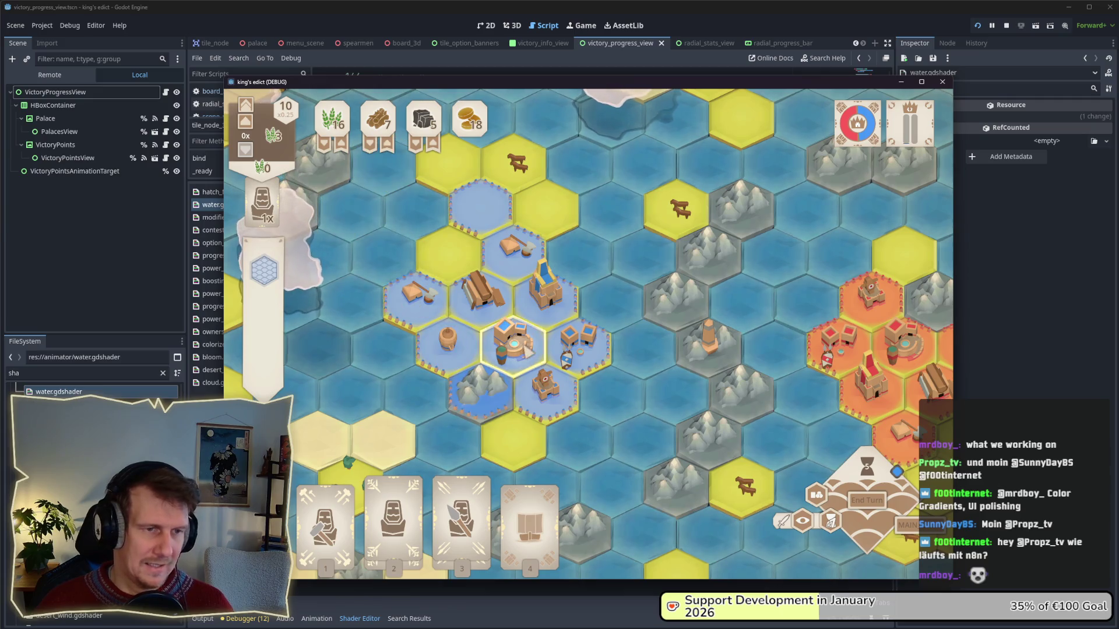
left_click(325, 518)
left_click(494, 244)
left_click(658, 211)
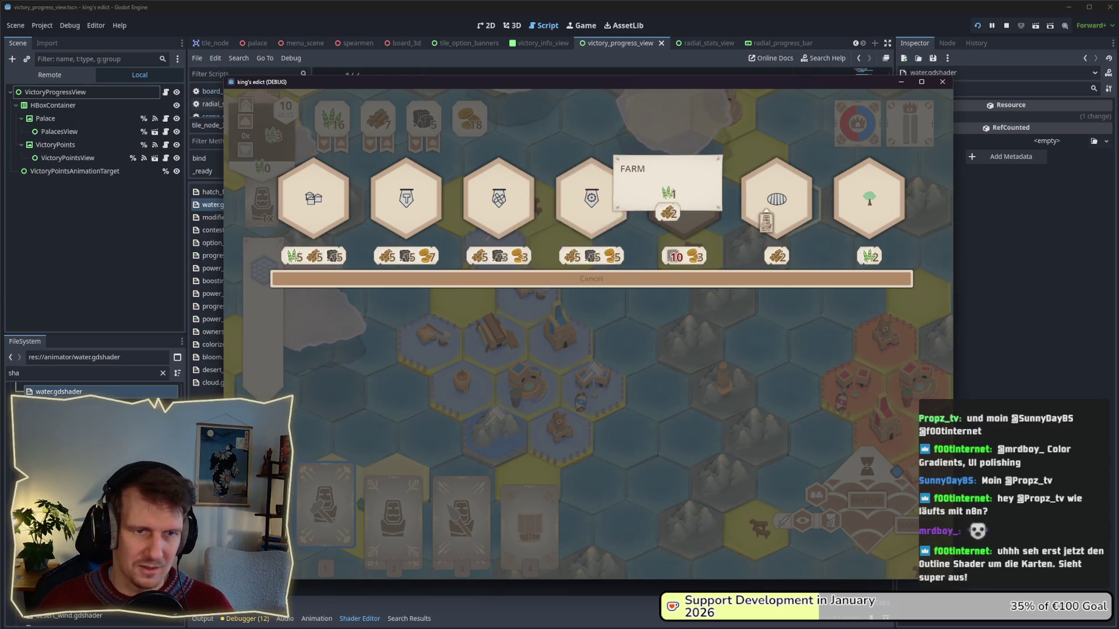
left_click(461, 294)
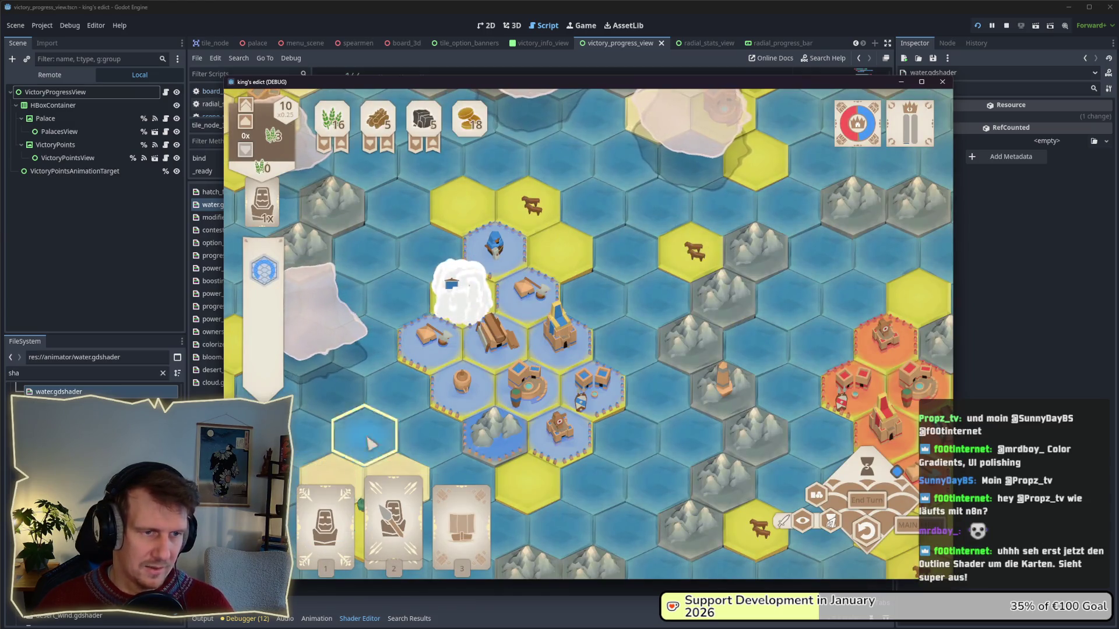
left_click(852, 504)
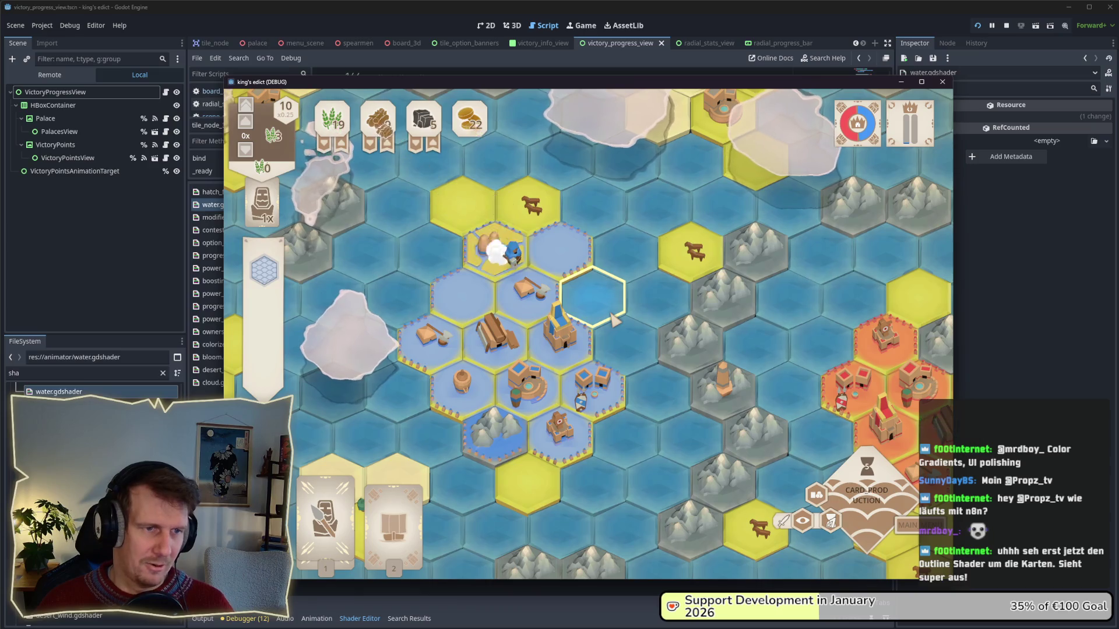
- Place a Servant on the central building hex and end the turn to collect production
left_click(475, 502)
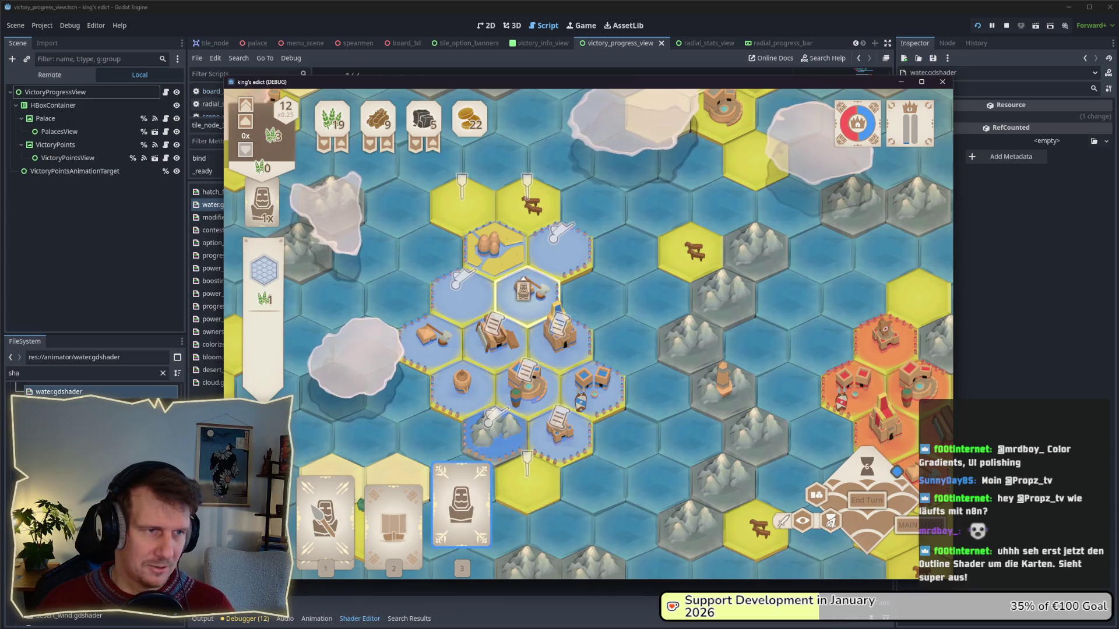
left_click(561, 335)
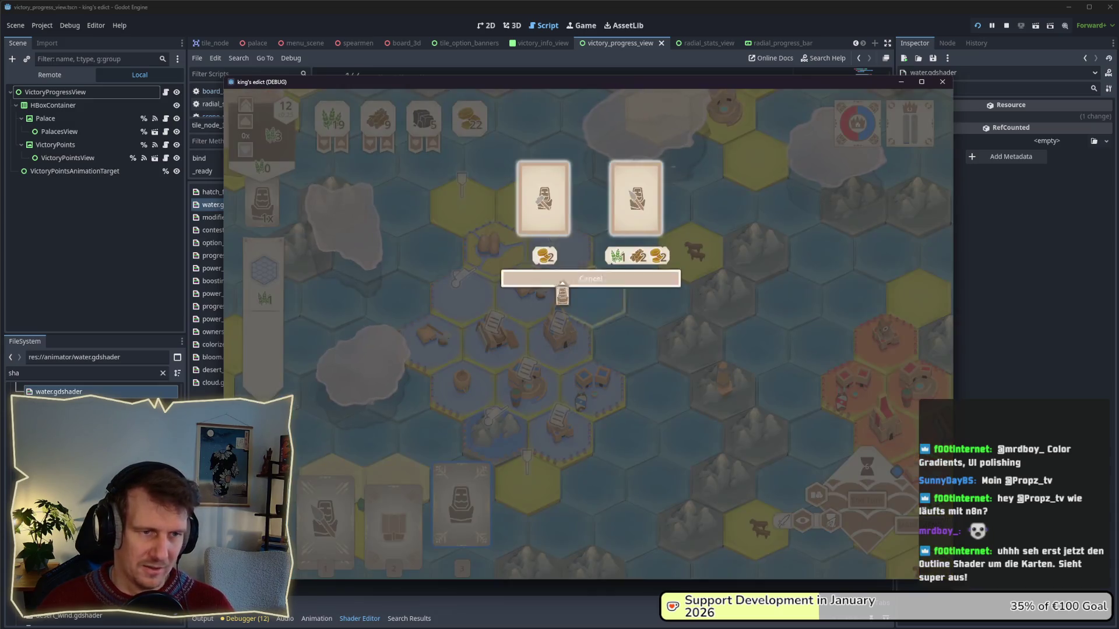
left_click(548, 198)
left_click(872, 502)
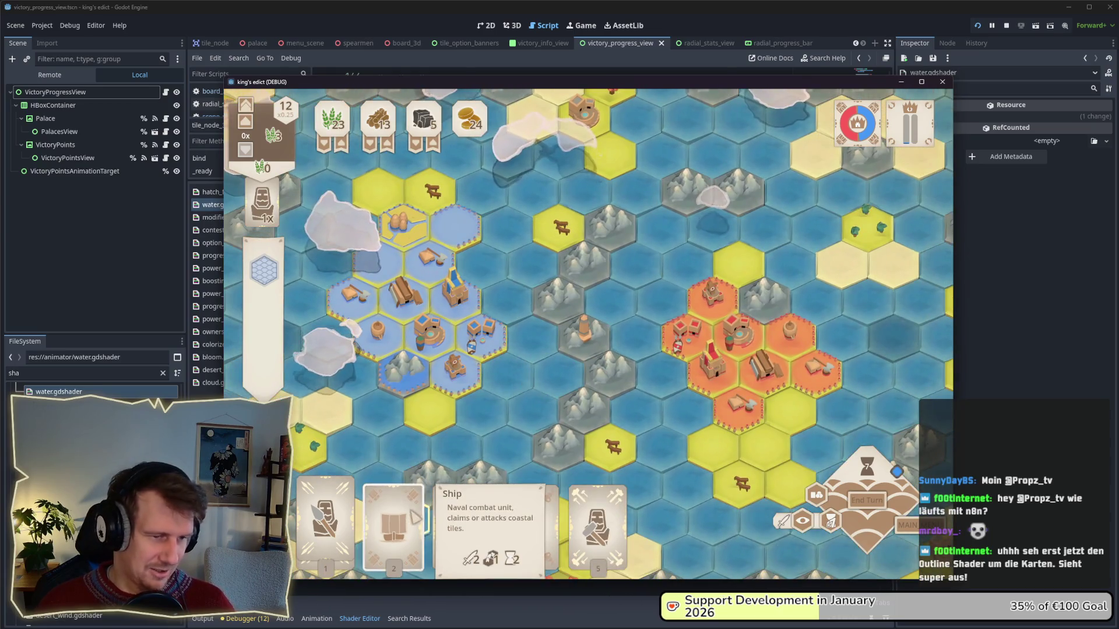
- Land the ship on a water hex, conquer the enemy axe tile, and capture the blue hex
left_click(394, 512)
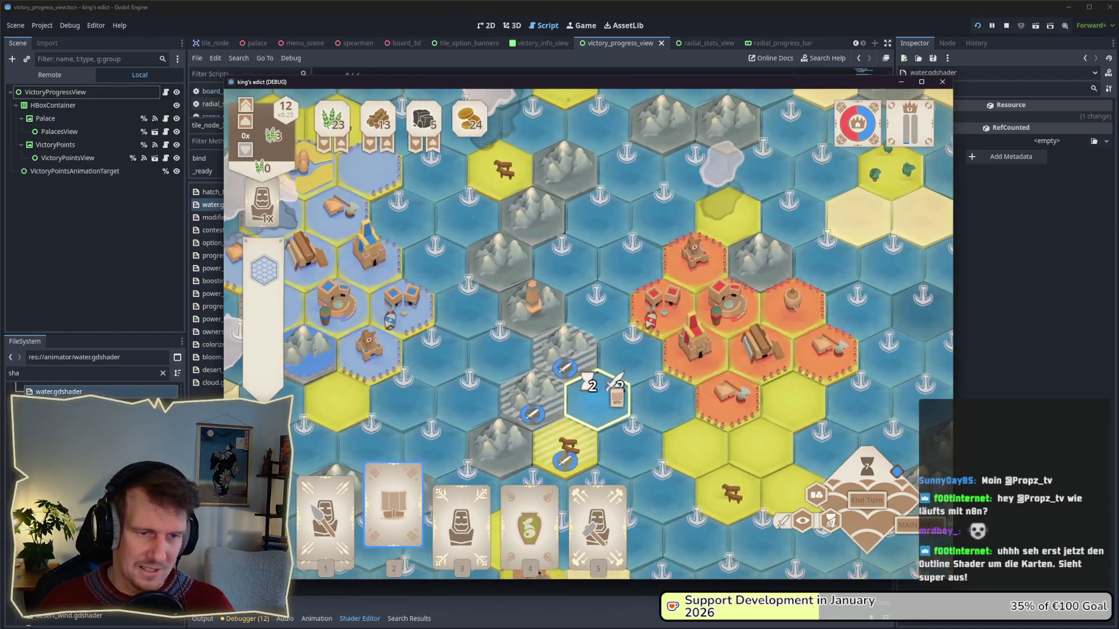
left_click(663, 401)
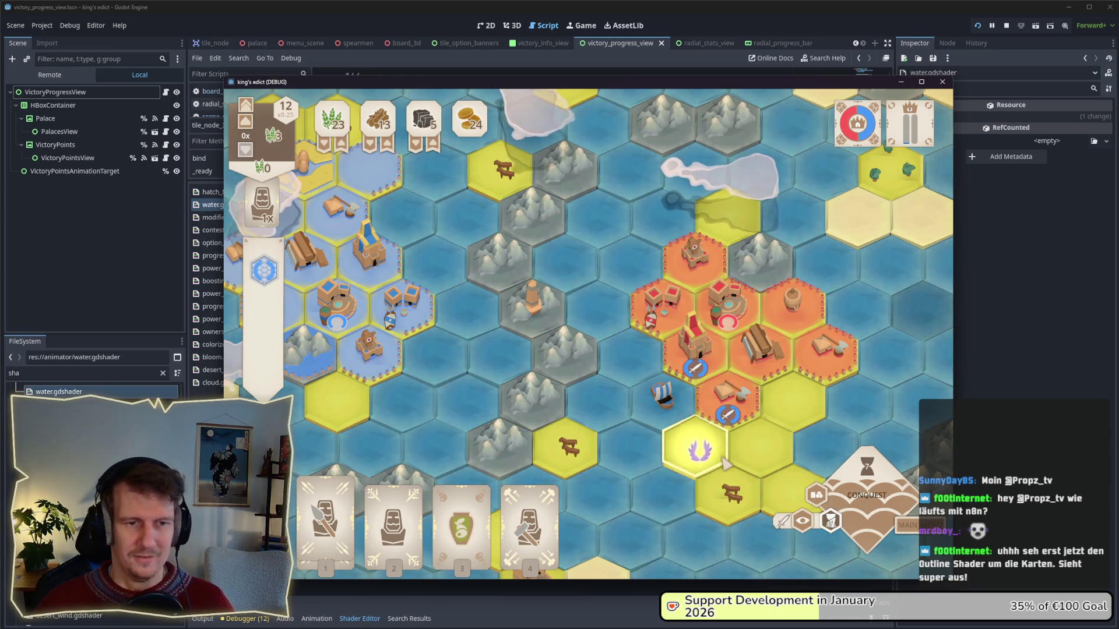
left_click(718, 373)
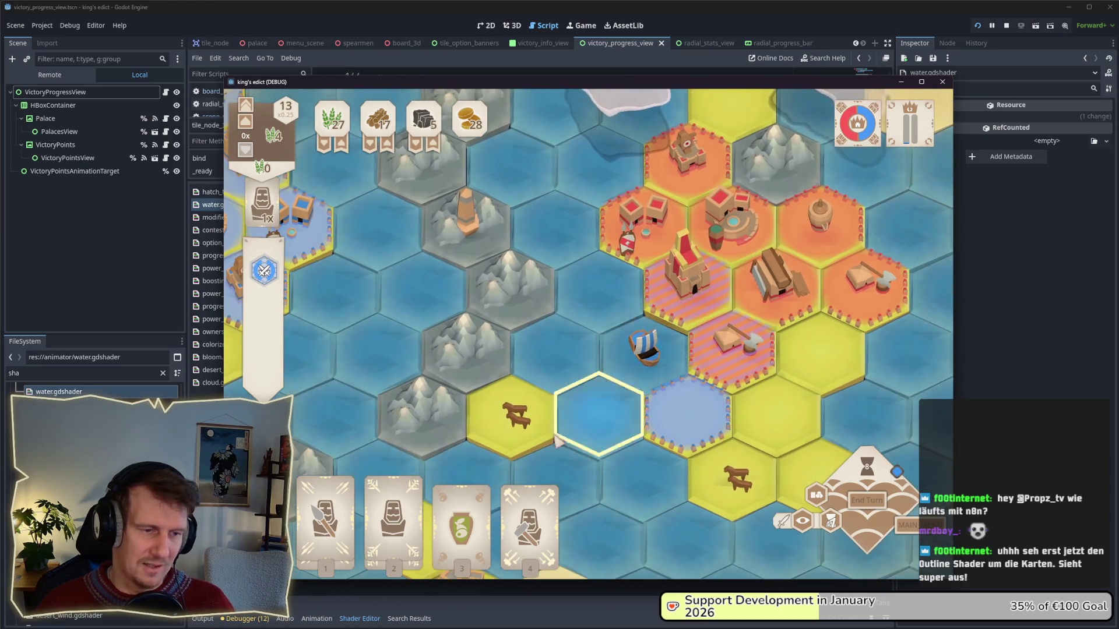
left_click_drag(452, 472, 686, 438)
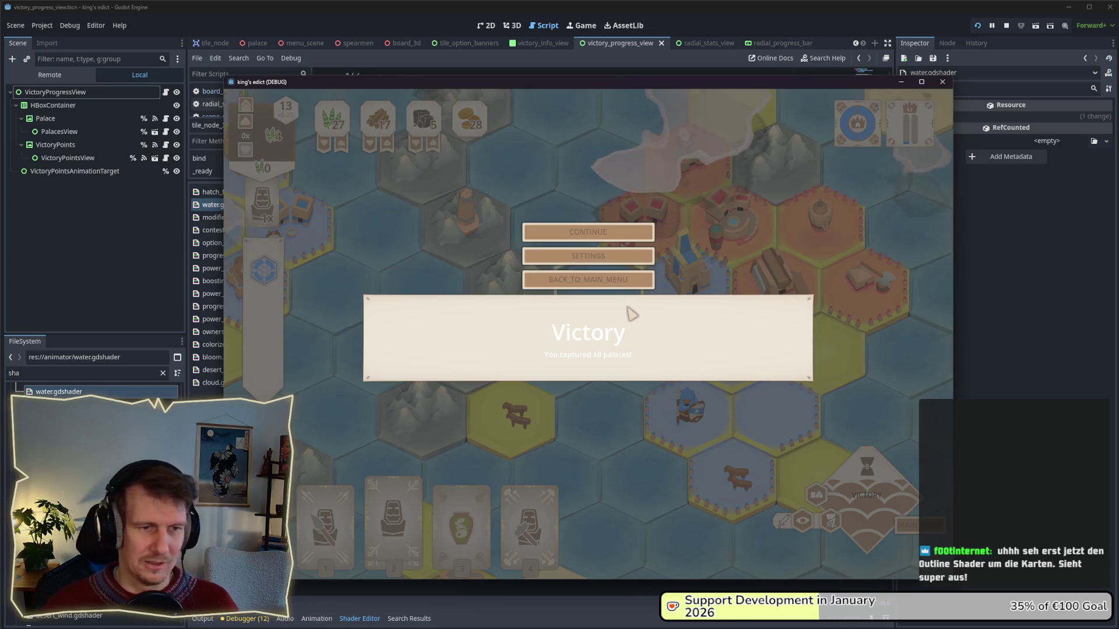
- Dismiss the Victory panel with CONTINUE, then zoom out and pan across the owned territories
left_click(595, 238)
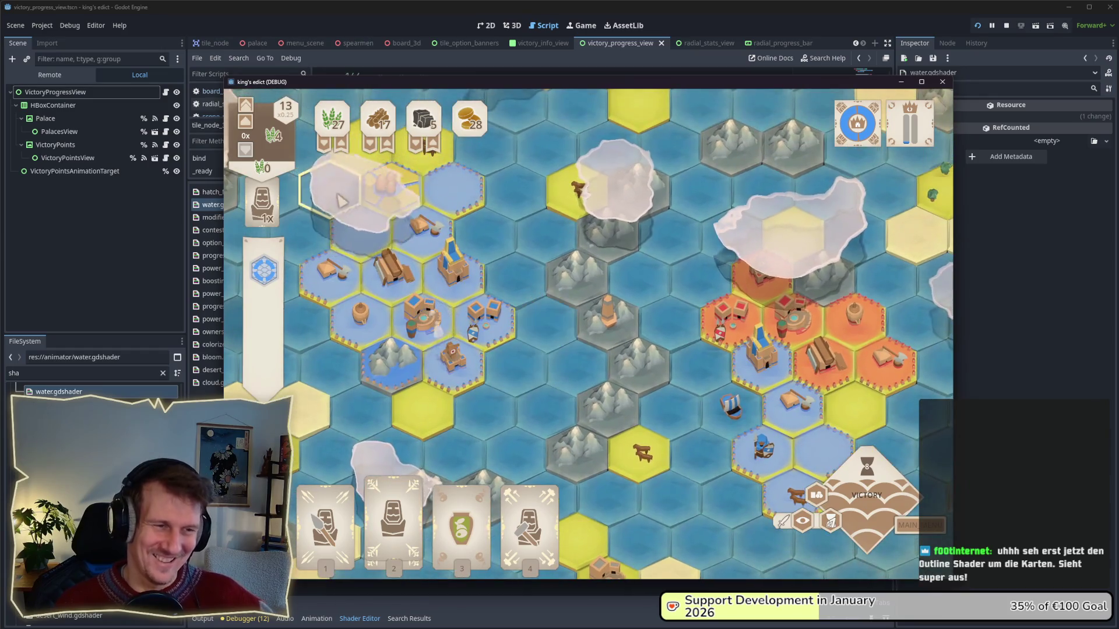
scroll(556, 274, "down", 2)
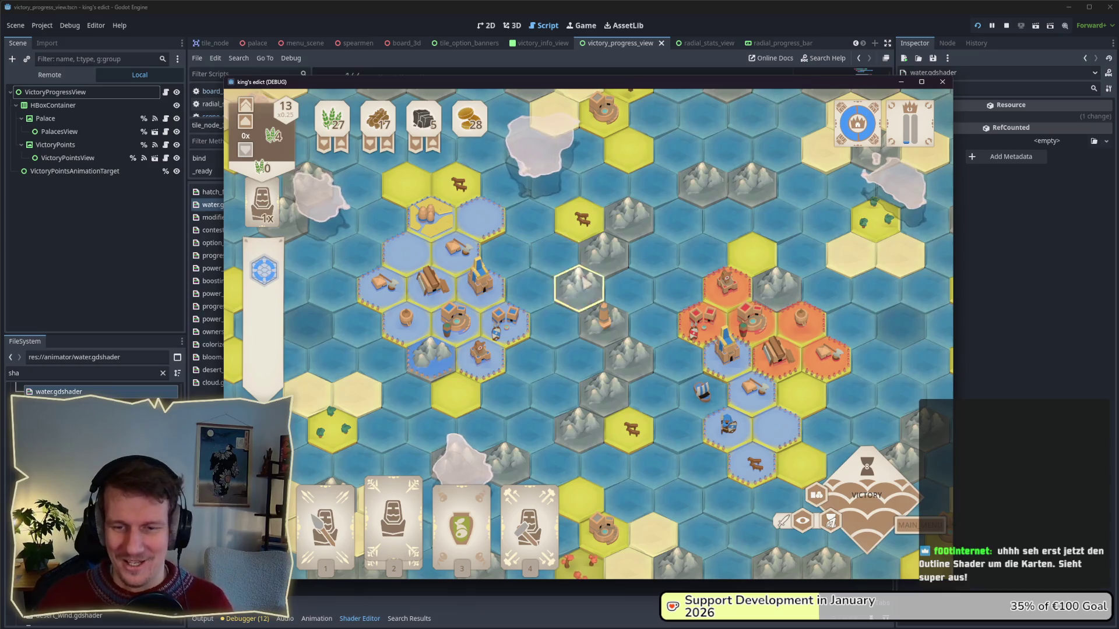
scroll(625, 291, "down", 3)
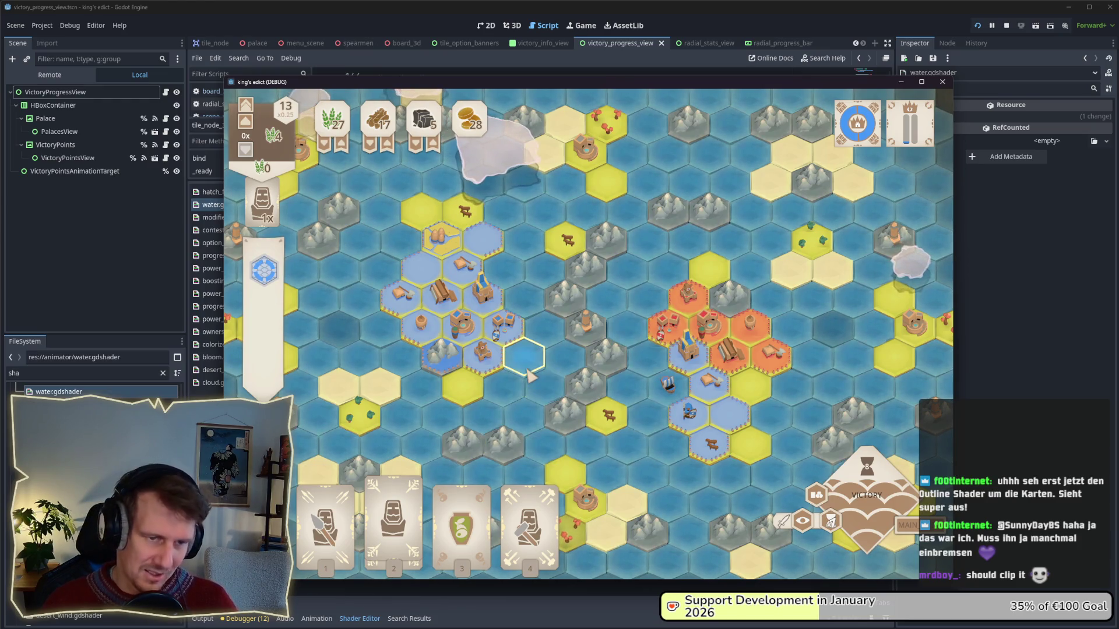
scroll(507, 384, "up", 2)
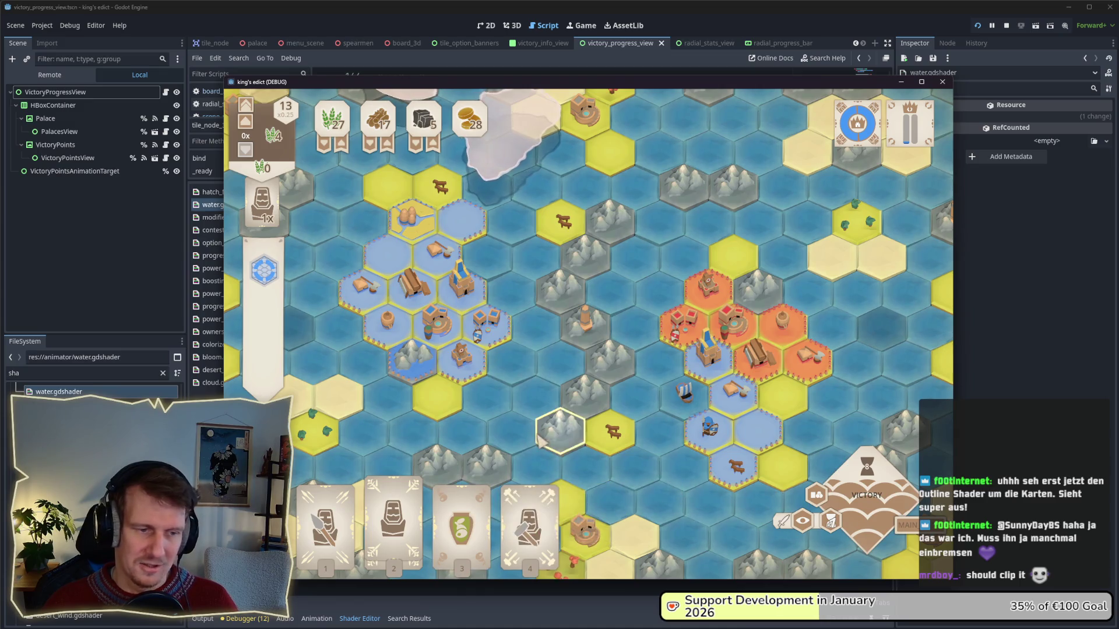
left_click_drag(513, 432, 536, 420)
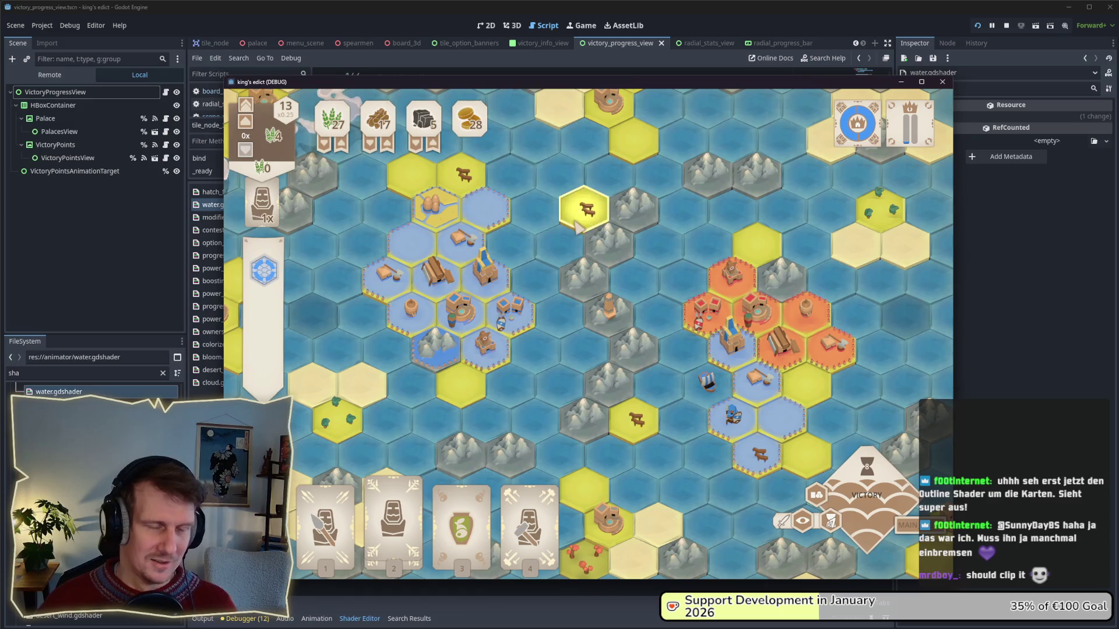
key("a")
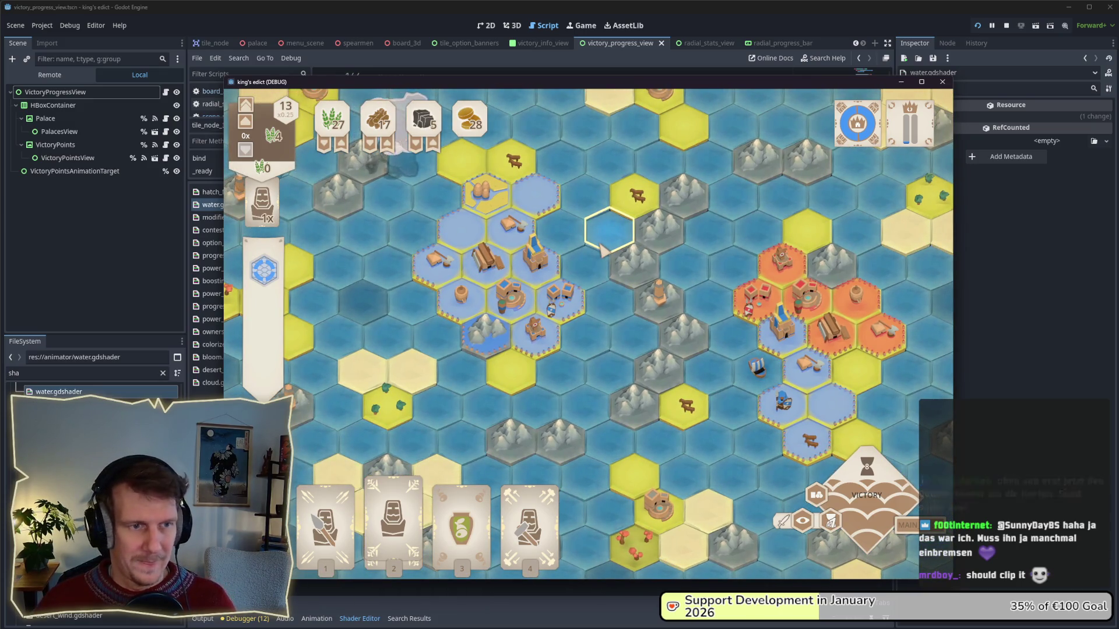
scroll(600, 262, "down", 2)
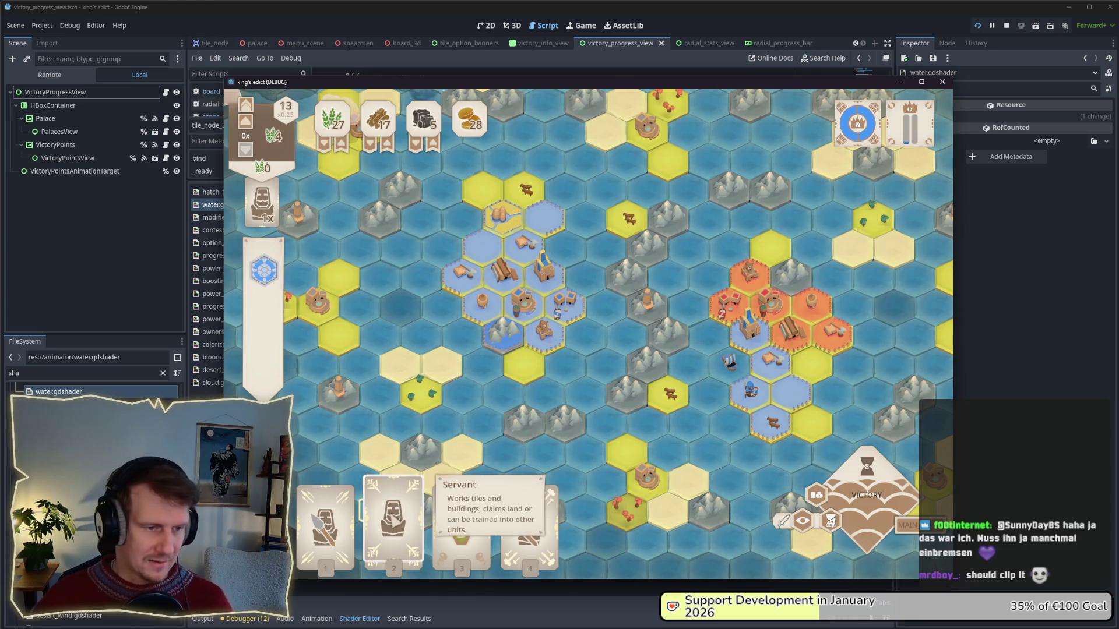
mouse_move(359, 530)
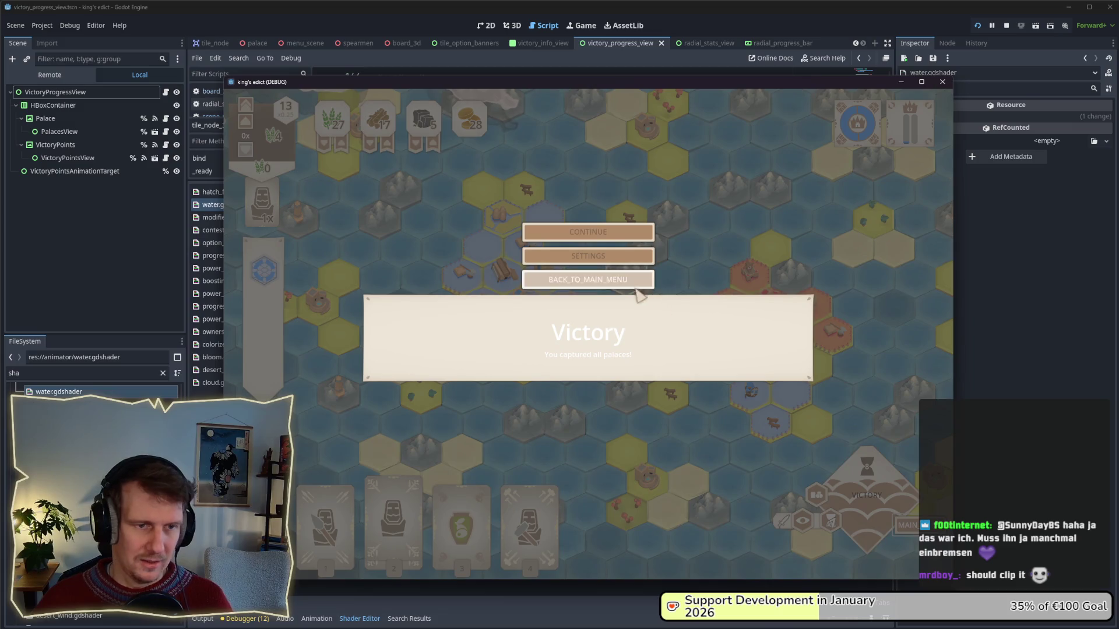
- Exit the finished match to the main menu and enter the Multiplayer lobby
left_click(638, 280)
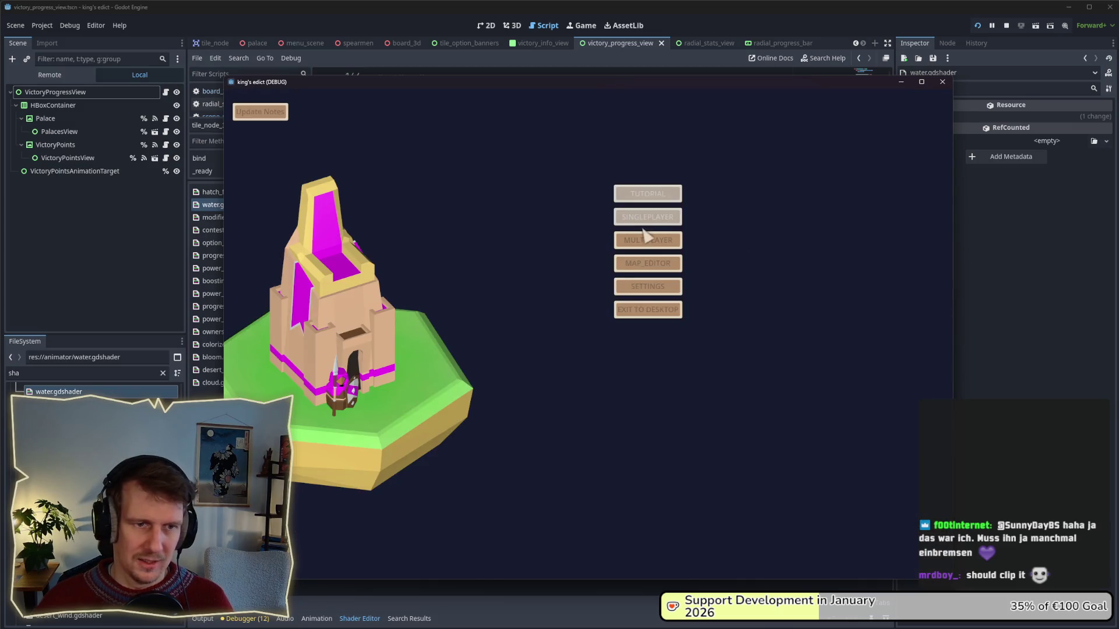
left_click(647, 240)
left_click(701, 231)
- Preview broken_city and green_island, then start the match on even_steven.map
left_click(773, 140)
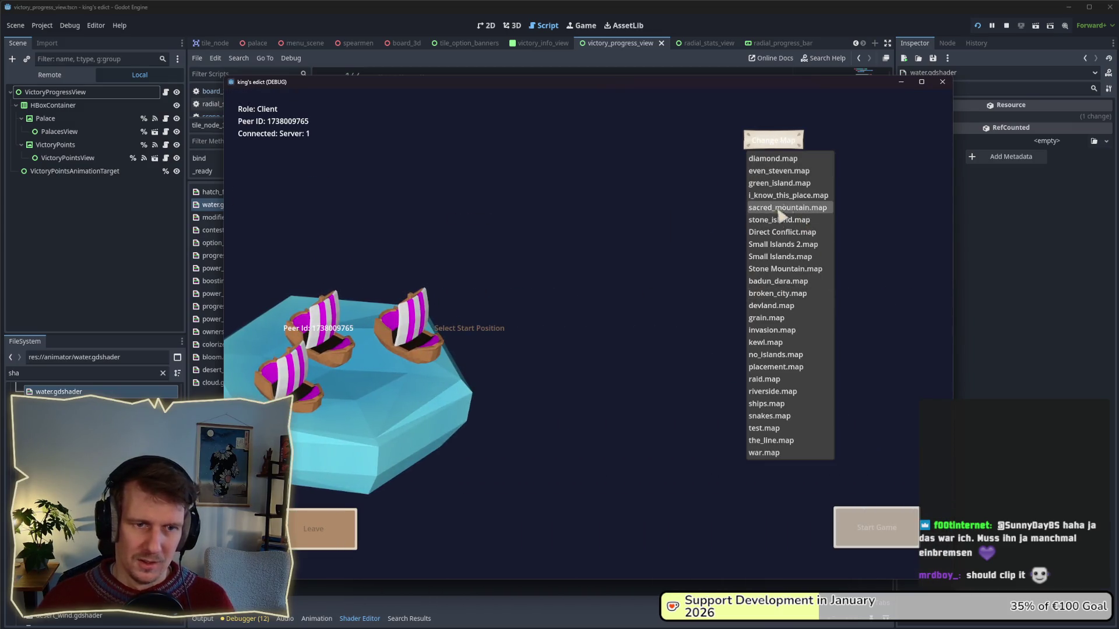
left_click(779, 294)
left_click(774, 143)
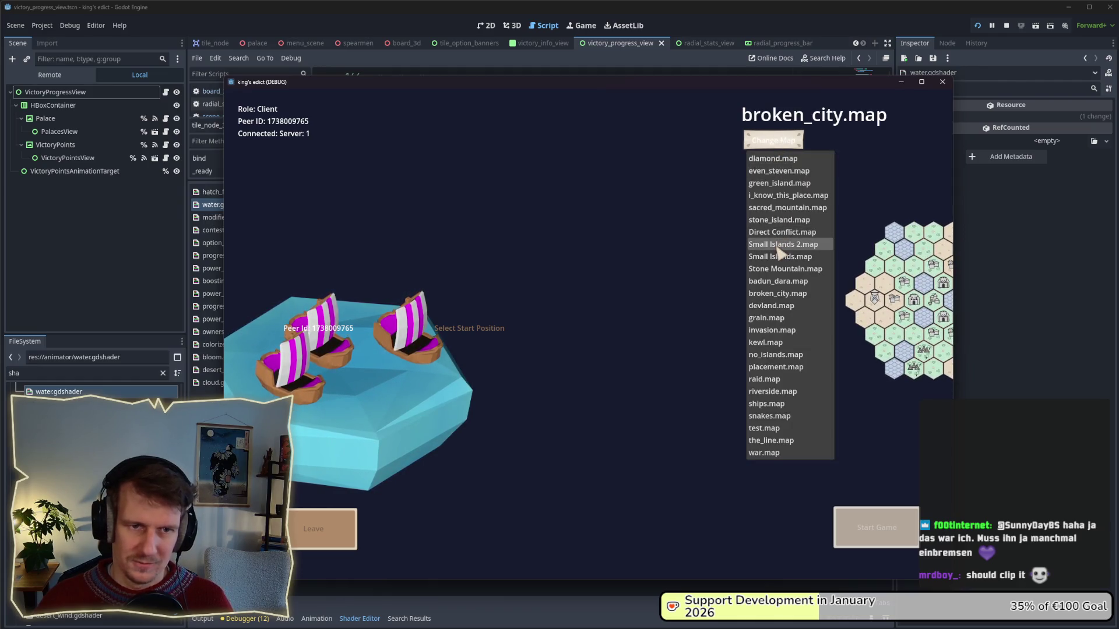
left_click(774, 183)
left_click(773, 140)
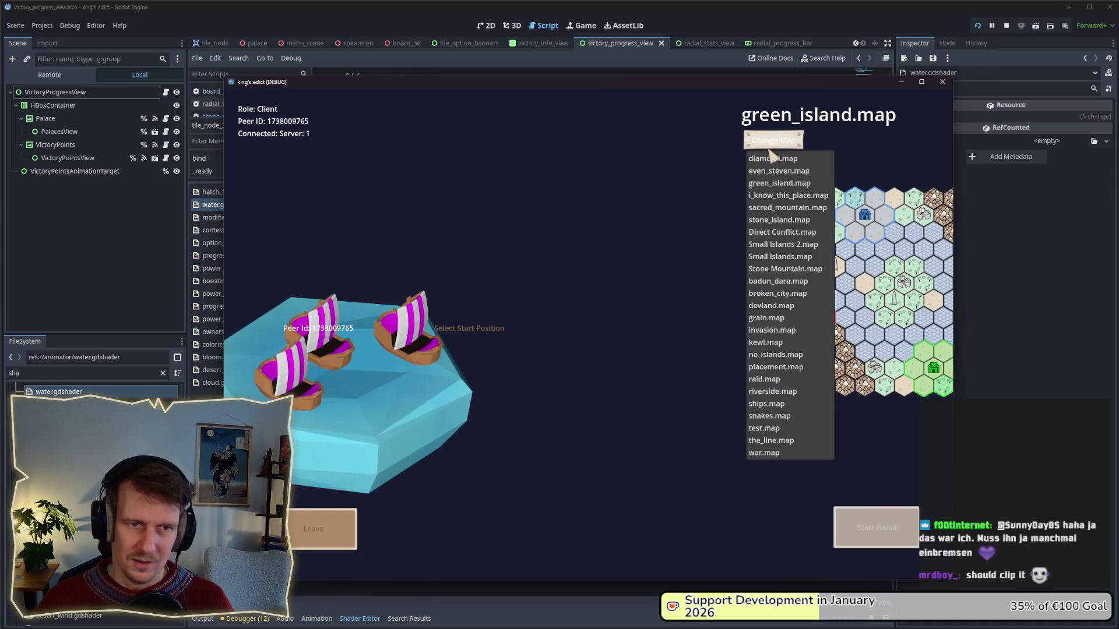
left_click(774, 172)
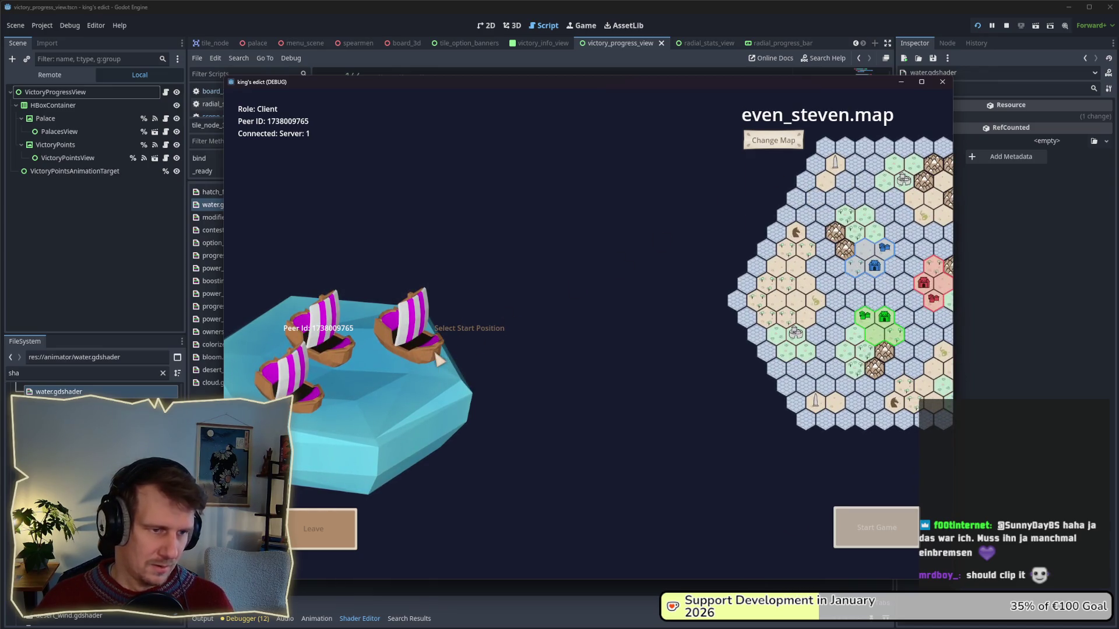
left_click(860, 517)
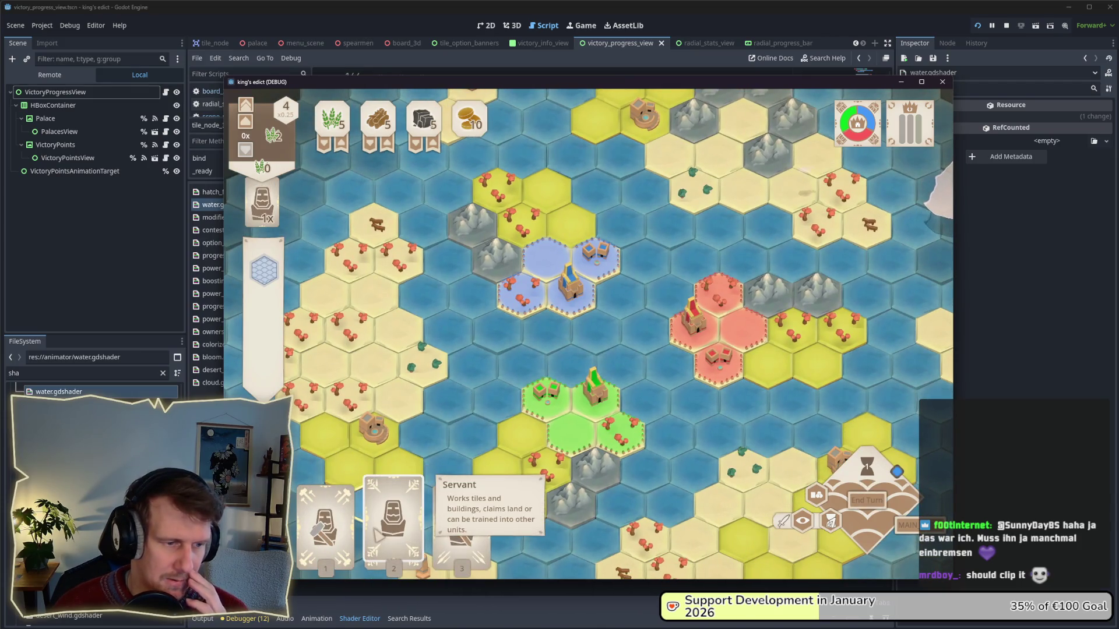
- Try then cancel the Servant card, survey the new board, and open Screenshot 2026-01-20 151400.png
left_click(376, 535)
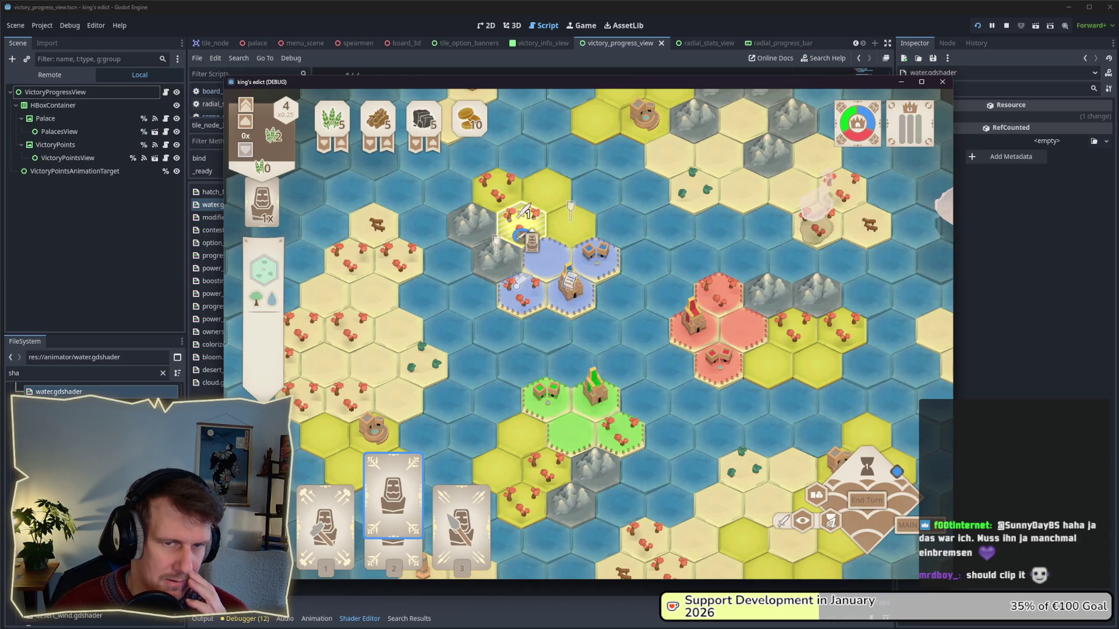
right_click(619, 225)
scroll(676, 385, "down", 3)
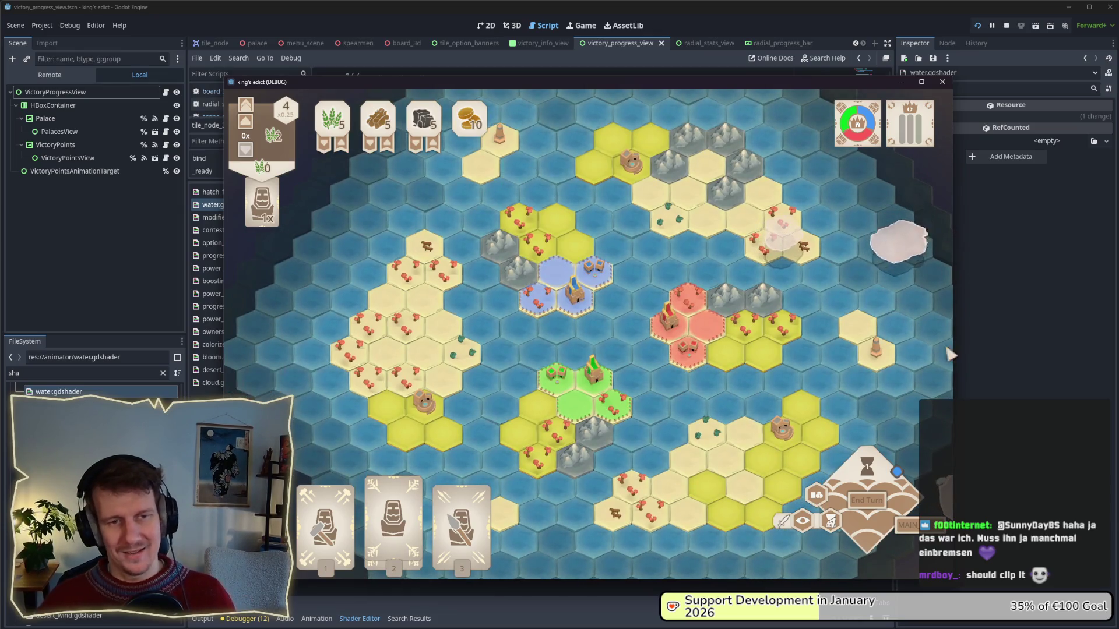
key("a")
key("s")
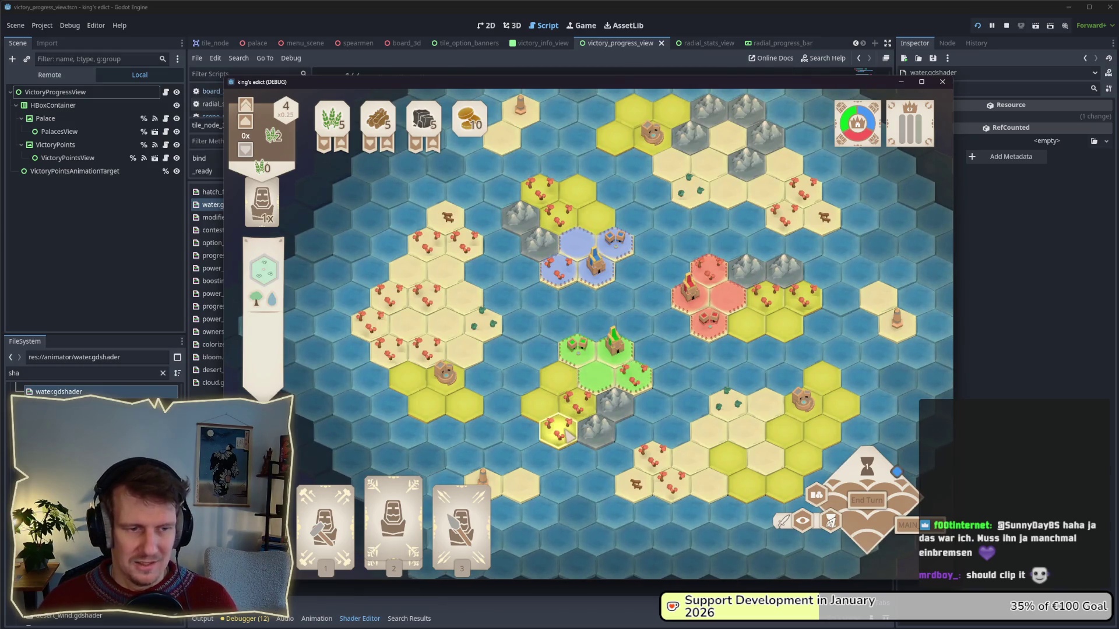
scroll(565, 433, "up", 2)
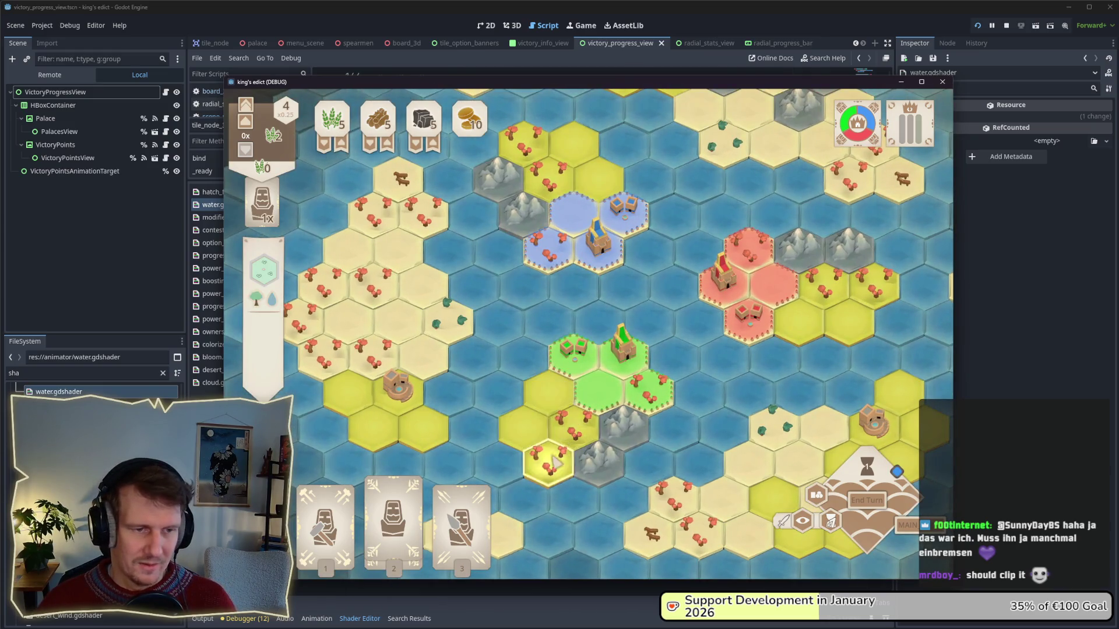
key("w")
key("a")
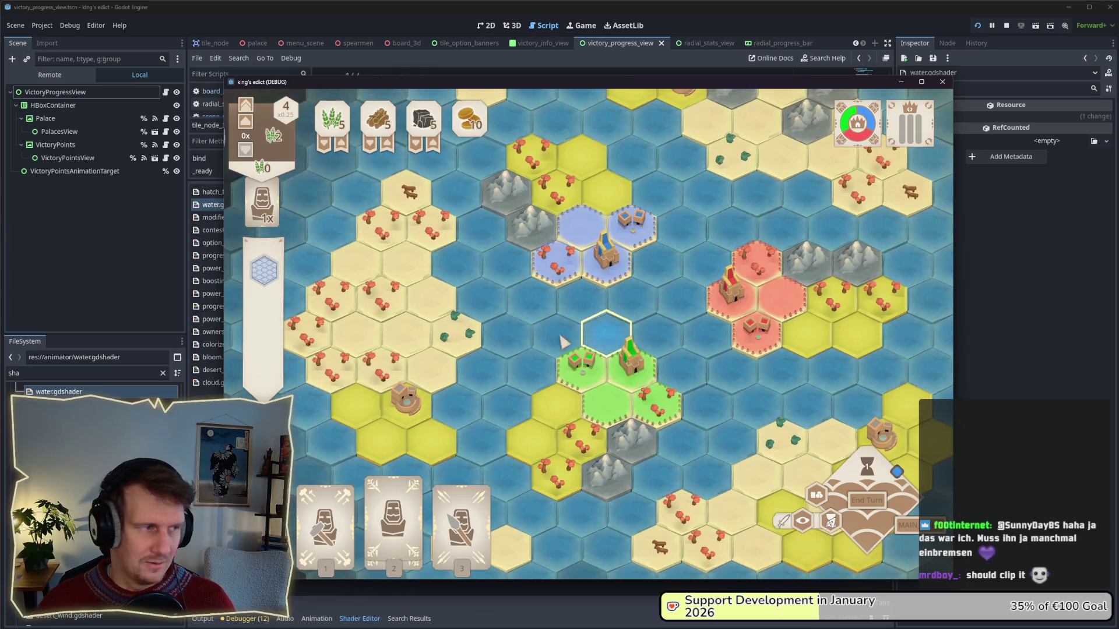
key("alt+Tab")
left_click(636, 432)
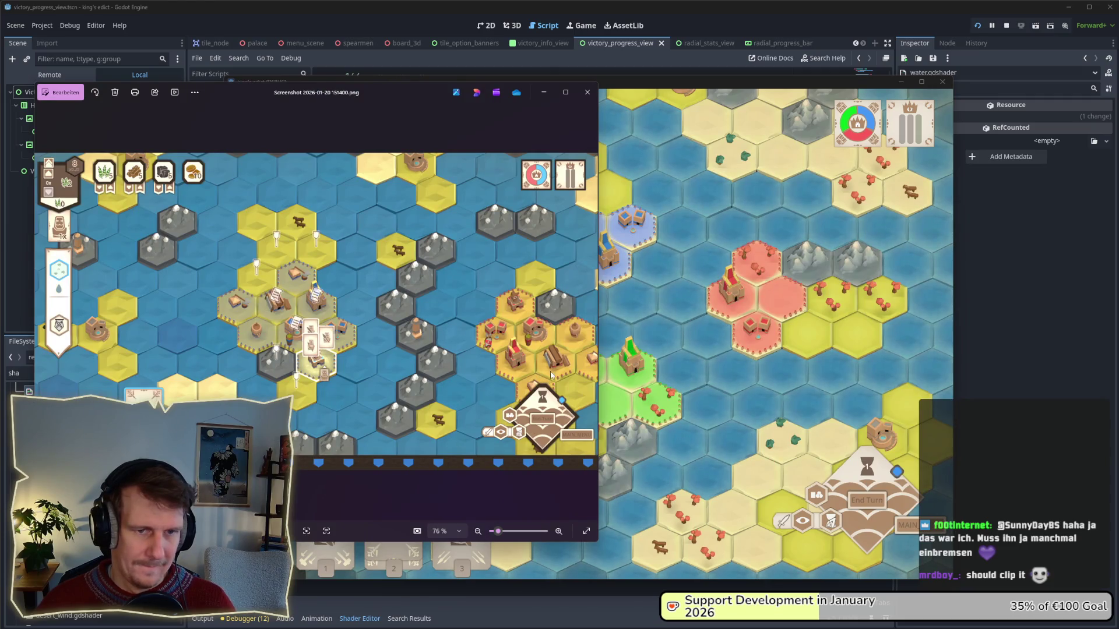
- Bring the game forward and zoom and pan around the board toward the red castle
left_click(729, 362)
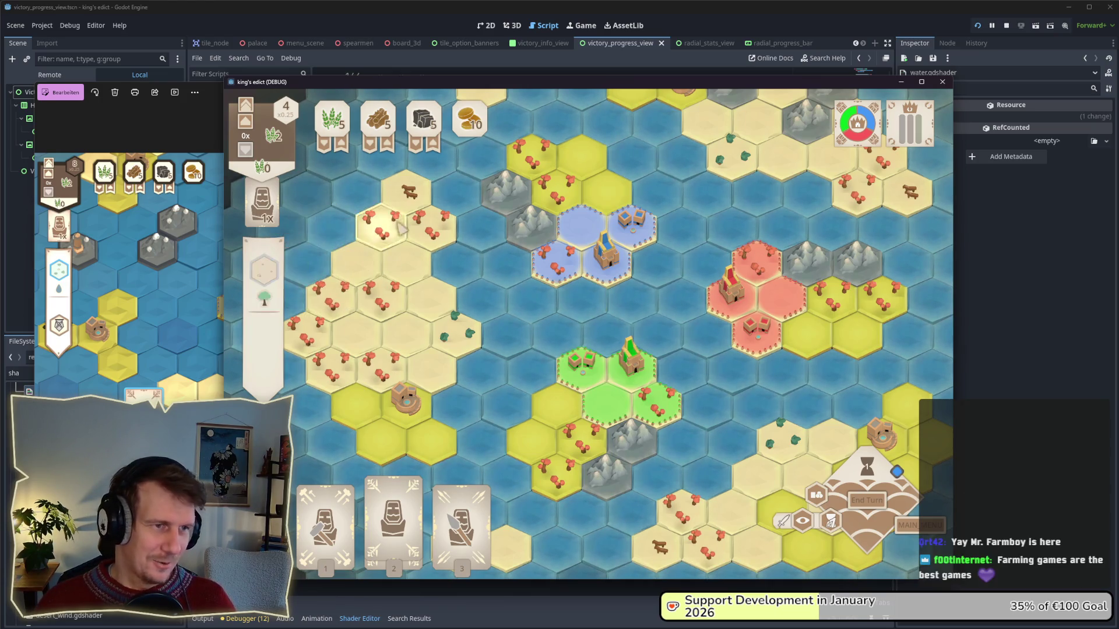
scroll(682, 313, "down", 2)
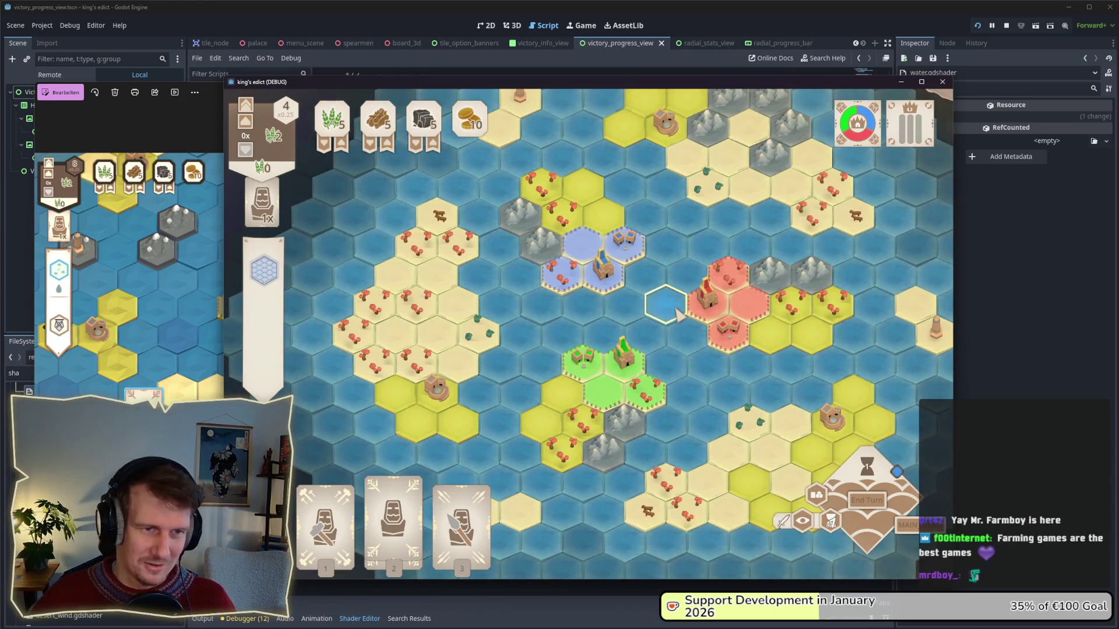
key("s")
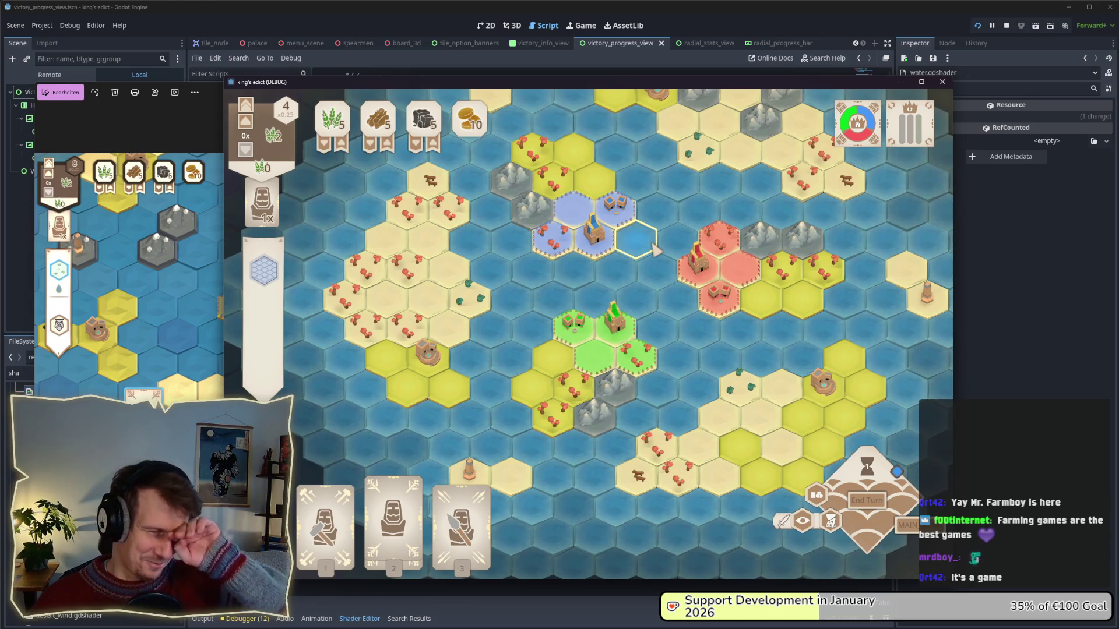
scroll(654, 267, "up", 2)
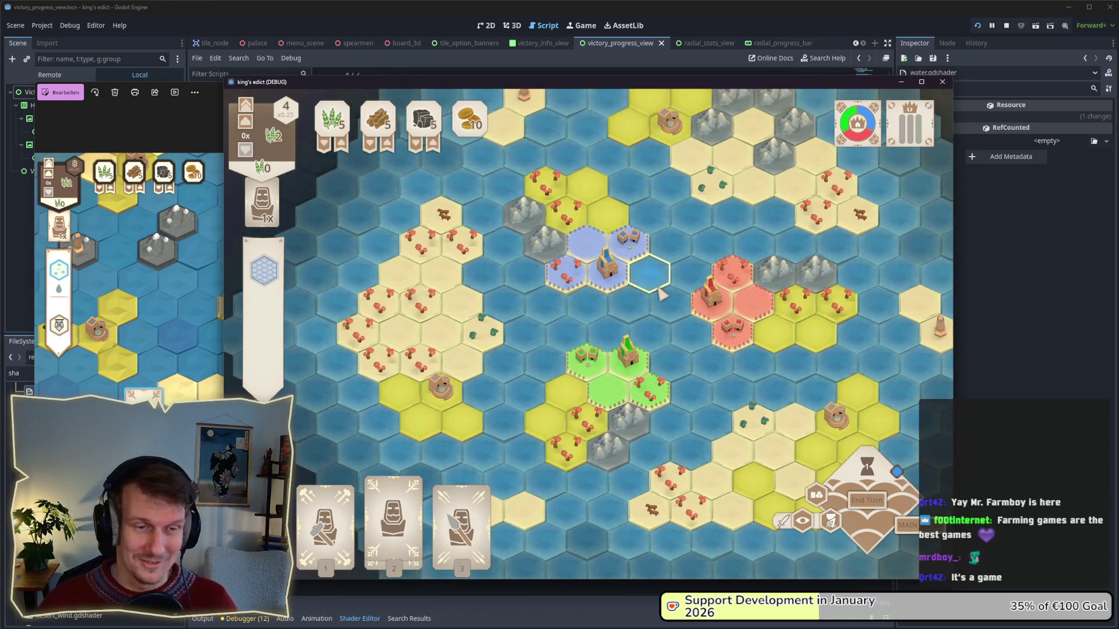
key("a")
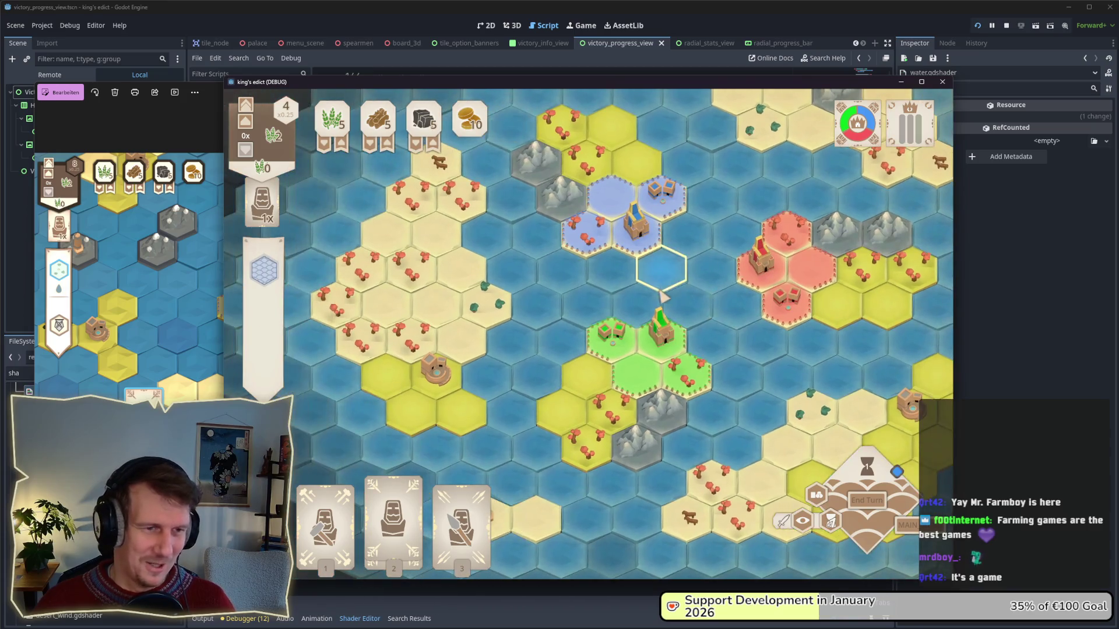
key("d")
key("s")
key("d")
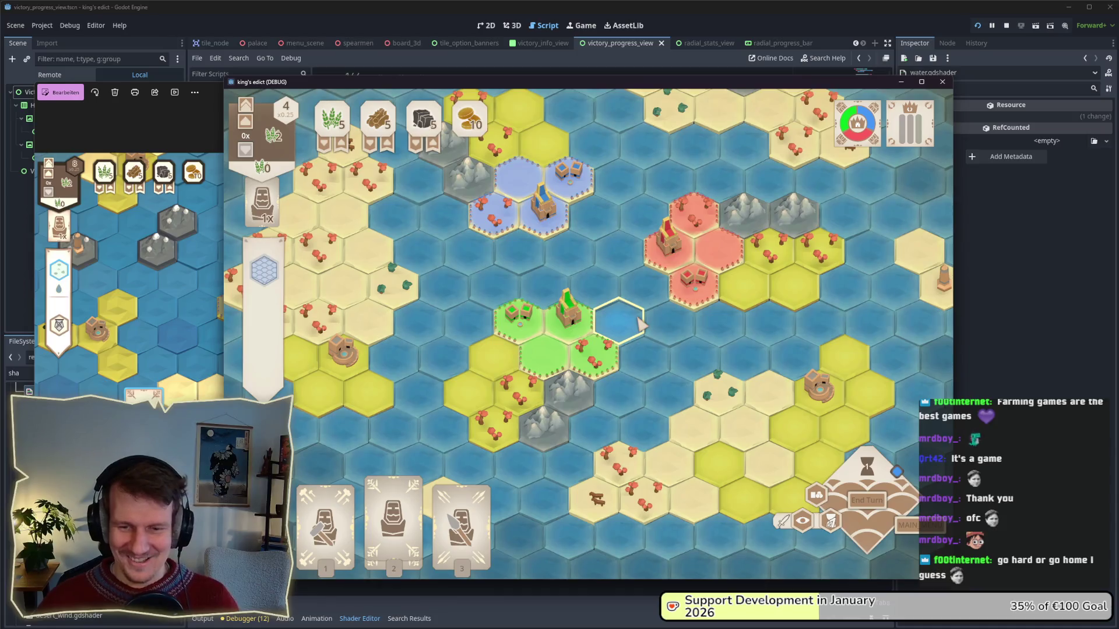
key("w")
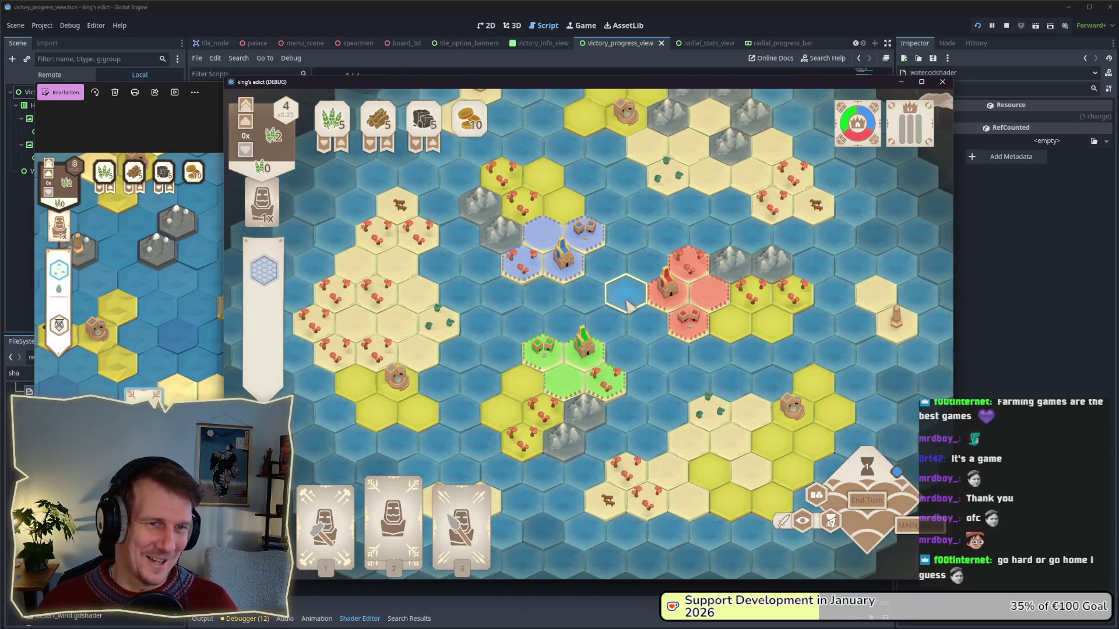
scroll(631, 304, "down", 2)
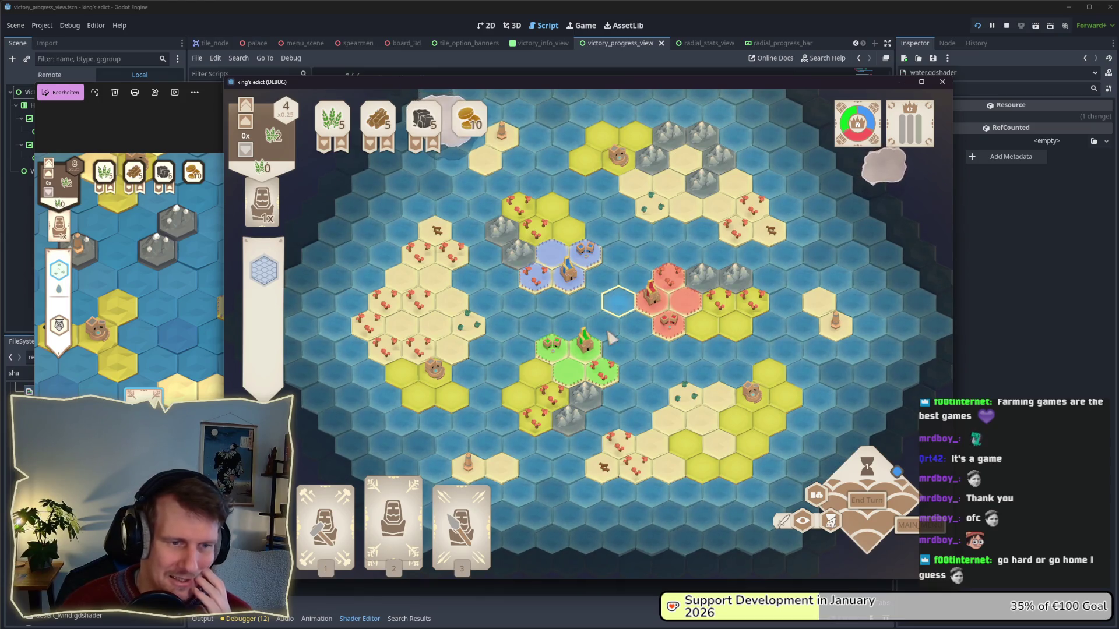
scroll(590, 325, "up", 2)
scroll(590, 325, "up", 3)
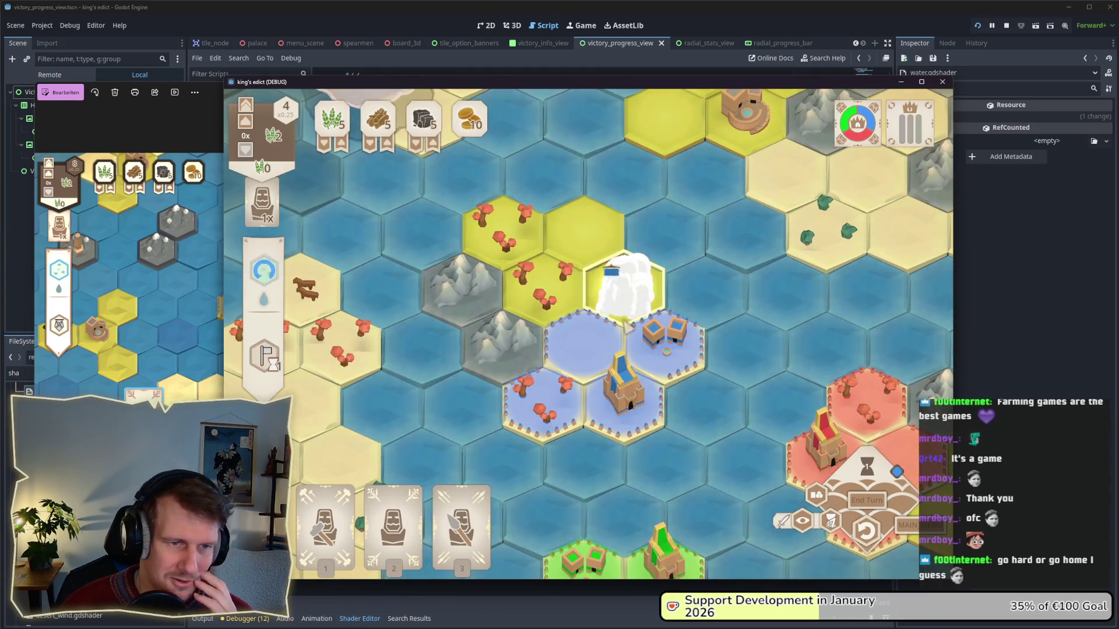
- End turn 4 so gold reaches 13, zoom out over the map, and return to the editor
left_click(865, 505)
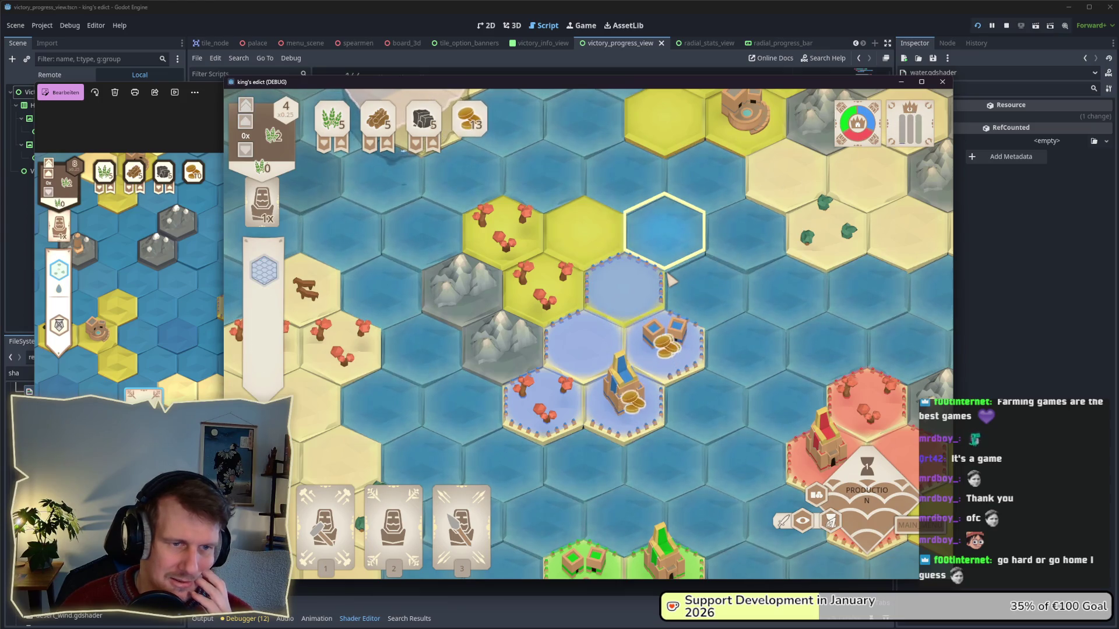
scroll(656, 306, "down", 5)
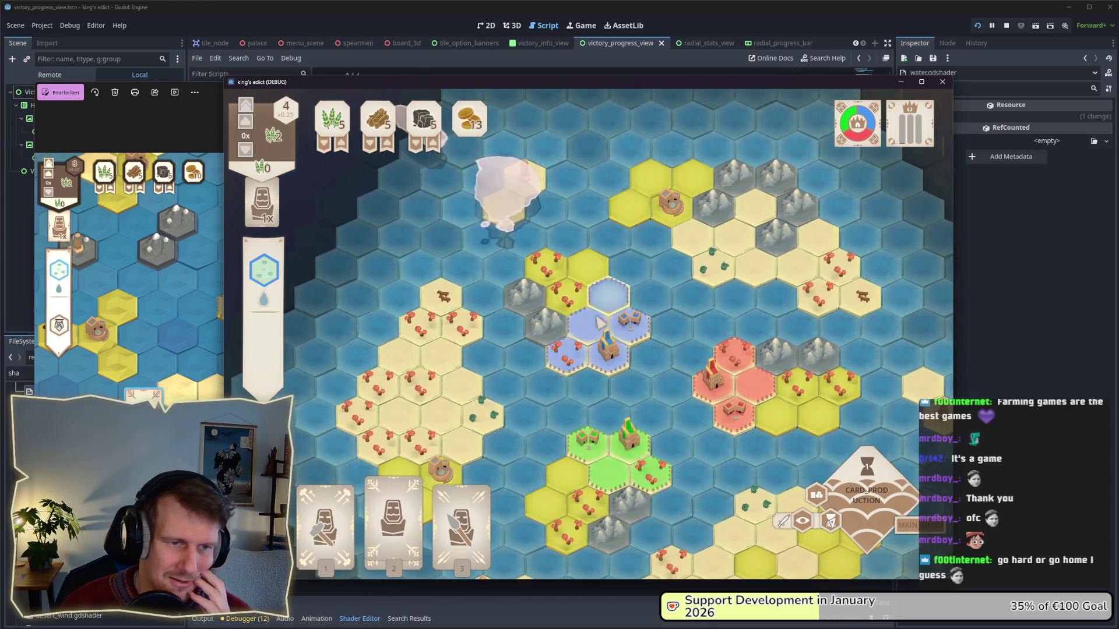
scroll(670, 335, "down", 2)
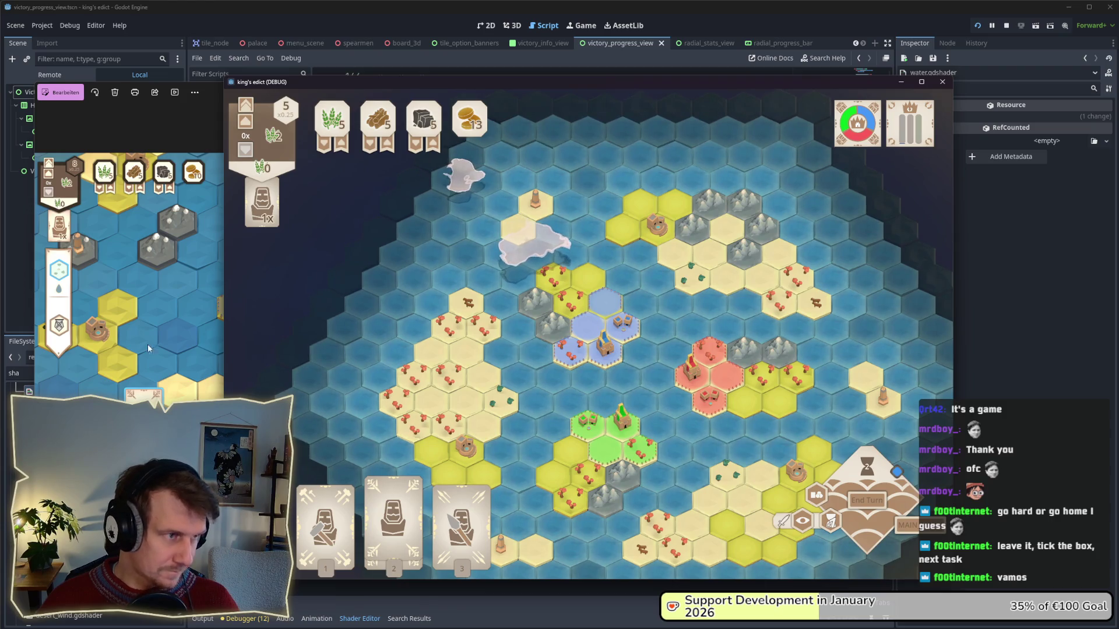
left_click(23, 260)
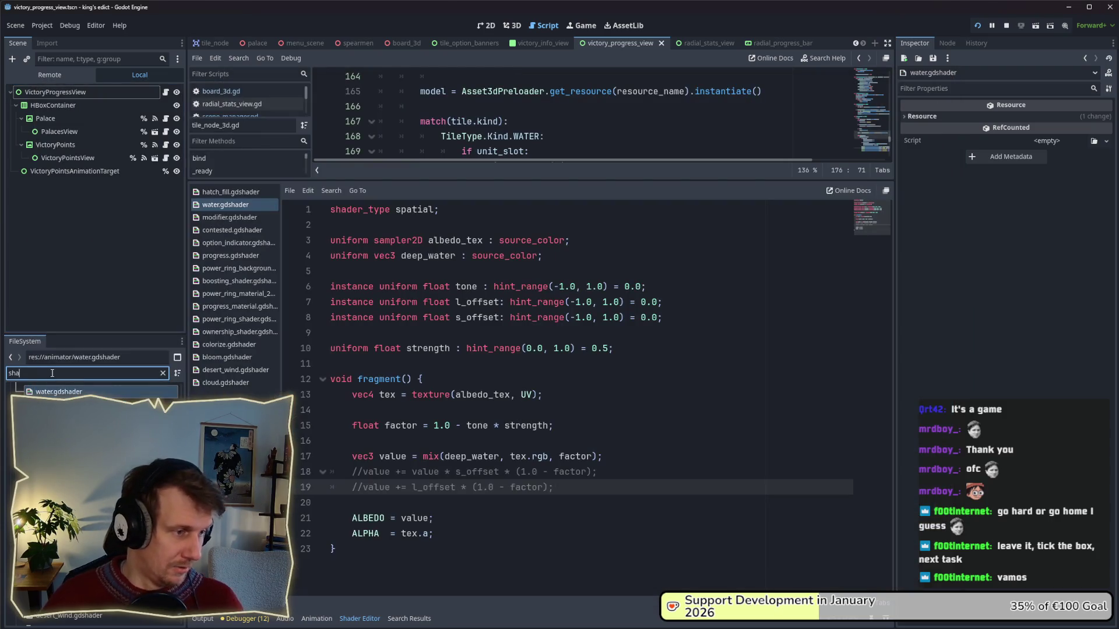
- Filter the FileSystem for 'owners', open the ownership material, and enlarge the 3D view
key("BackSpace")
key("BackSpace")
key("BackSpace")
type("owners")
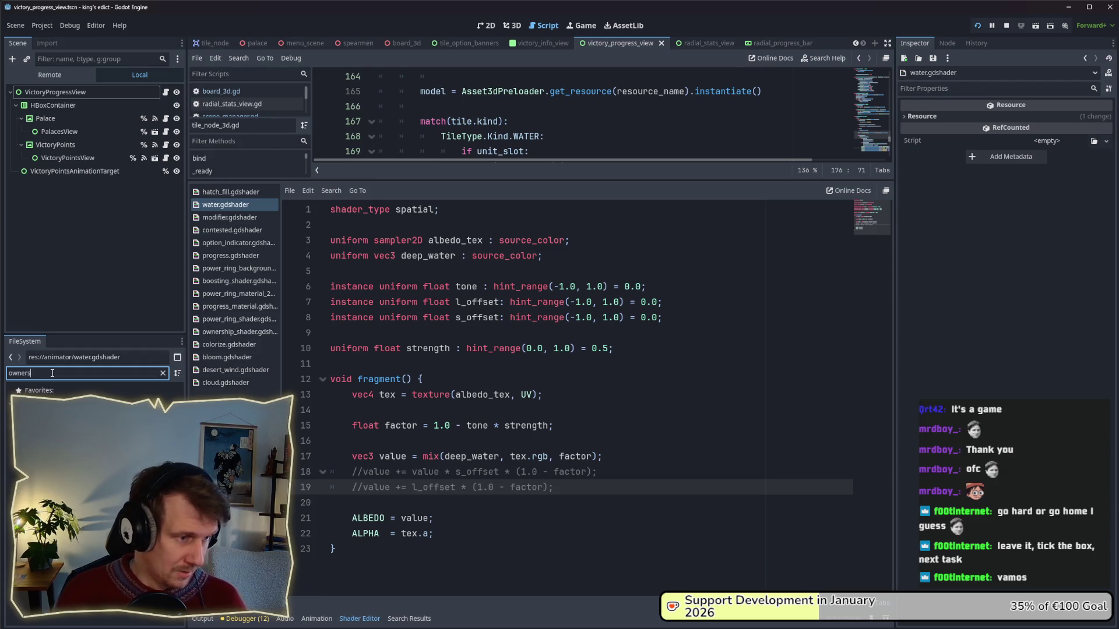
left_click(58, 429)
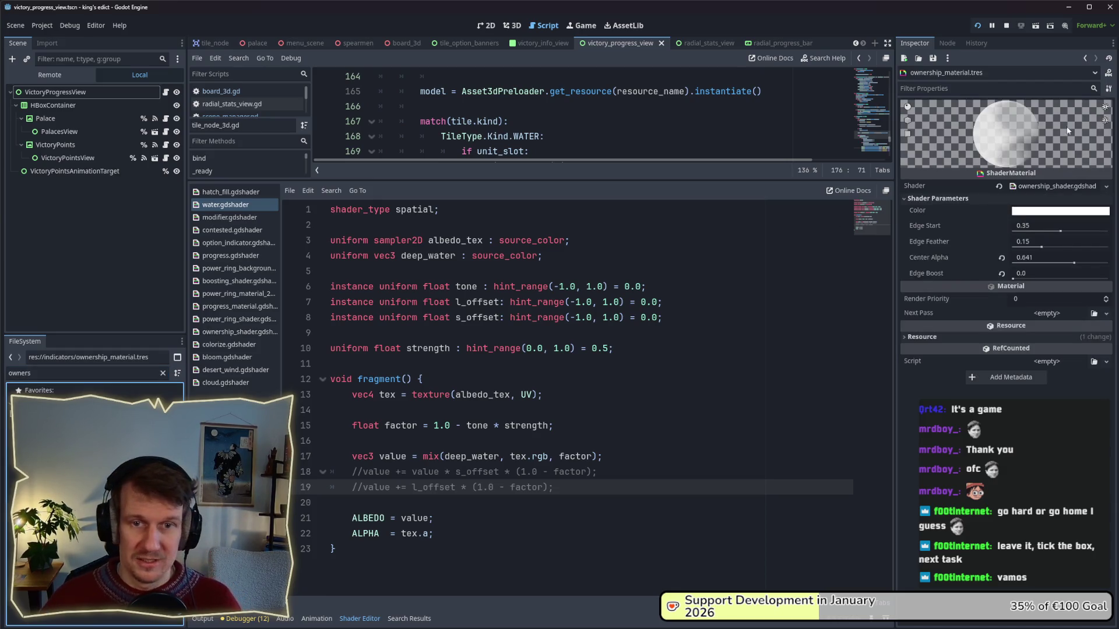
left_click(492, 25)
left_click(512, 26)
left_click_drag(539, 180, 539, 408)
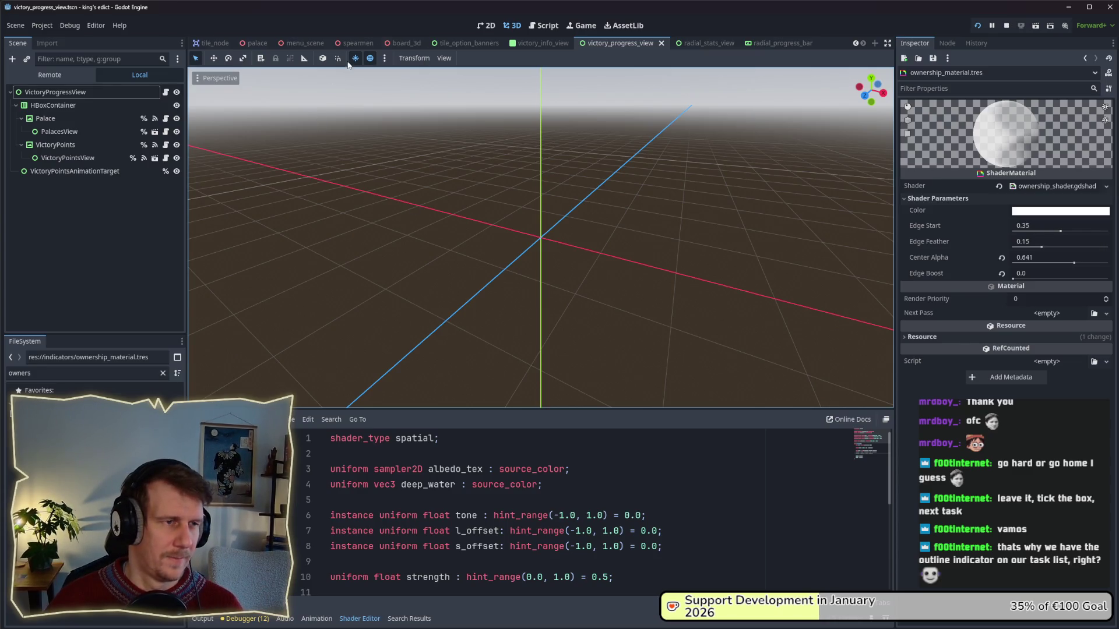
- Search the FileSystem for 'tile_node' and open the tile_node_3d scene
double_click(51, 373)
type("ti")
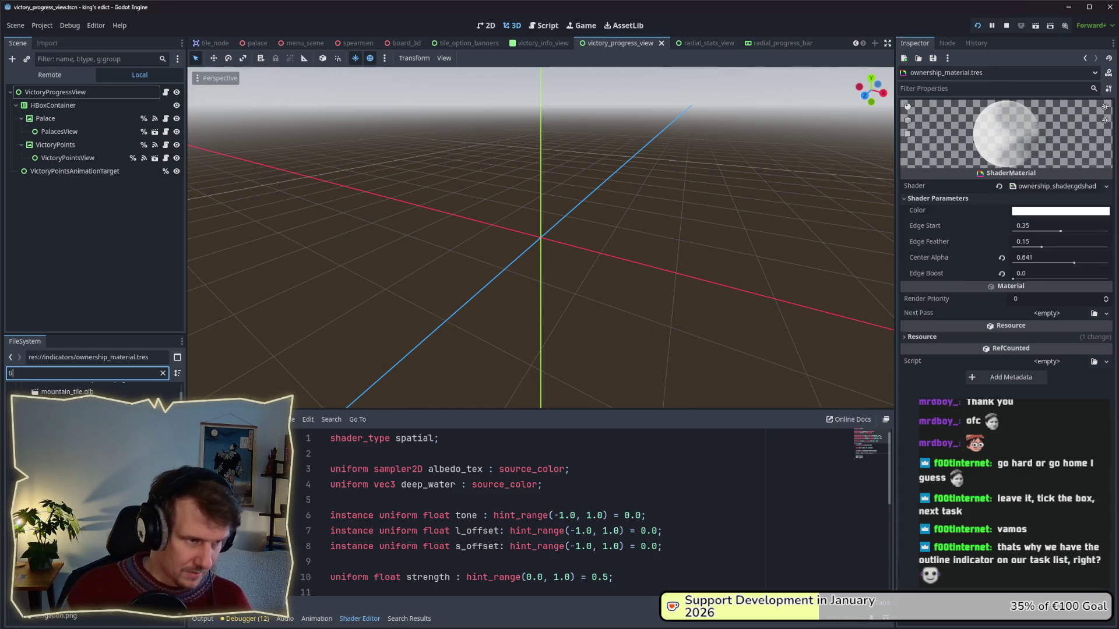
type("le_bn")
key("BackSpace")
type("node")
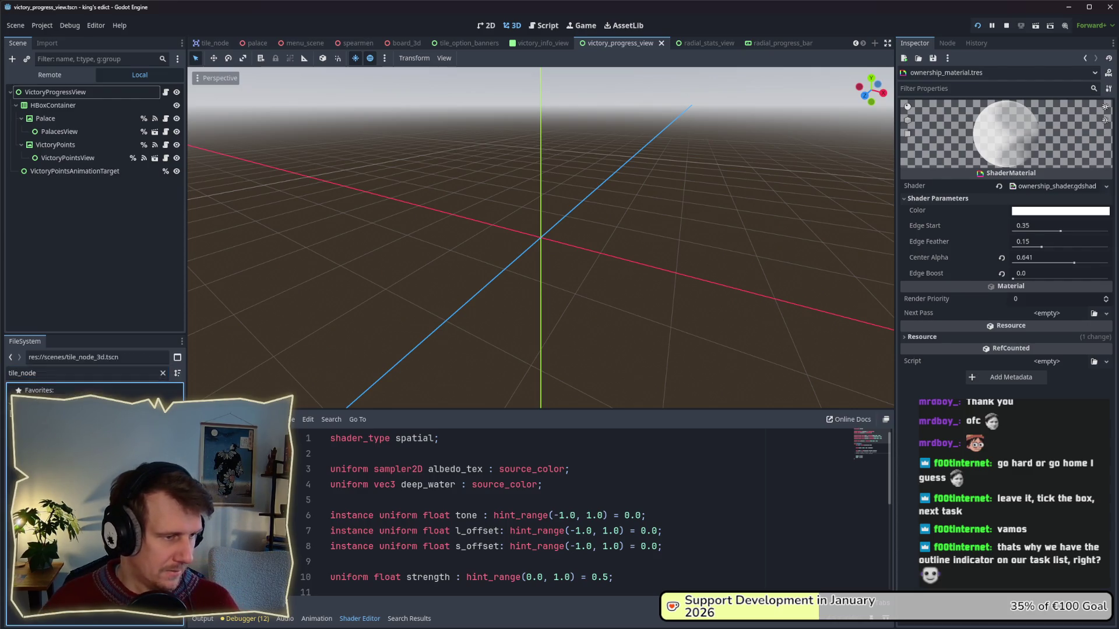
key("Return")
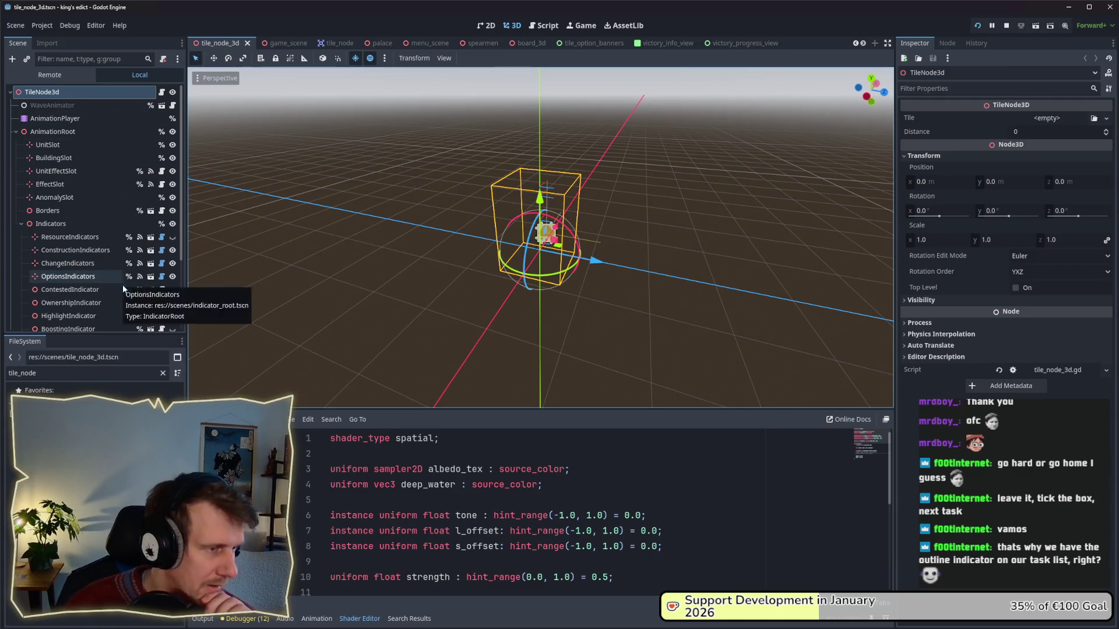
scroll(485, 292, "up", 6)
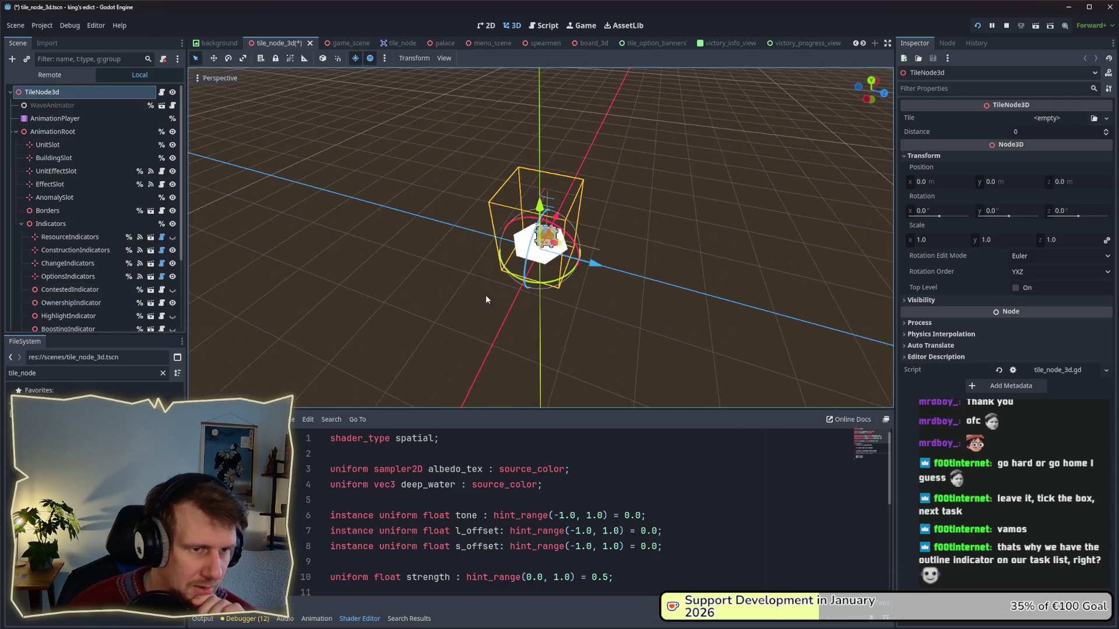
- Hide the OwnershipIndicator node in the tile_node_3d scene
left_click(70, 302)
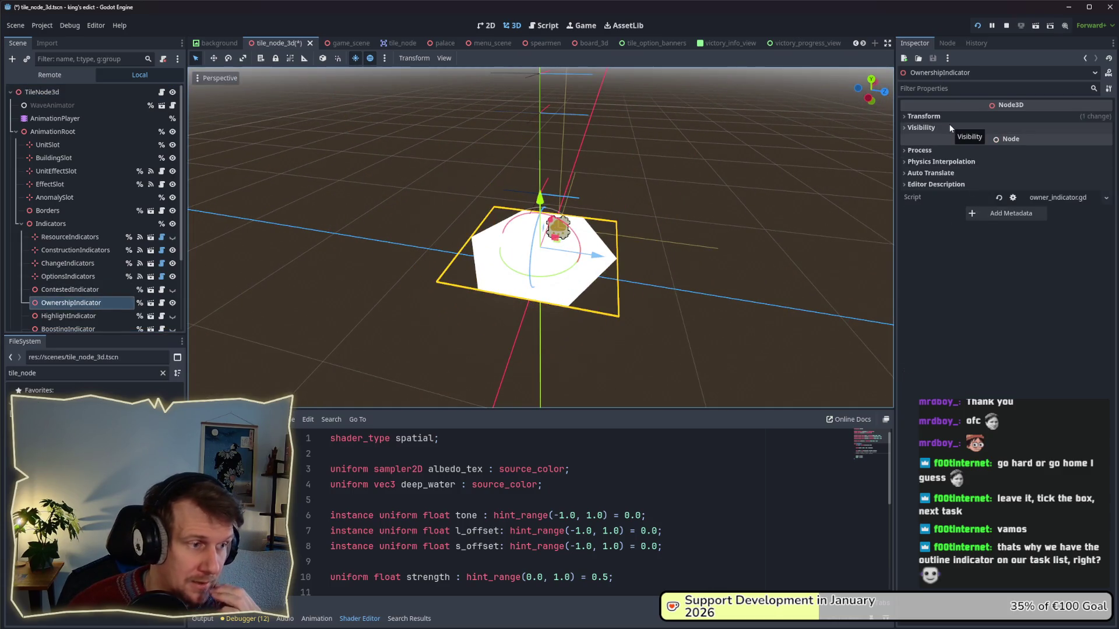
left_click(172, 304)
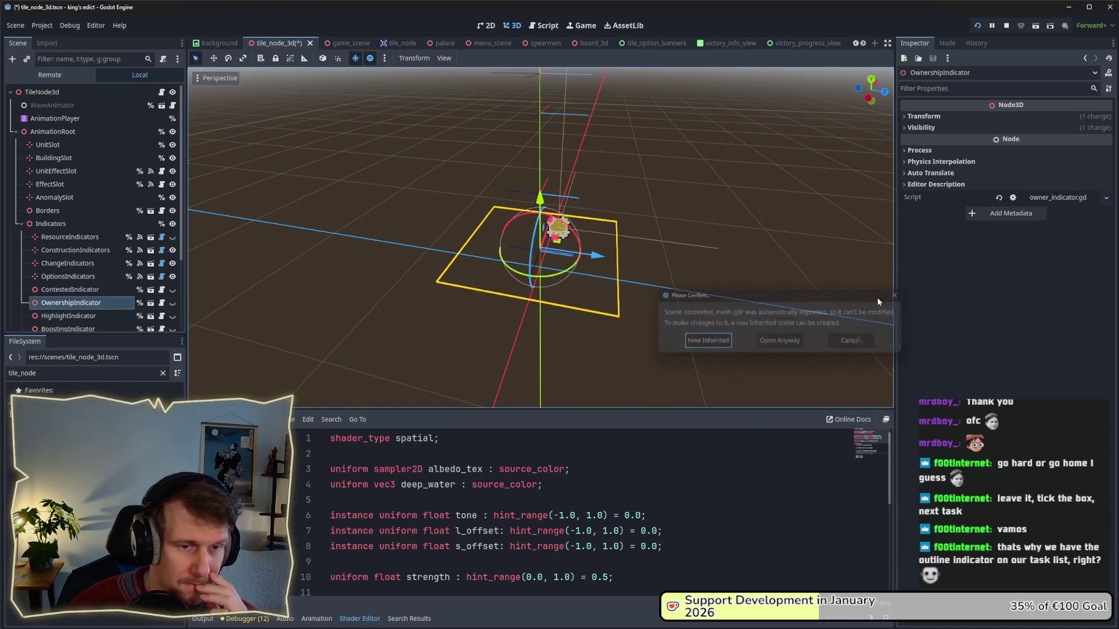
left_click(897, 295)
- Open the contested_mesh.glb scene to inspect it, close it, and return to the running game
left_click(151, 302)
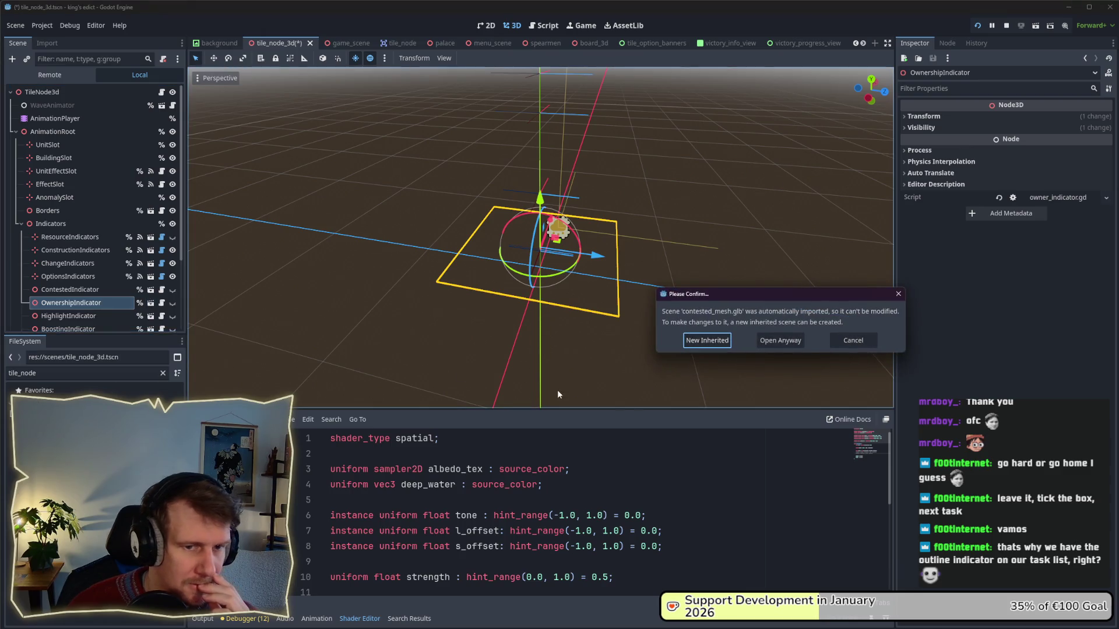
left_click(771, 339)
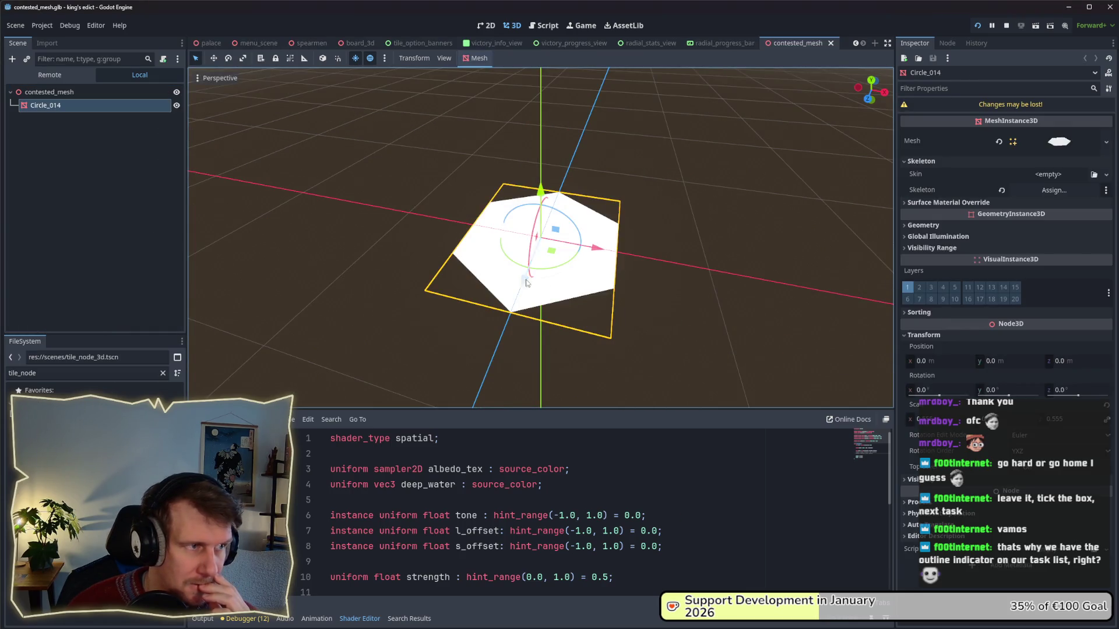
left_click(684, 203)
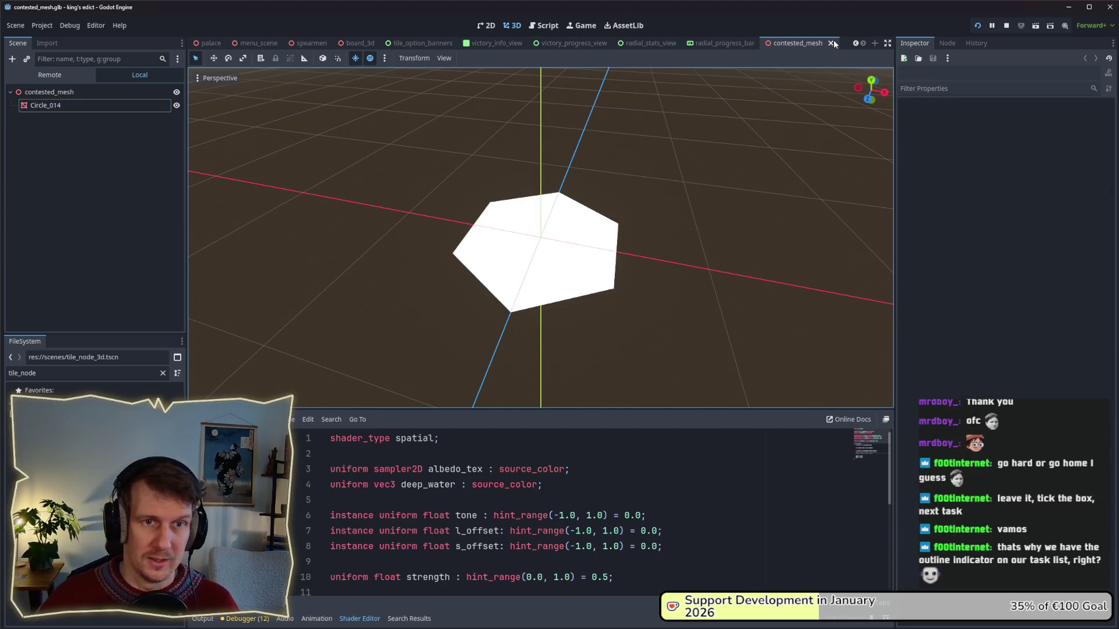
left_click(831, 43)
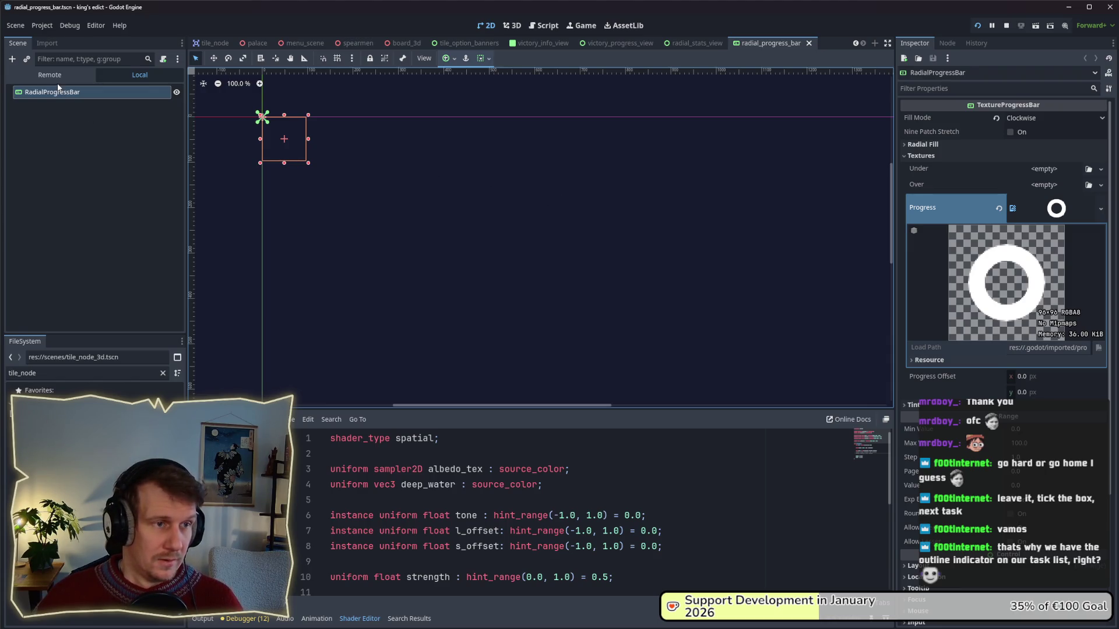
key("alt+Tab")
key("Tab")
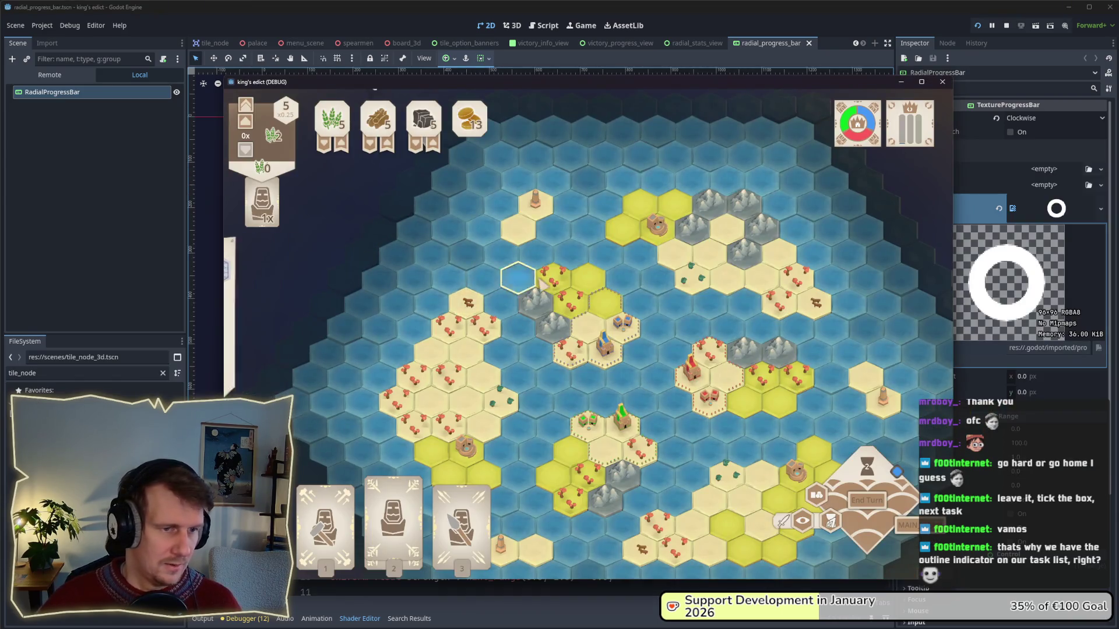
- Open the Debugger panel and switch the Scene dock to the Remote live tree
left_click(72, 191)
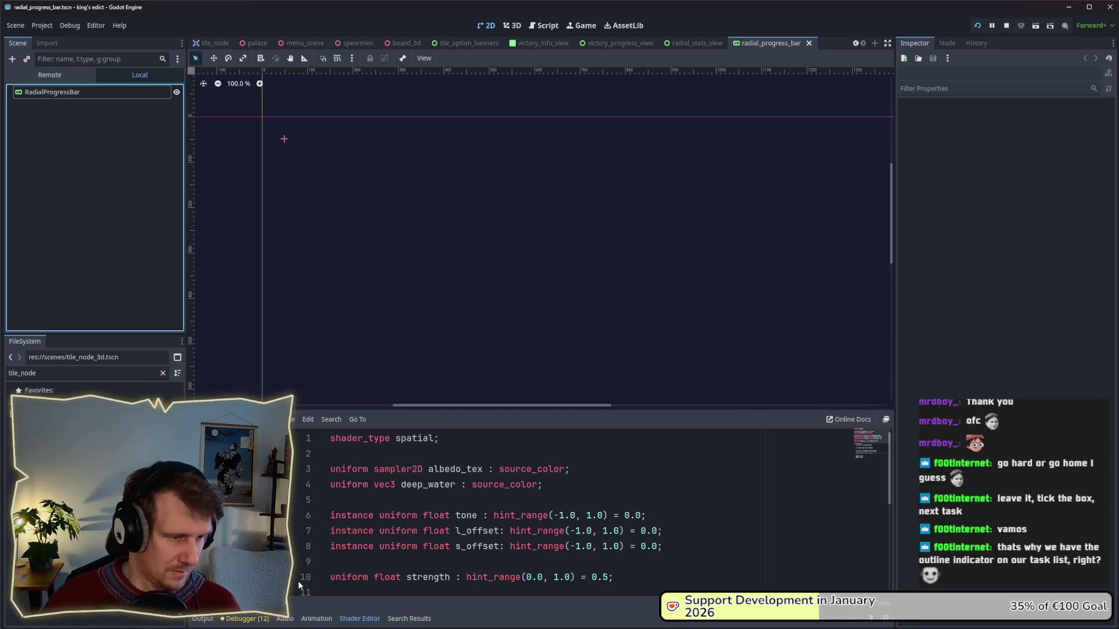
left_click(207, 620)
left_click(238, 619)
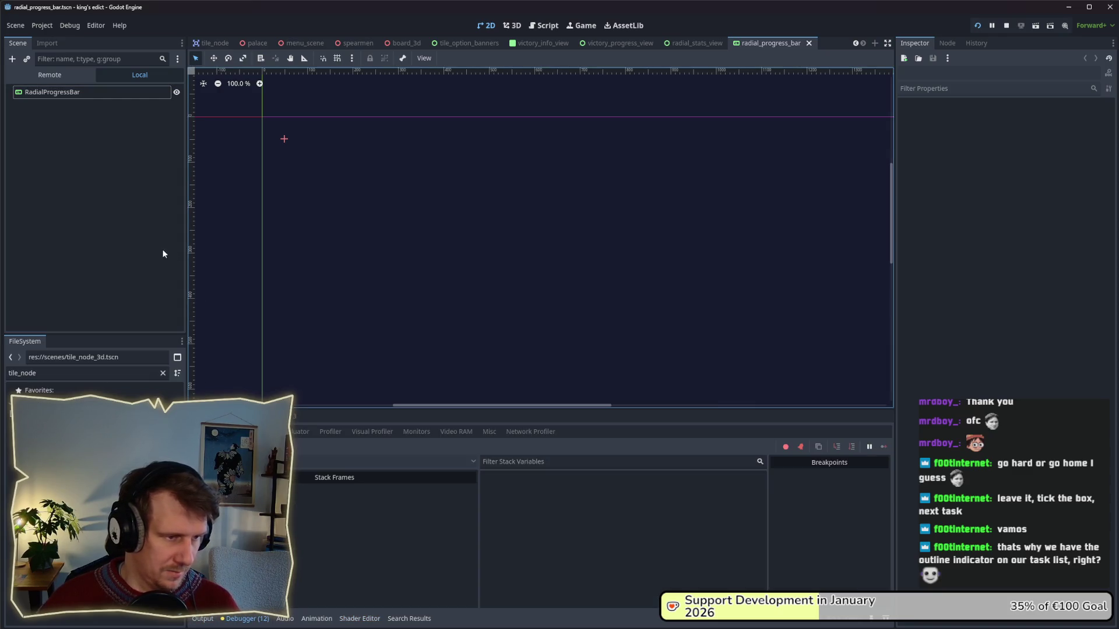
left_click(73, 73)
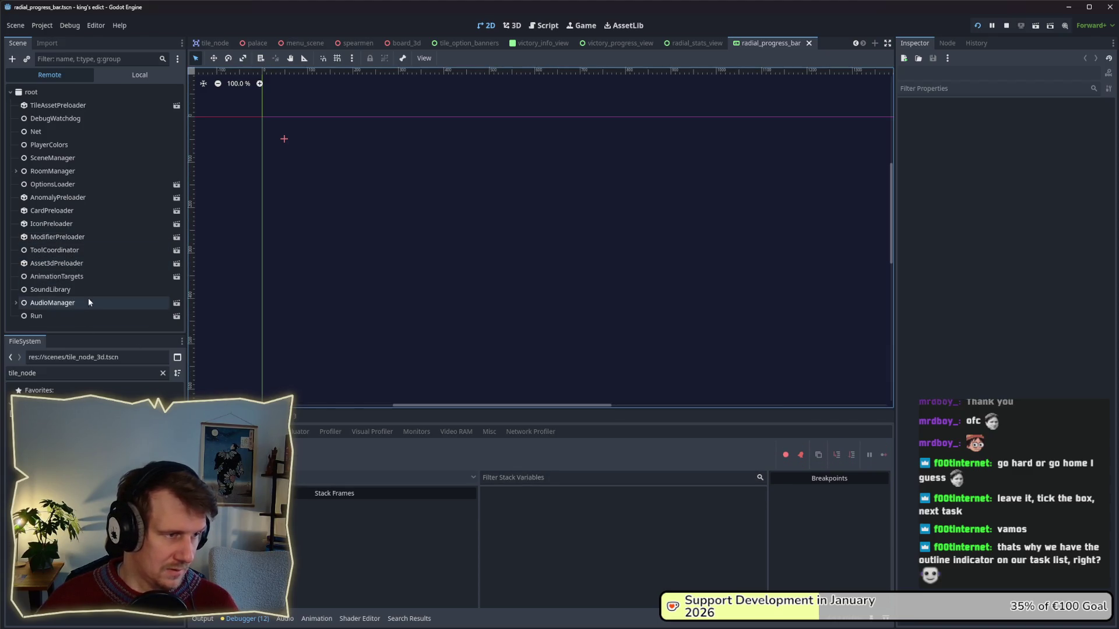
- Expand GameScene and Board3d in the remote tree, briefly checking MousePlain
left_click(16, 323)
scroll(49, 262, "down", 5)
left_click(23, 283)
scroll(35, 262, "down", 2)
left_click(26, 235)
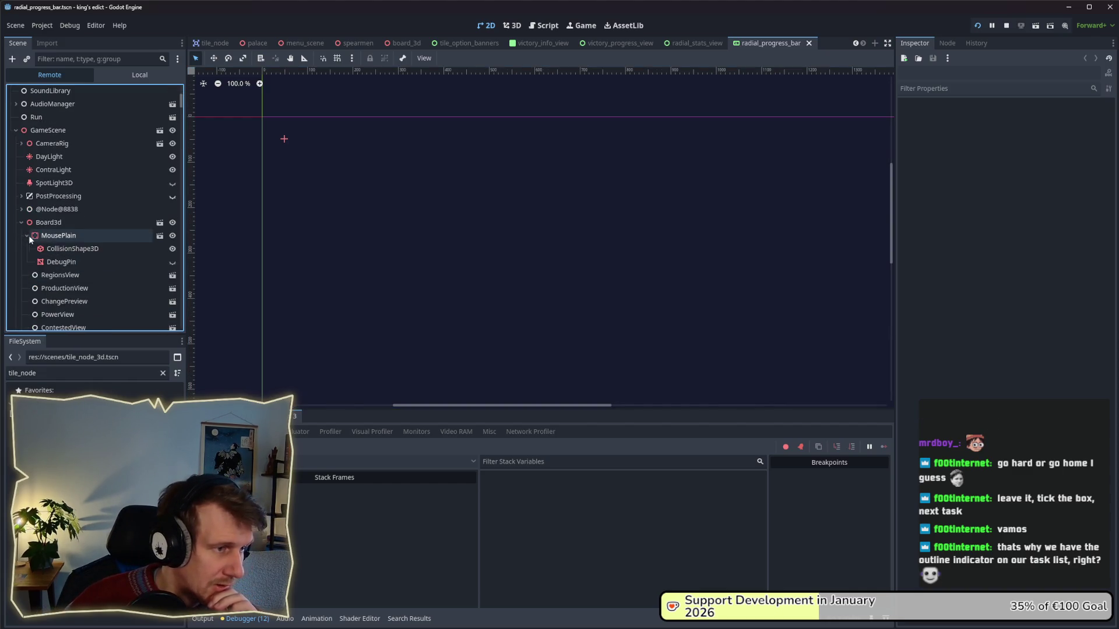
scroll(47, 228, "down", 2)
left_click(26, 176)
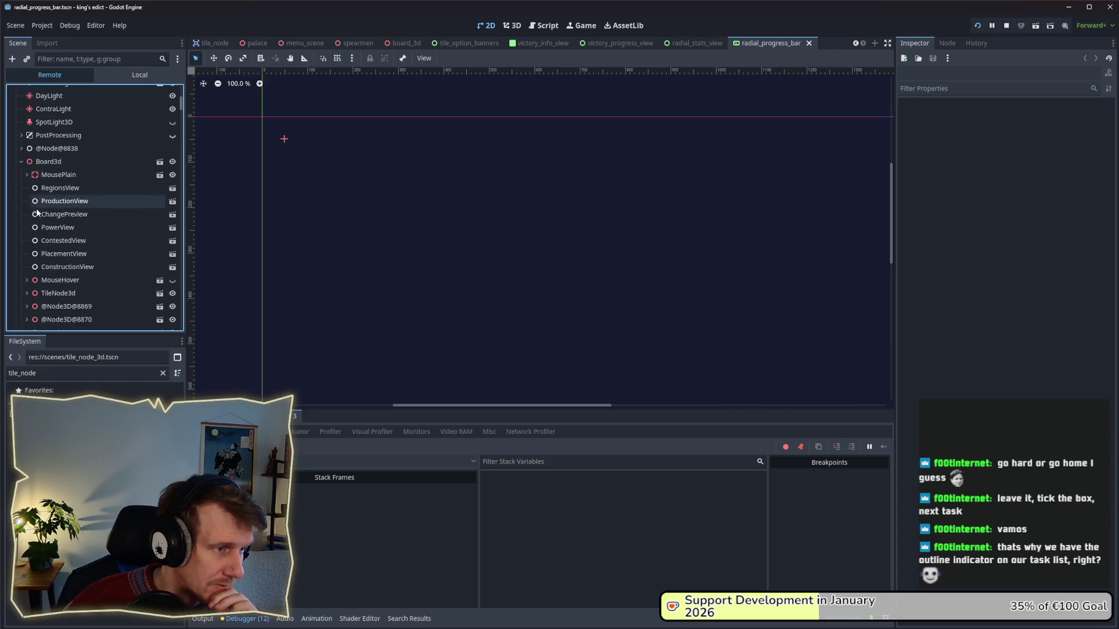
scroll(44, 233, "down", 2)
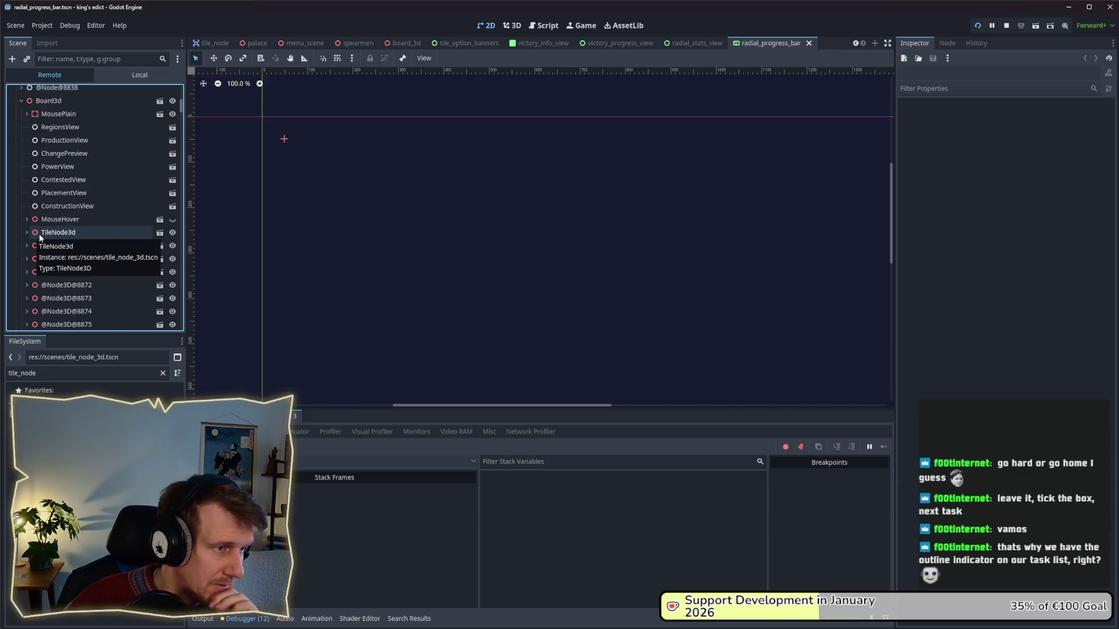
scroll(35, 233, "down", 9)
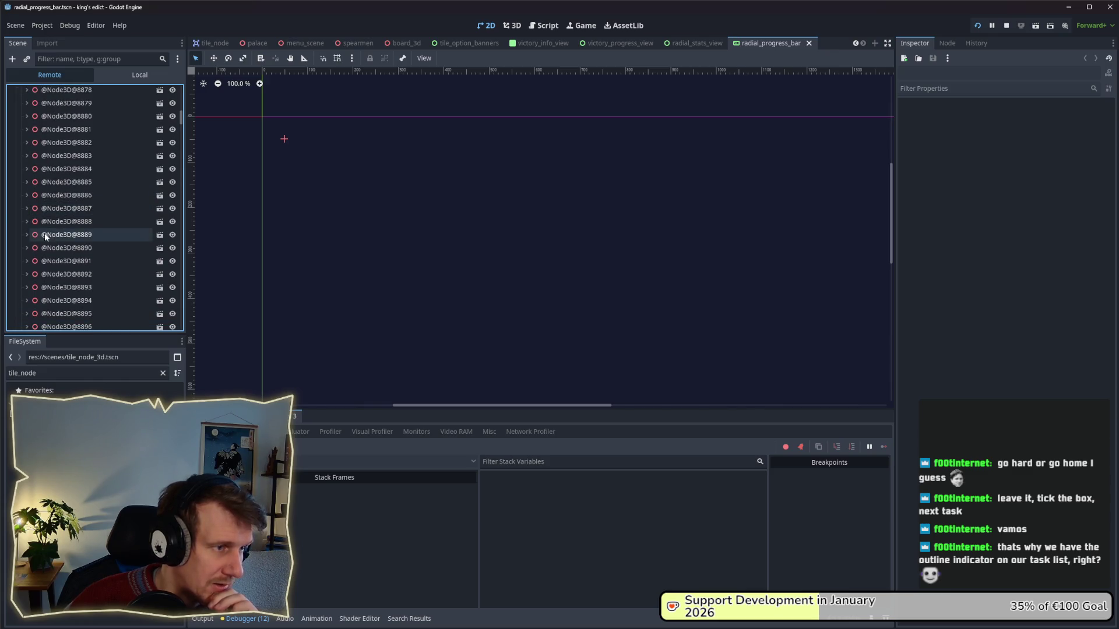
left_click(25, 195)
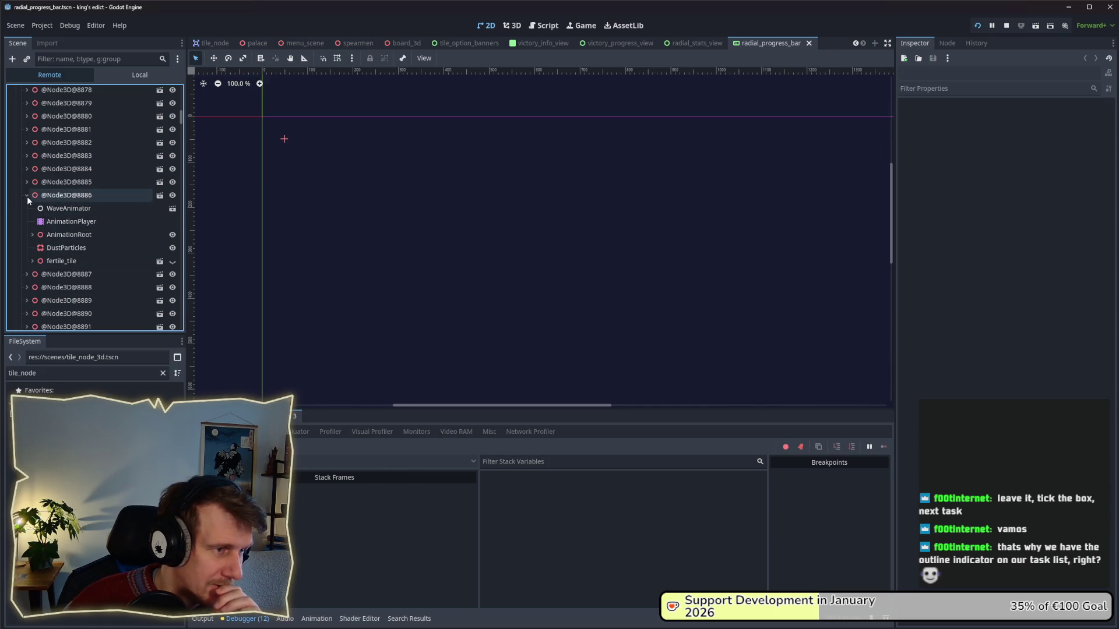
left_click(32, 235)
scroll(33, 236, "down", 3)
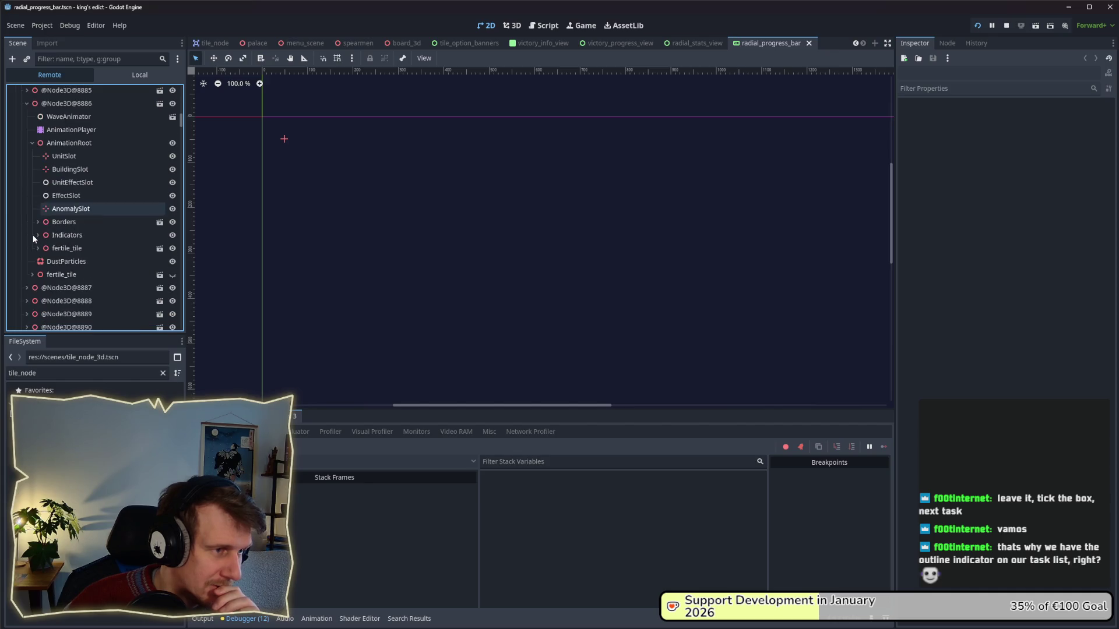
scroll(31, 222, "up", 2)
left_click(31, 175)
left_click(27, 137)
key("alt+Tab")
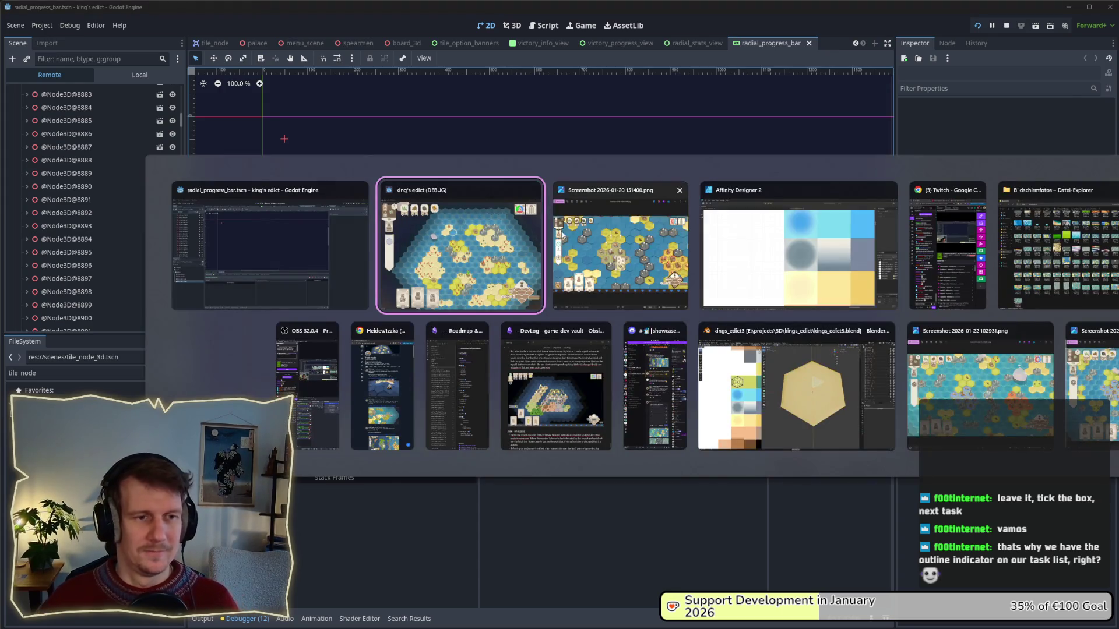
- Tick off the Wasser task in the GameDev notes
key("alt+Tab")
key("Tab")
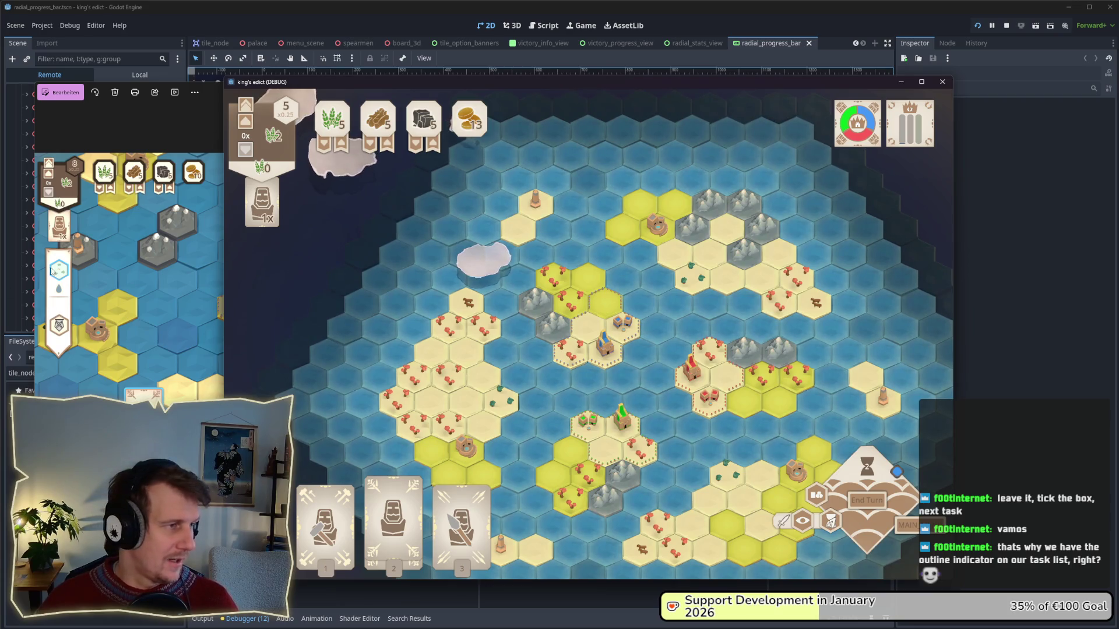
key("alt+Tab")
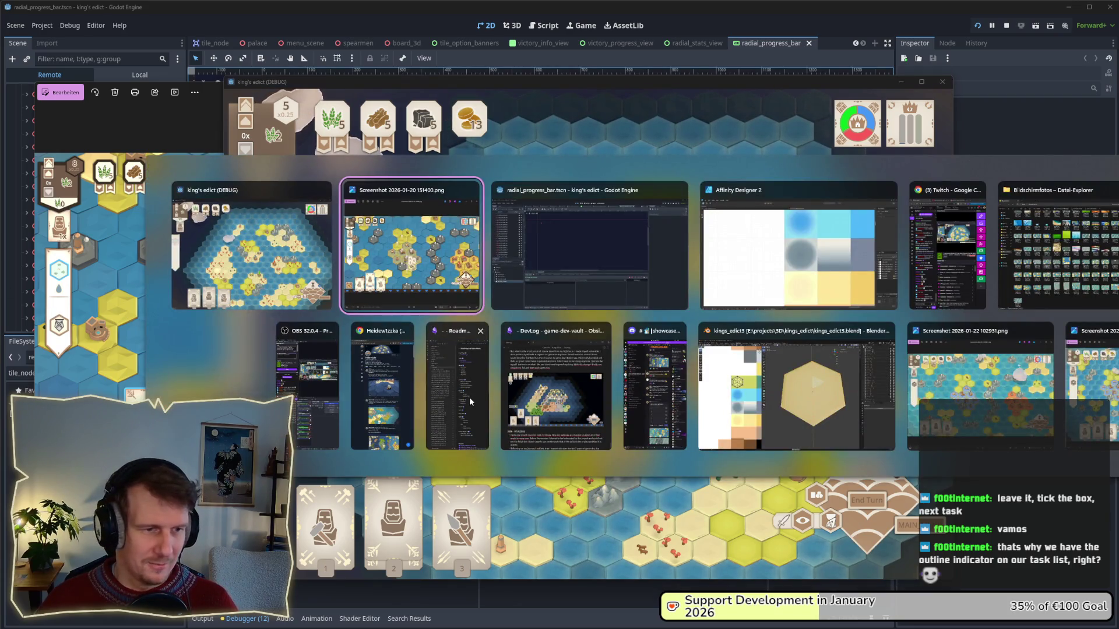
left_click(431, 394)
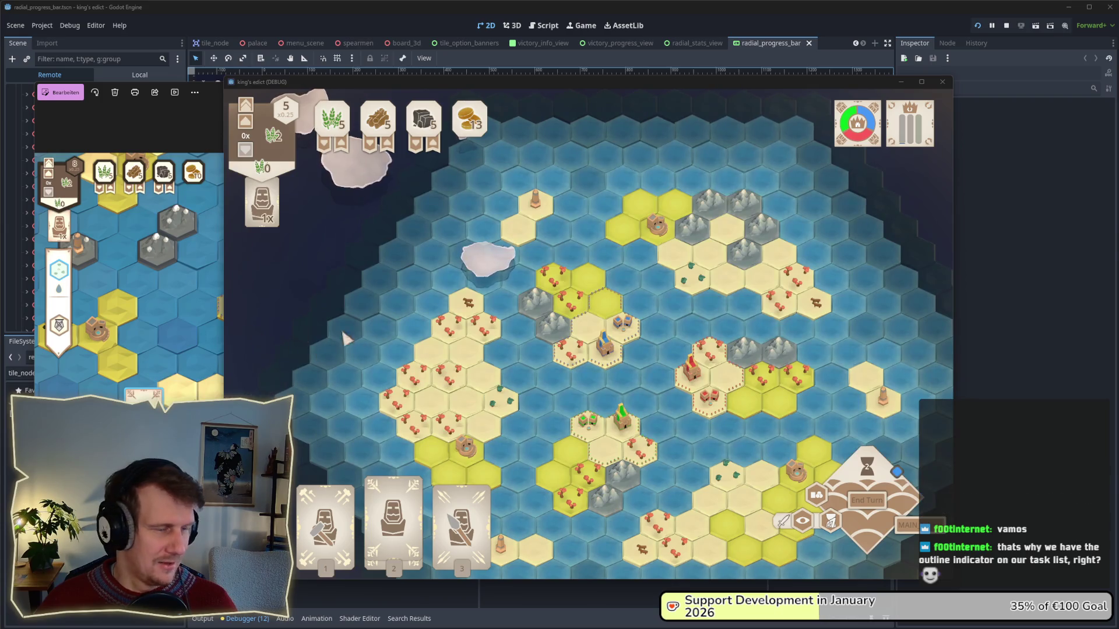
key("alt+Tab")
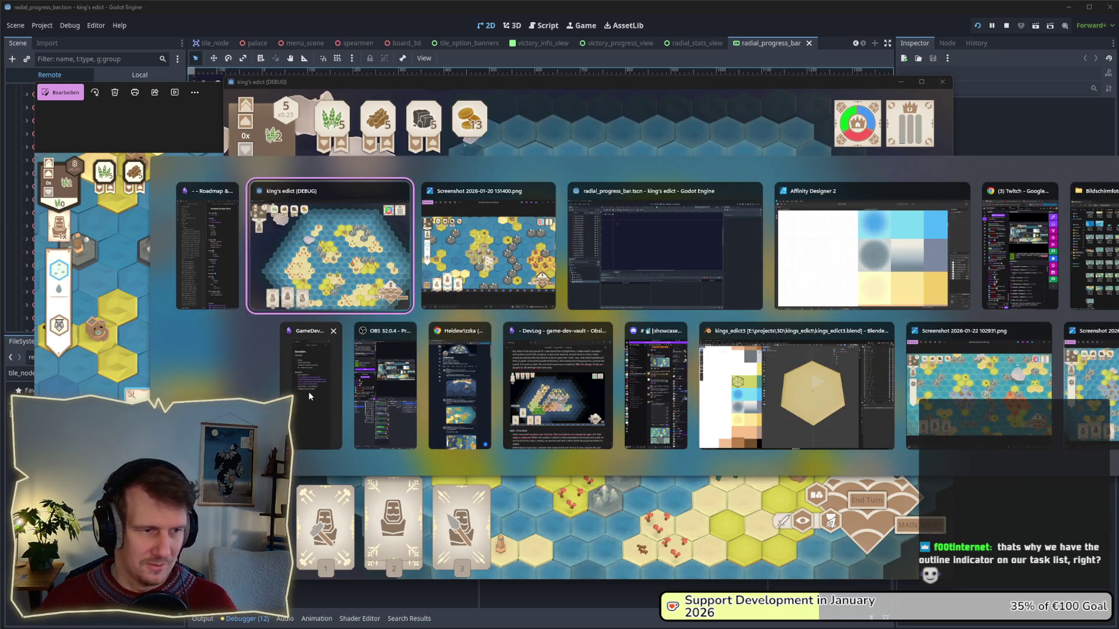
left_click(309, 391)
left_click(22, 118)
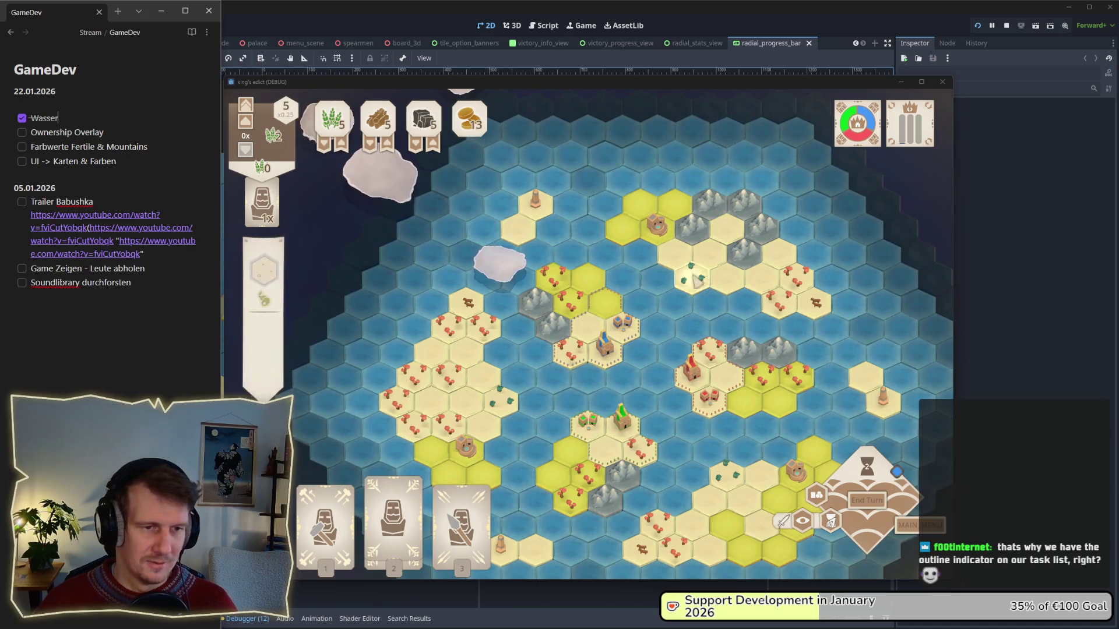
- Return to the Godot editor and stop the running King's Edict game
key("alt+Tab")
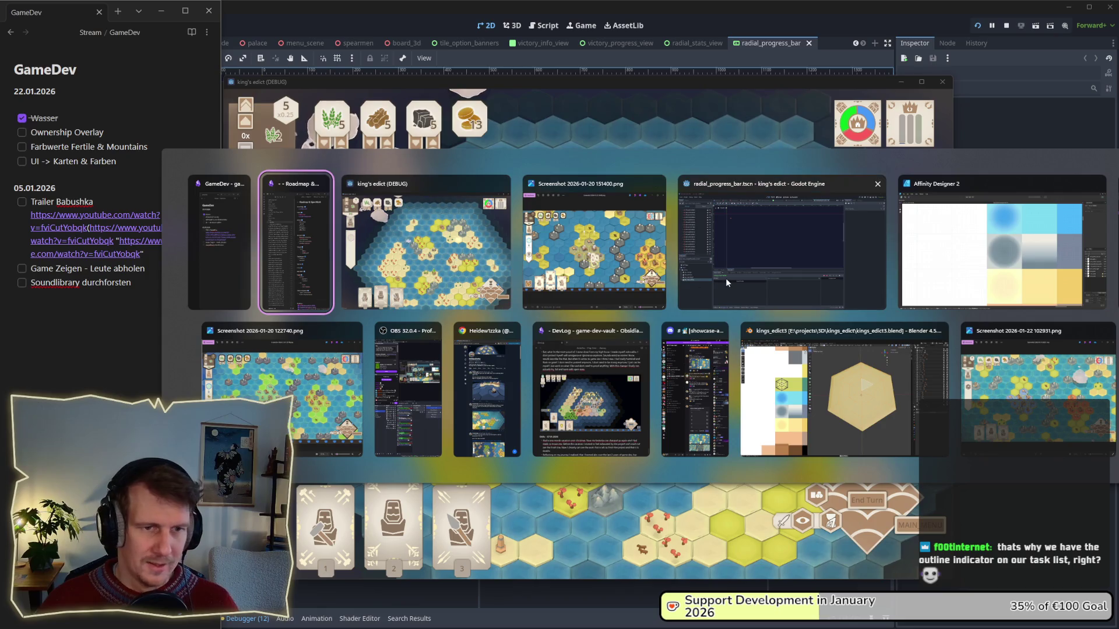
left_click(732, 258)
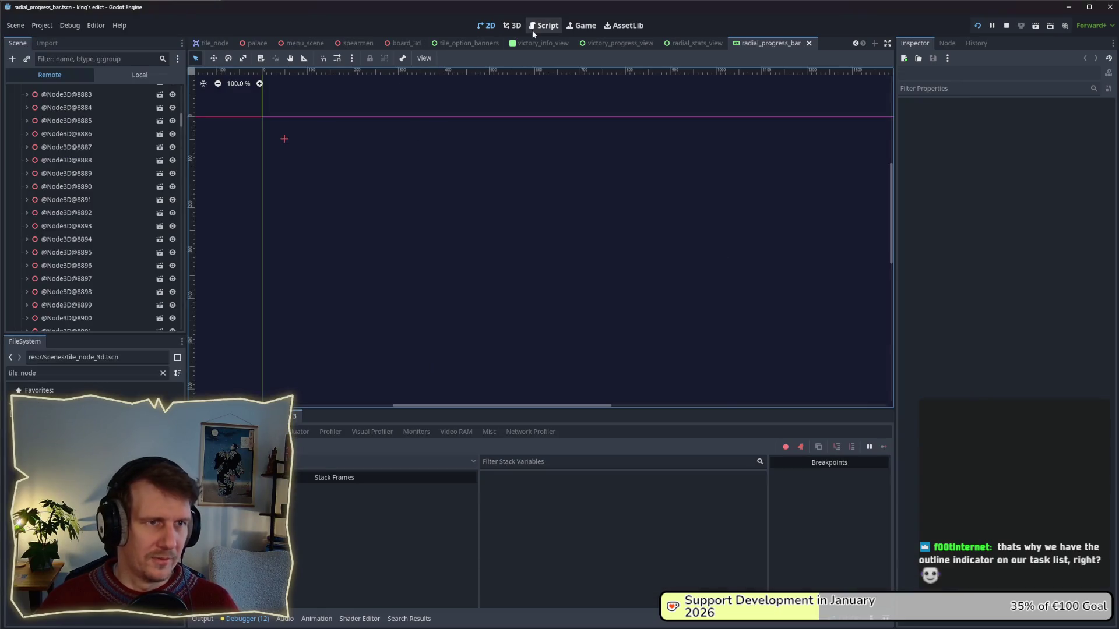
left_click(1006, 26)
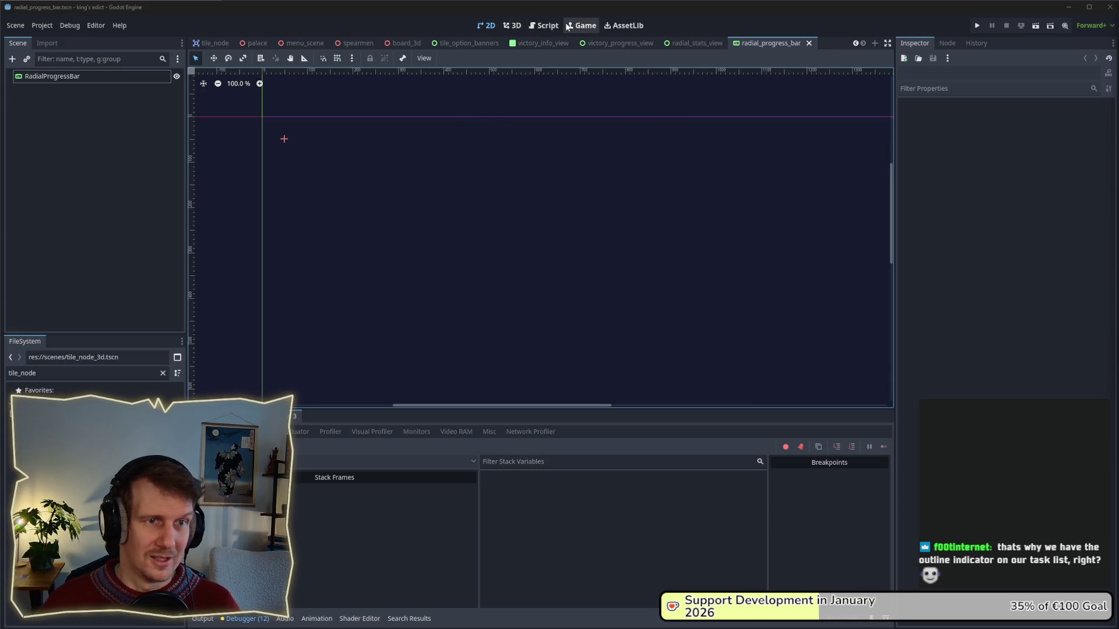
- Turn on embedding of the running game in the Game workspace's options menu
left_click(512, 27)
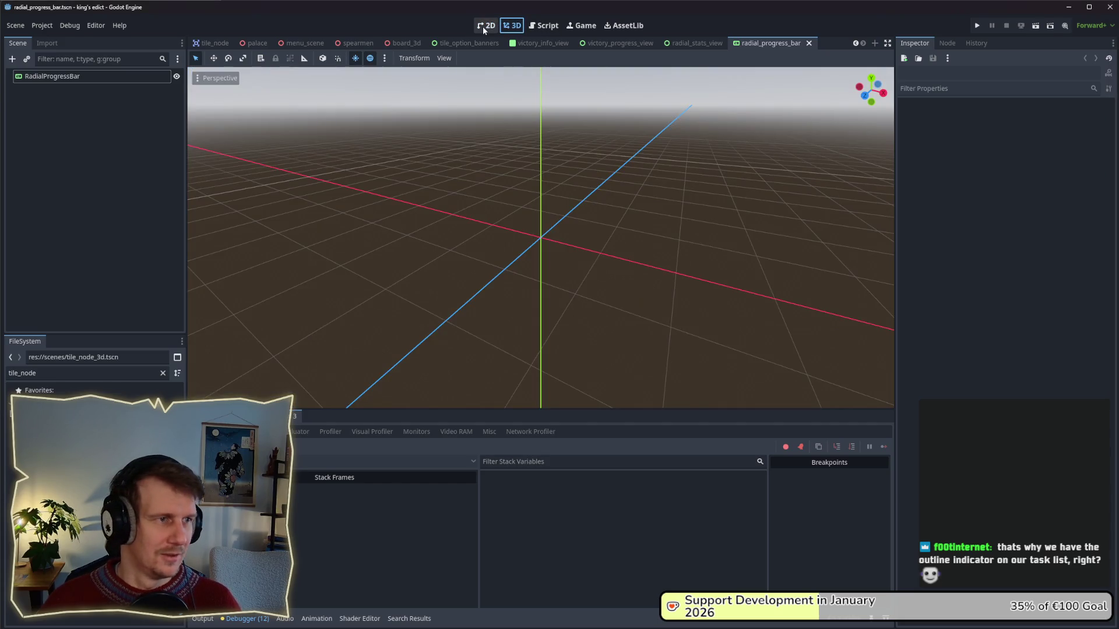
left_click(581, 26)
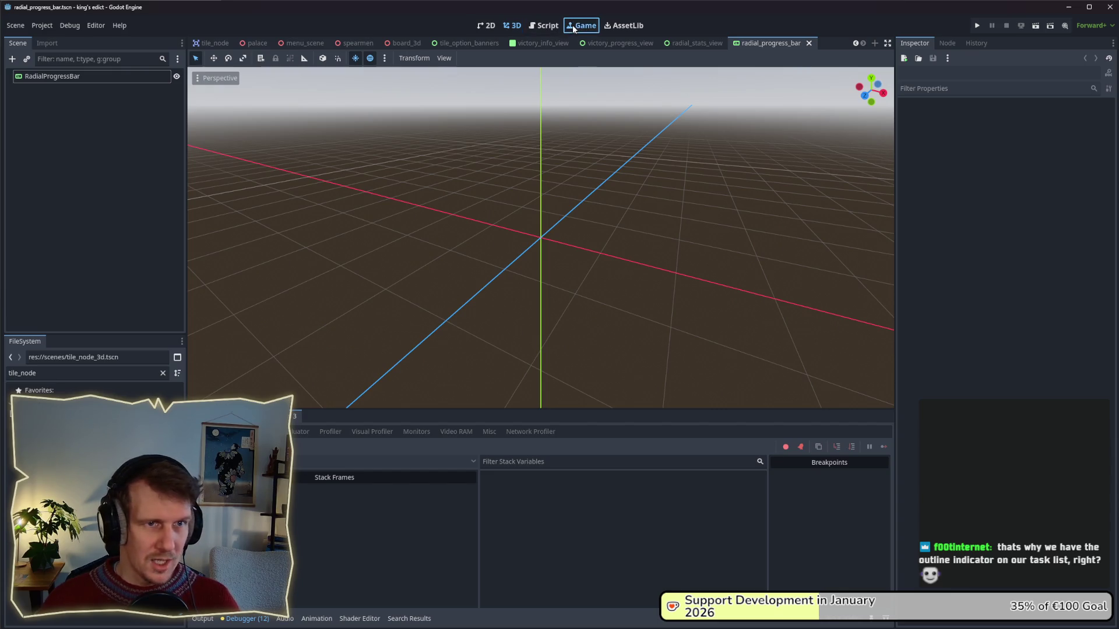
left_click(460, 58)
left_click(462, 73)
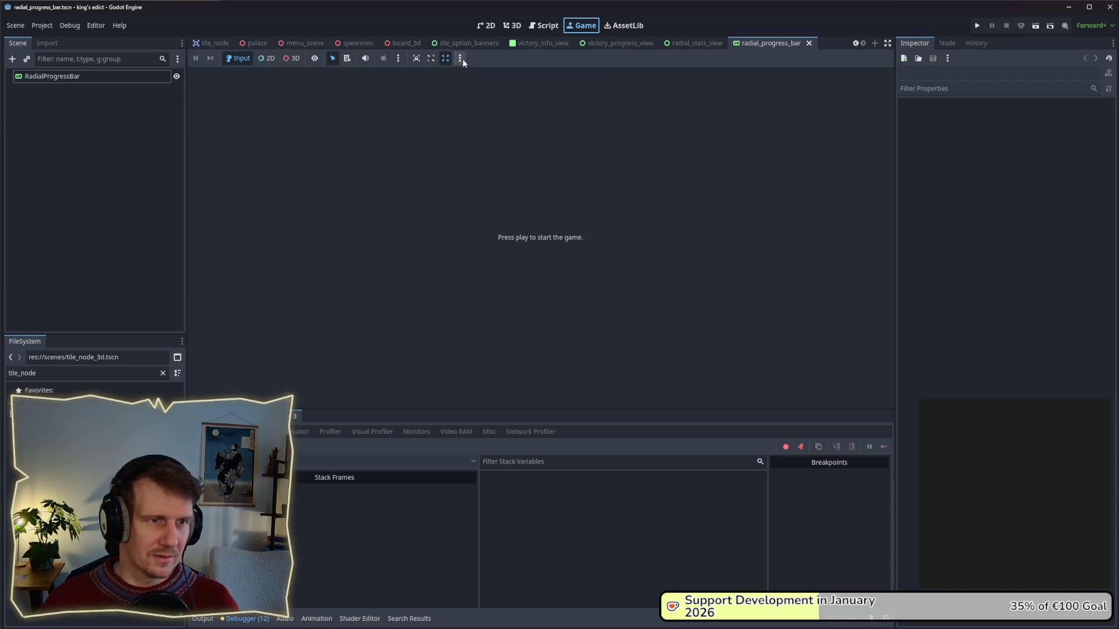
- Run a test of the game, rearrange the two debug windows, then close them
left_click(977, 25)
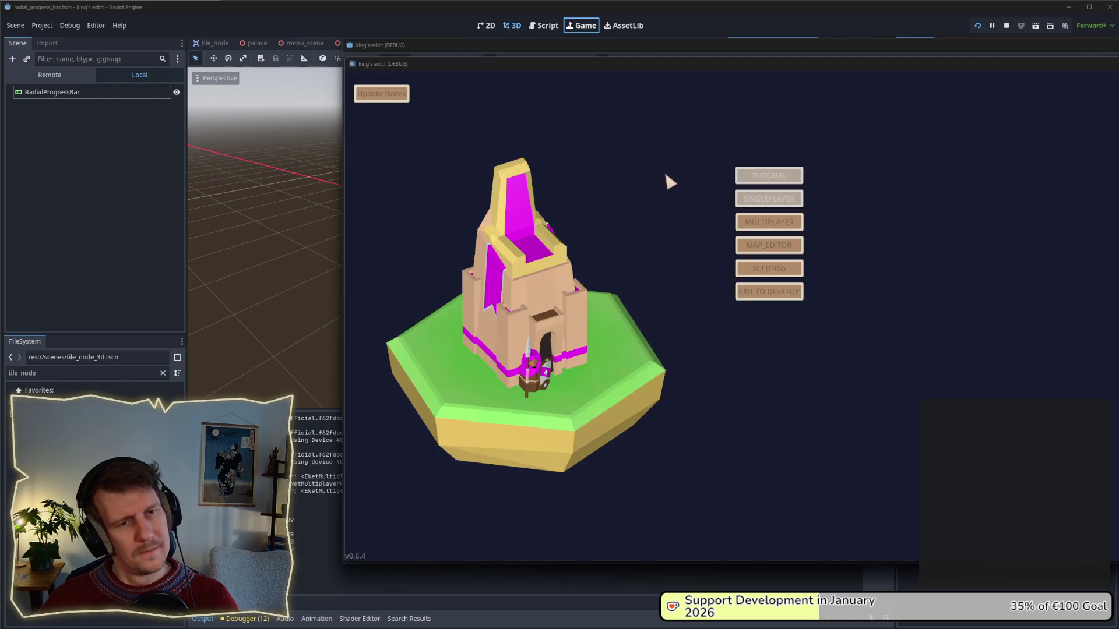
left_click_drag(746, 68, 511, 108)
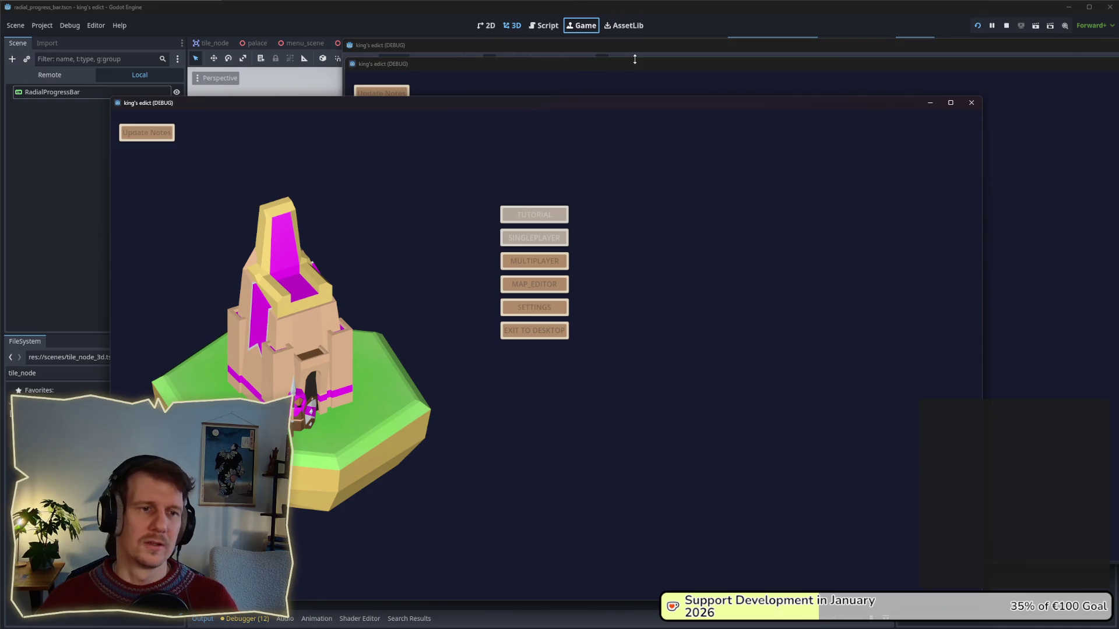
left_click_drag(559, 88, 506, 143)
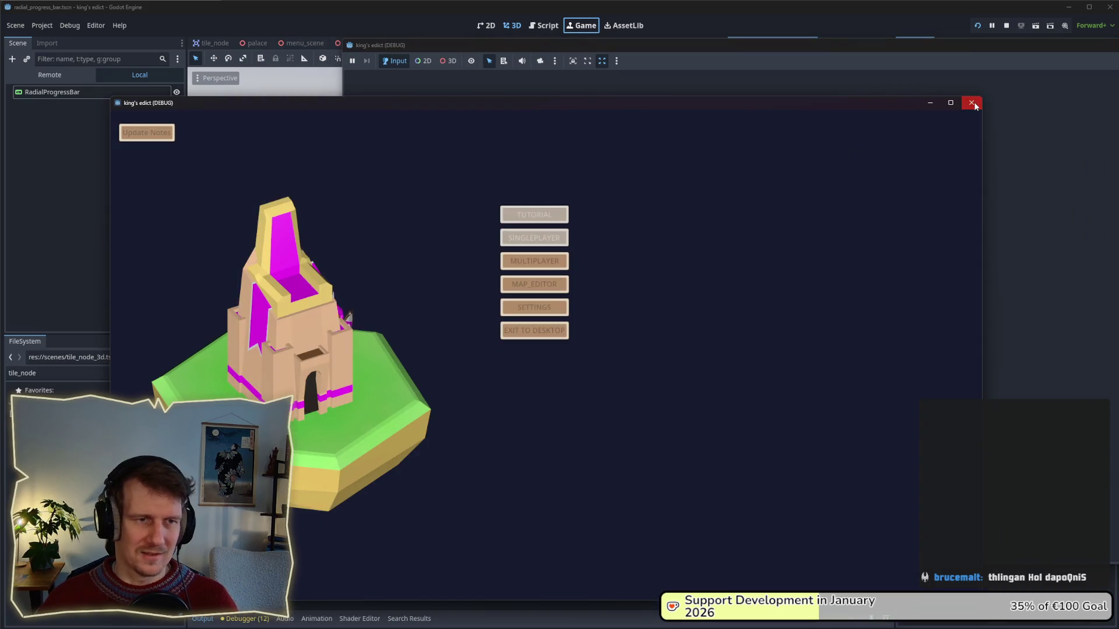
left_click(971, 103)
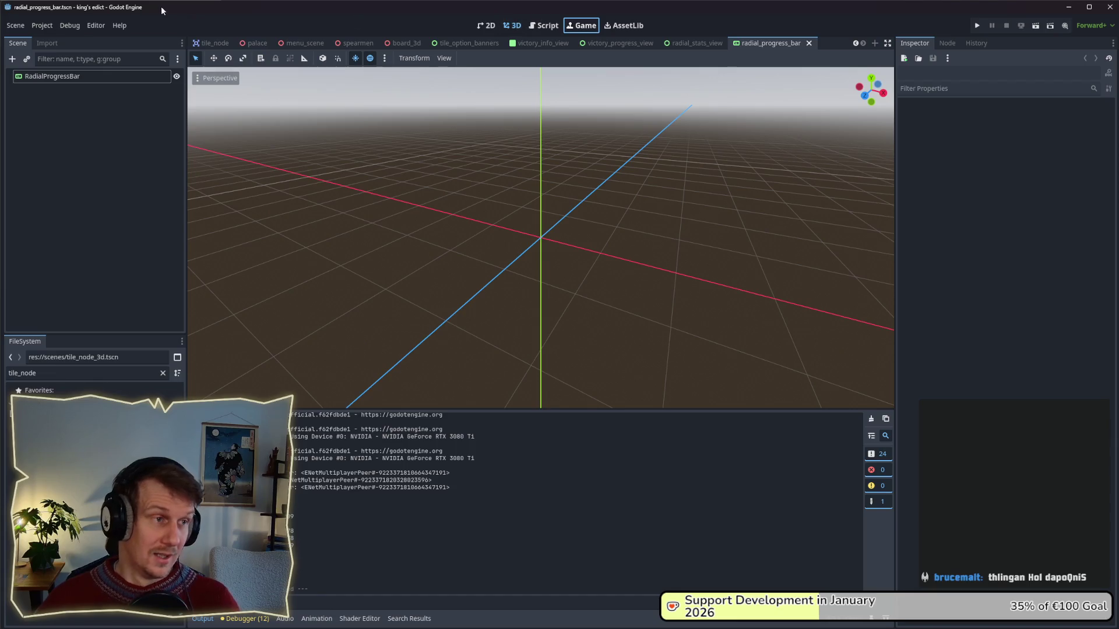
- In Customize Run Instances, move the --server --headless arguments from row 1 to row 2
left_click(71, 26)
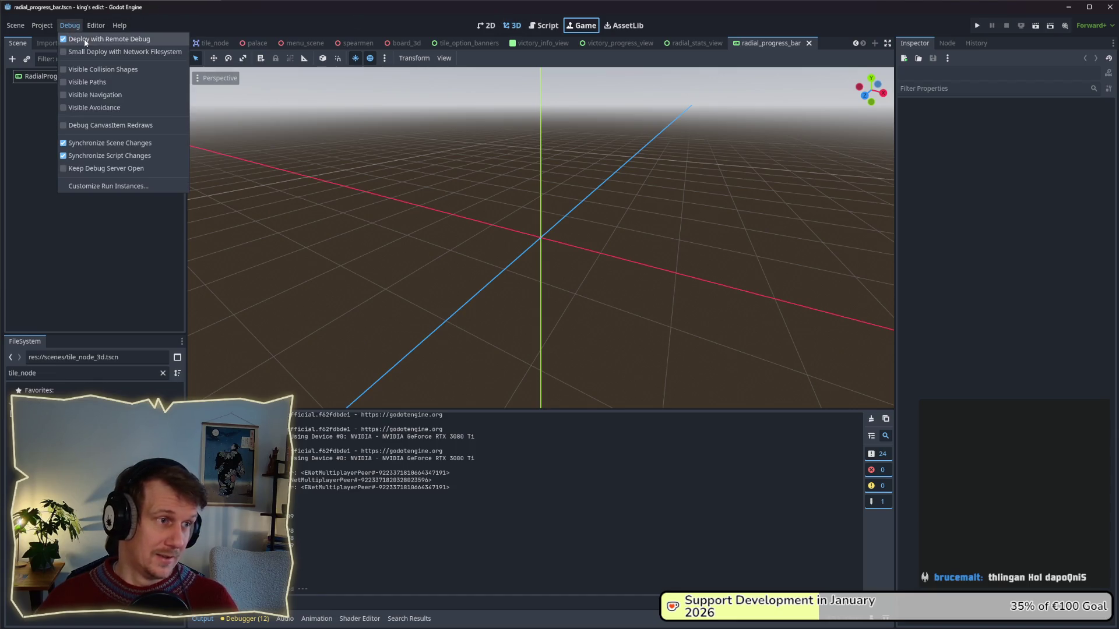
left_click(100, 183)
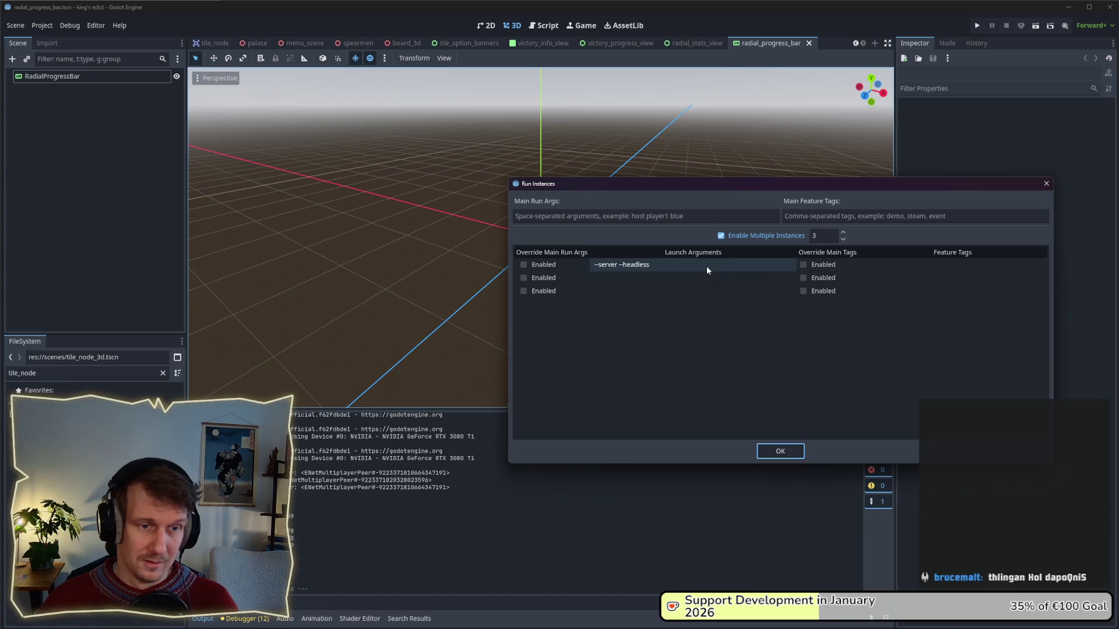
left_click(706, 266)
left_click_drag(646, 265, 589, 265)
key("ctrl+c")
key("BackSpace")
left_click(622, 278)
key("ctrl+v")
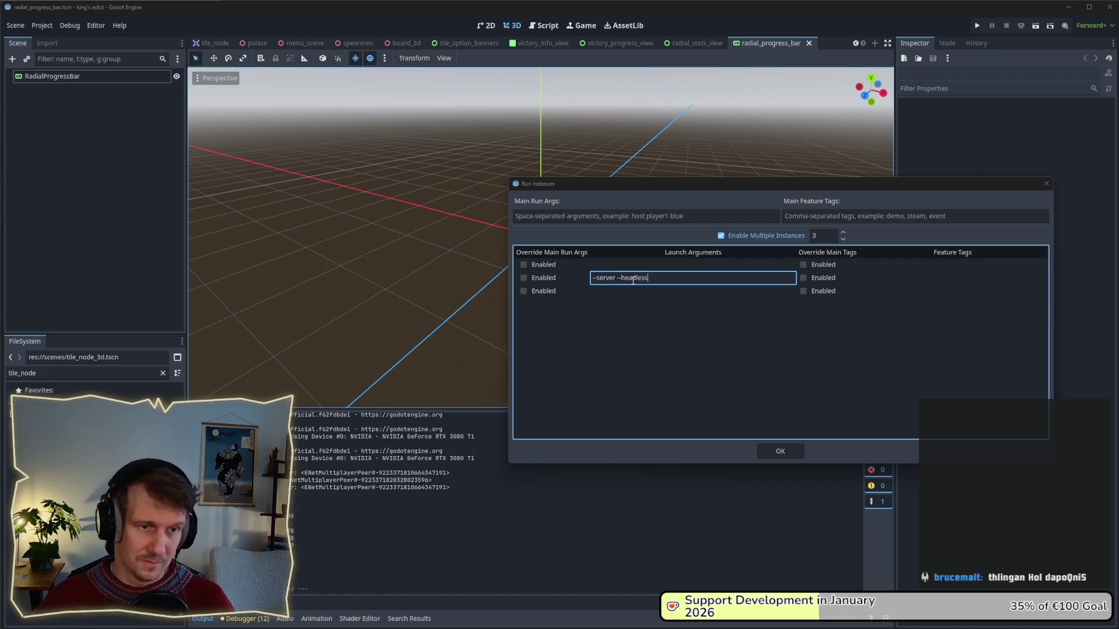
left_click(776, 449)
left_click(780, 451)
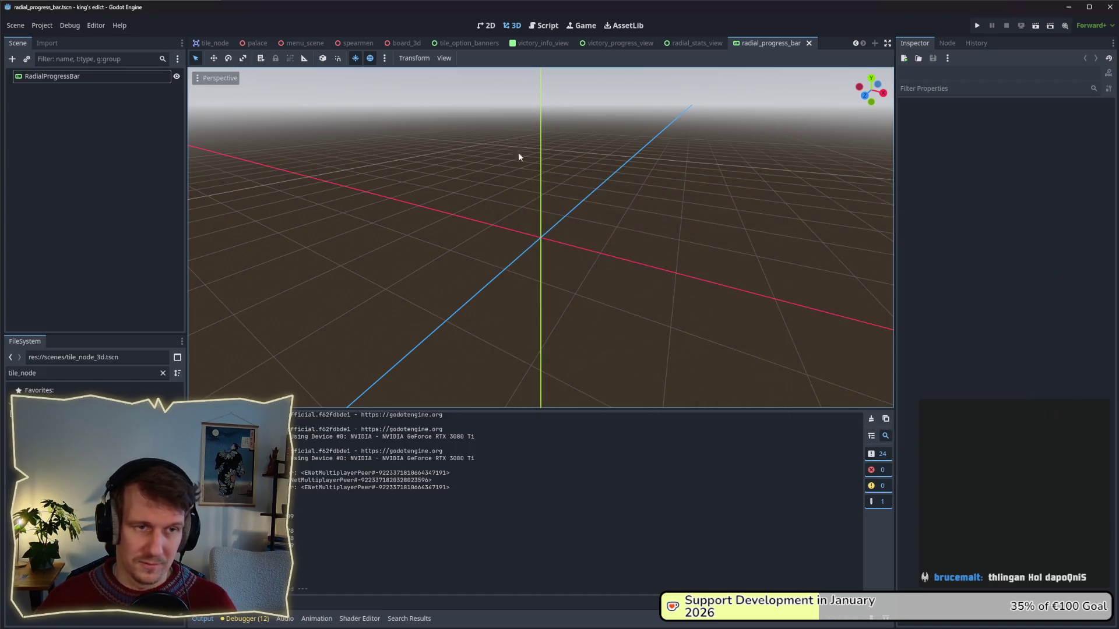
- Relaunch the game and start a Multiplayer match on Small Islands 2.map
left_click(979, 25)
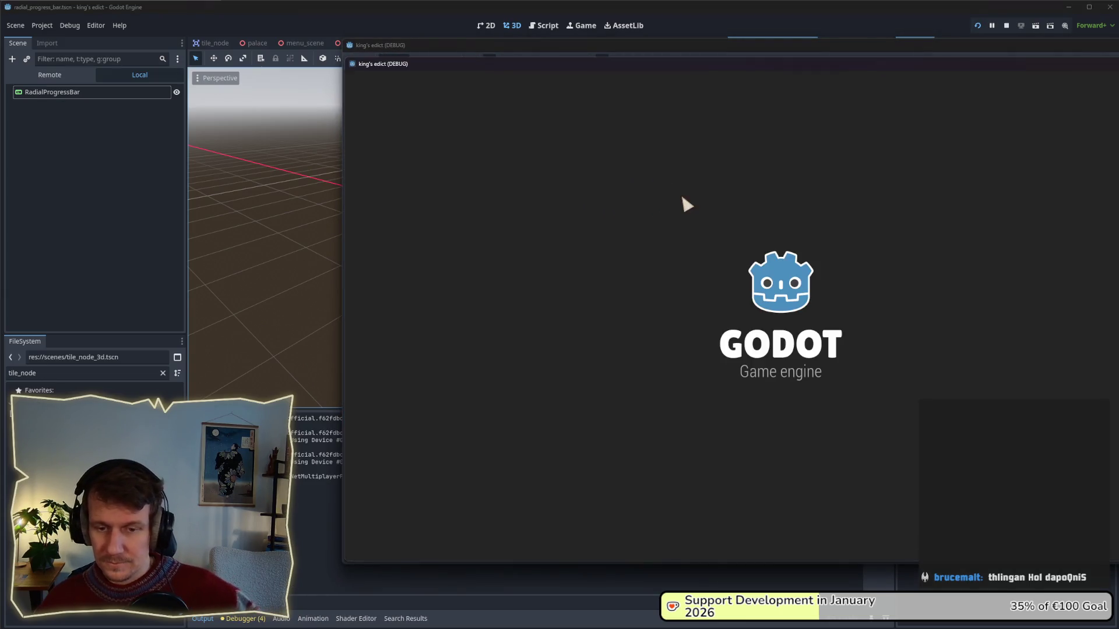
left_click_drag(841, 63, 649, 80)
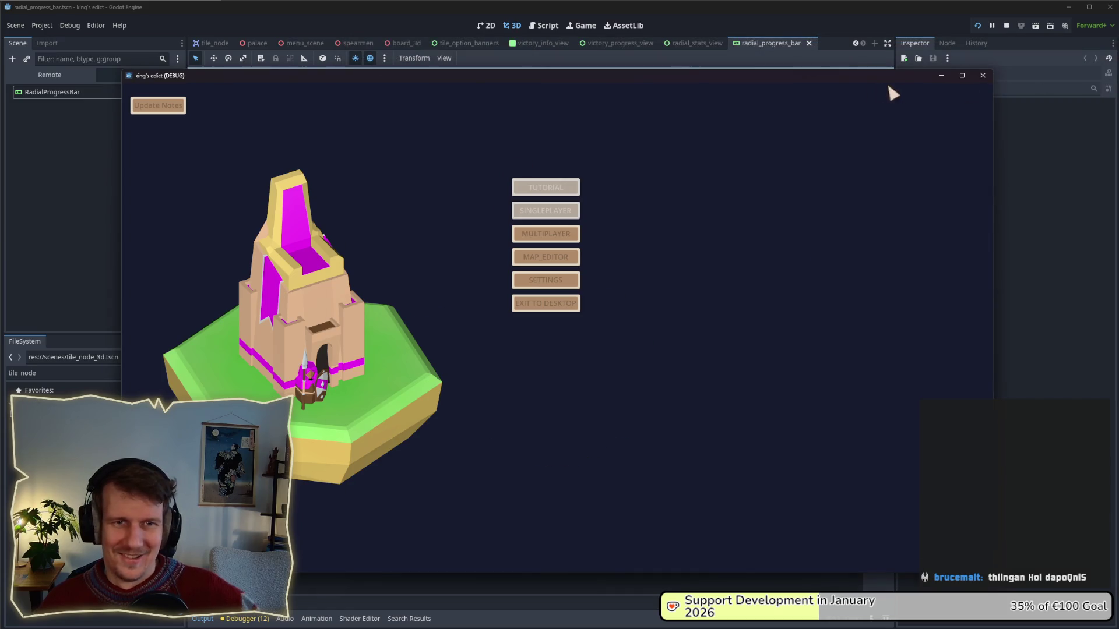
left_click(983, 77)
left_click(977, 25)
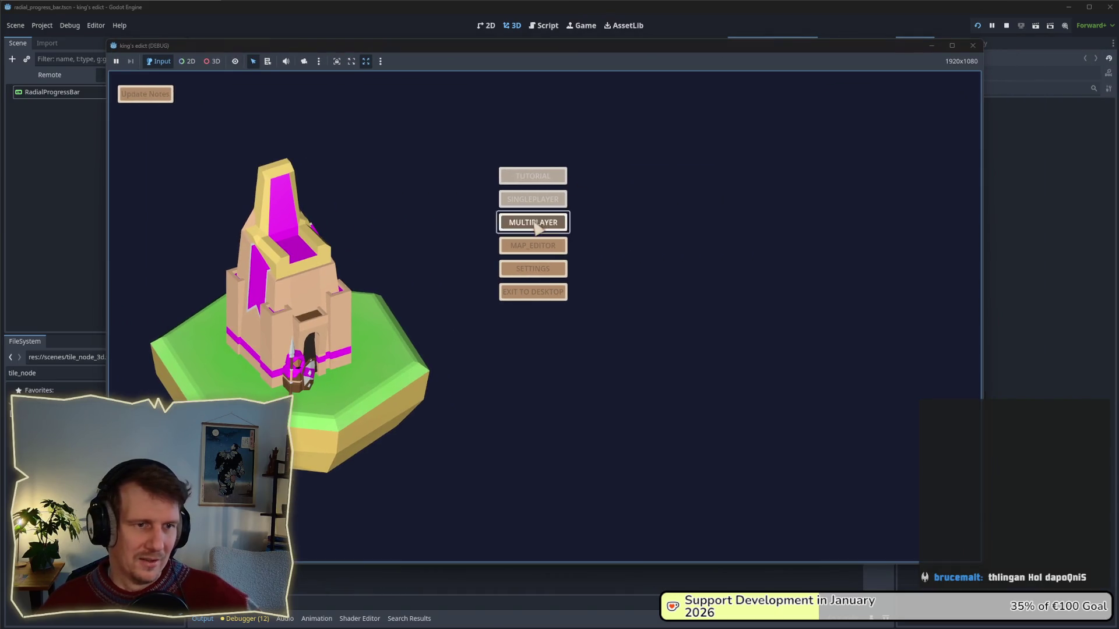
left_click(533, 223)
left_click(685, 224)
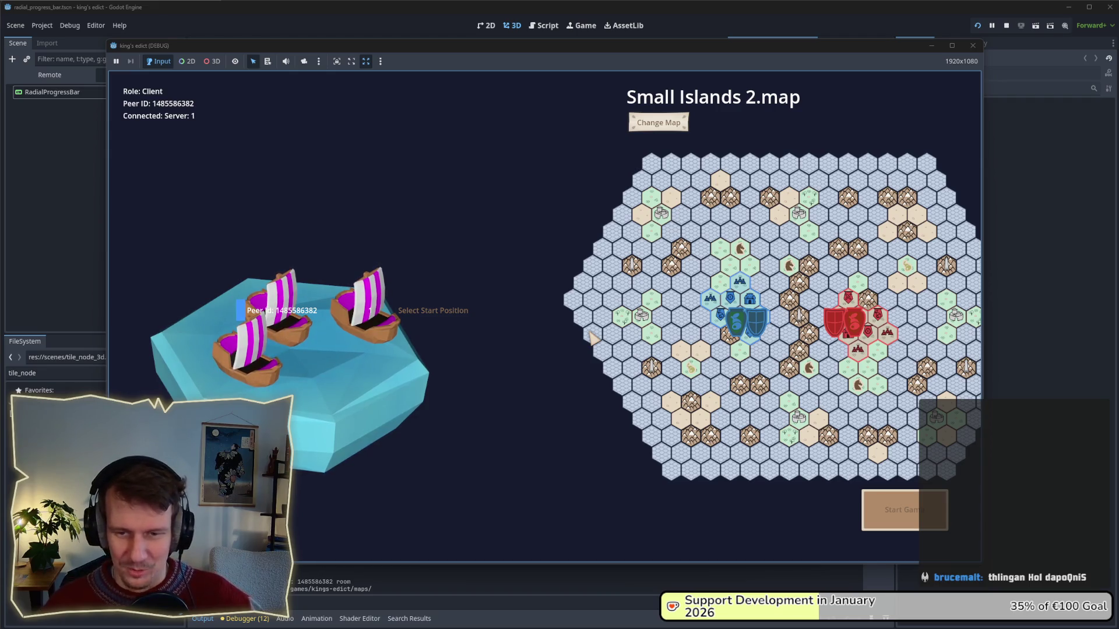
left_click(643, 129)
left_click(657, 225)
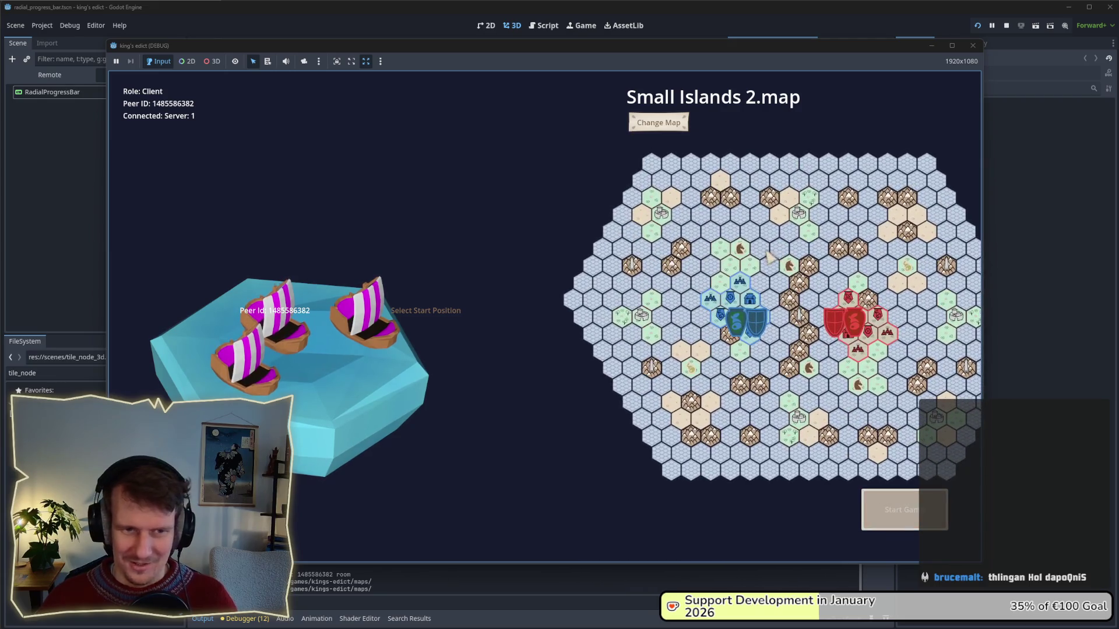
left_click(411, 358)
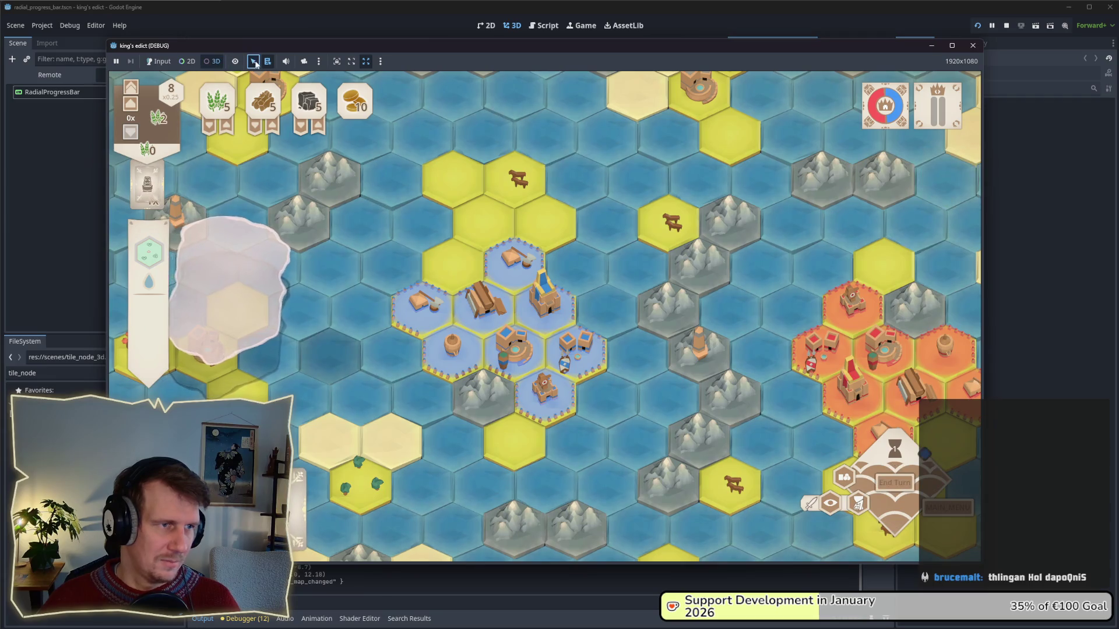
- Inspect a hex by picking FertileTile from the list, then stop the game with F8
left_click(422, 331)
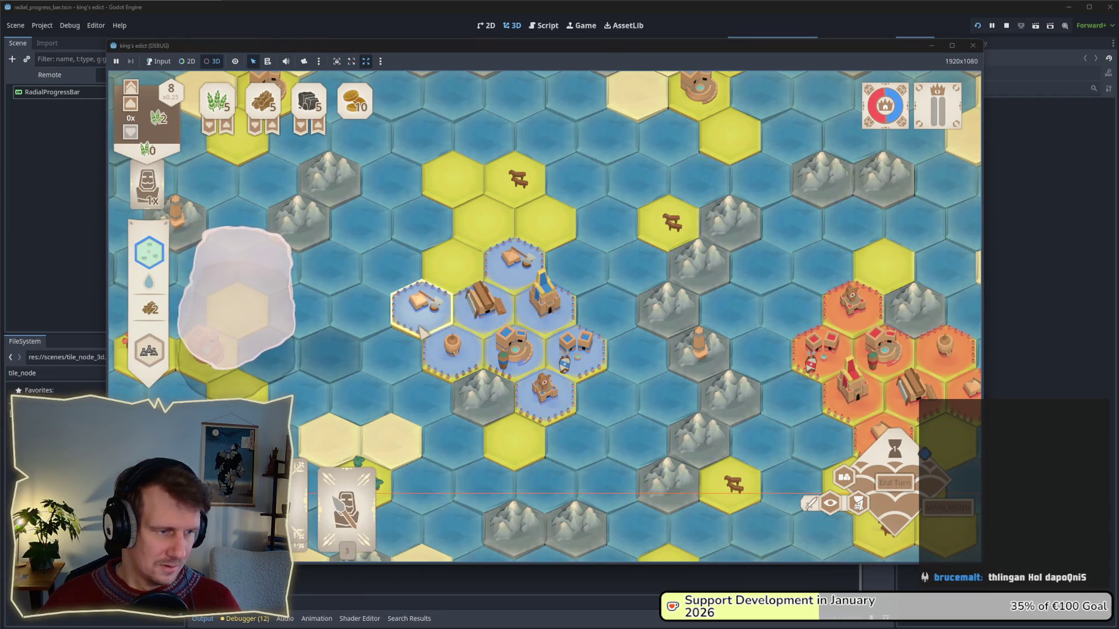
left_click(268, 61)
left_click(424, 318)
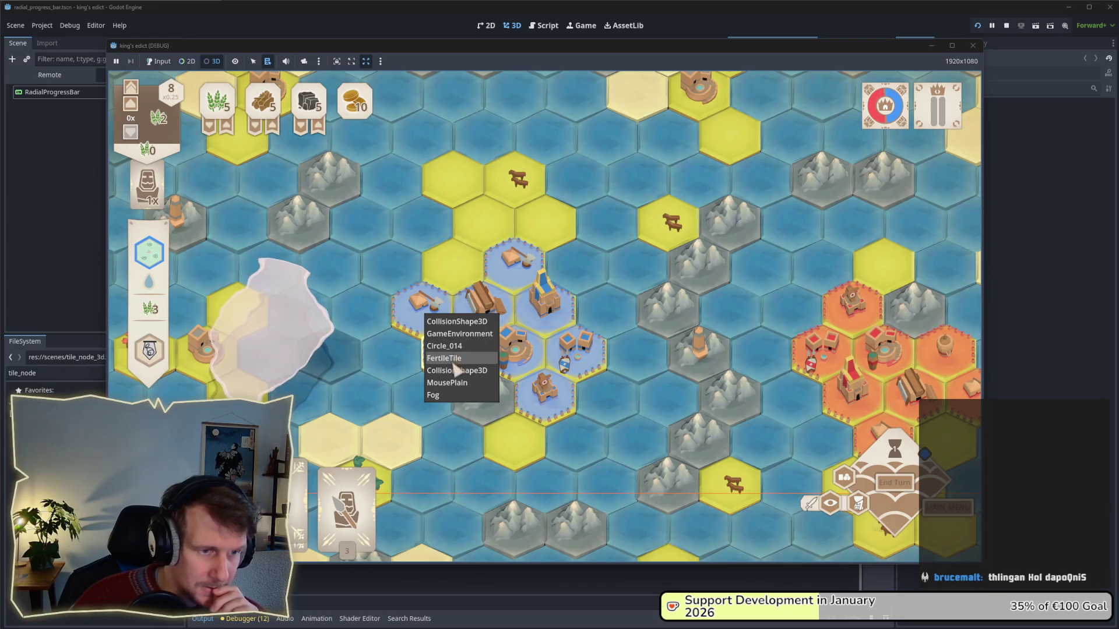
left_click(454, 360)
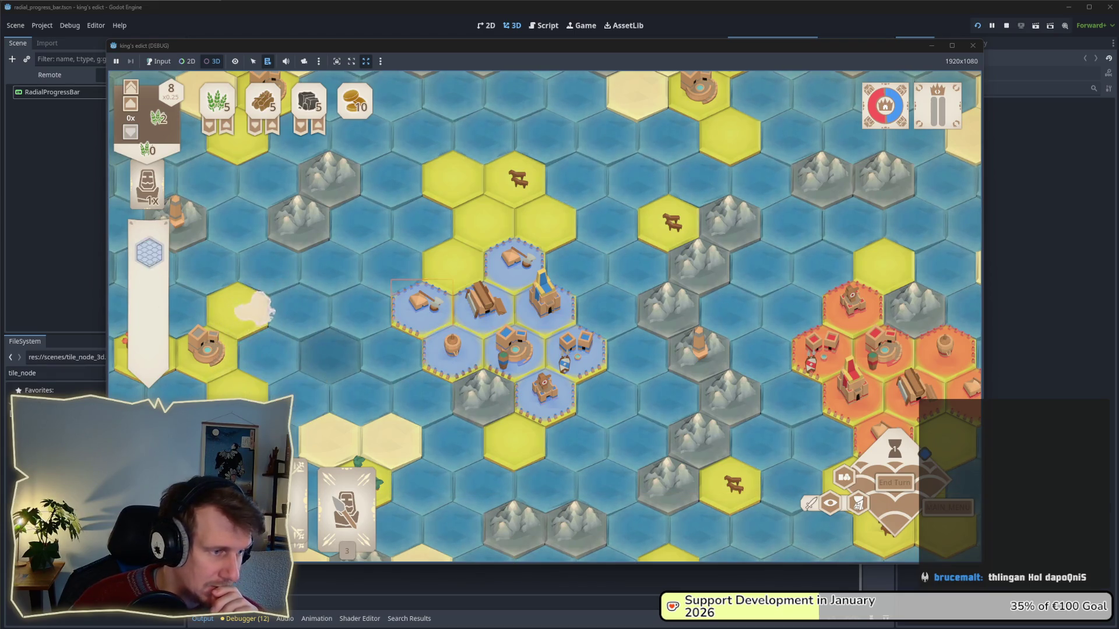
key("F8")
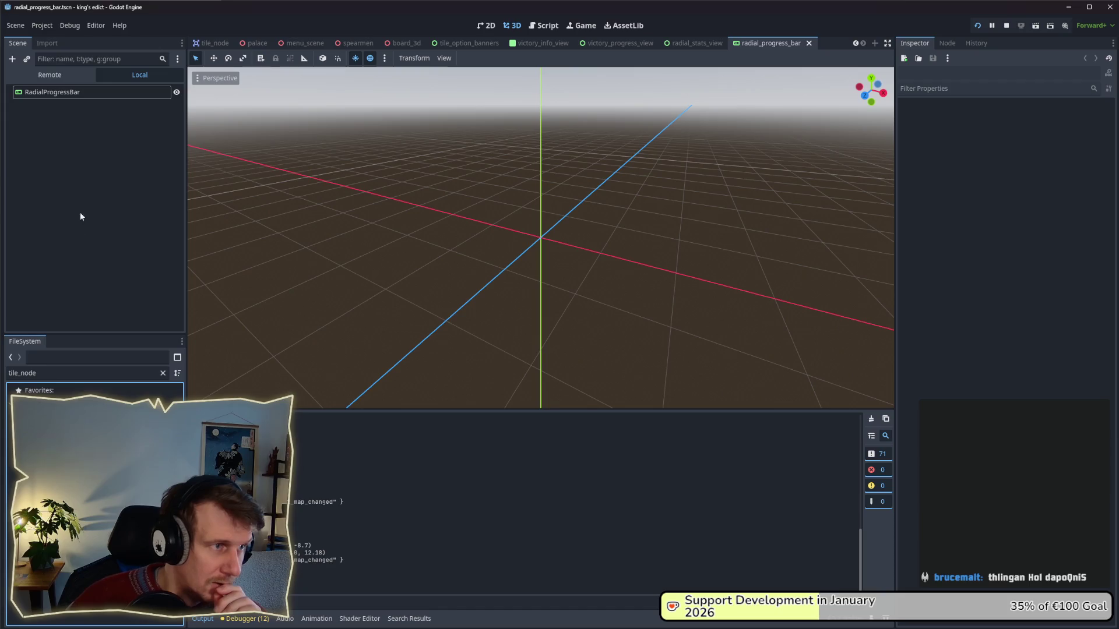
left_click(47, 43)
left_click(26, 44)
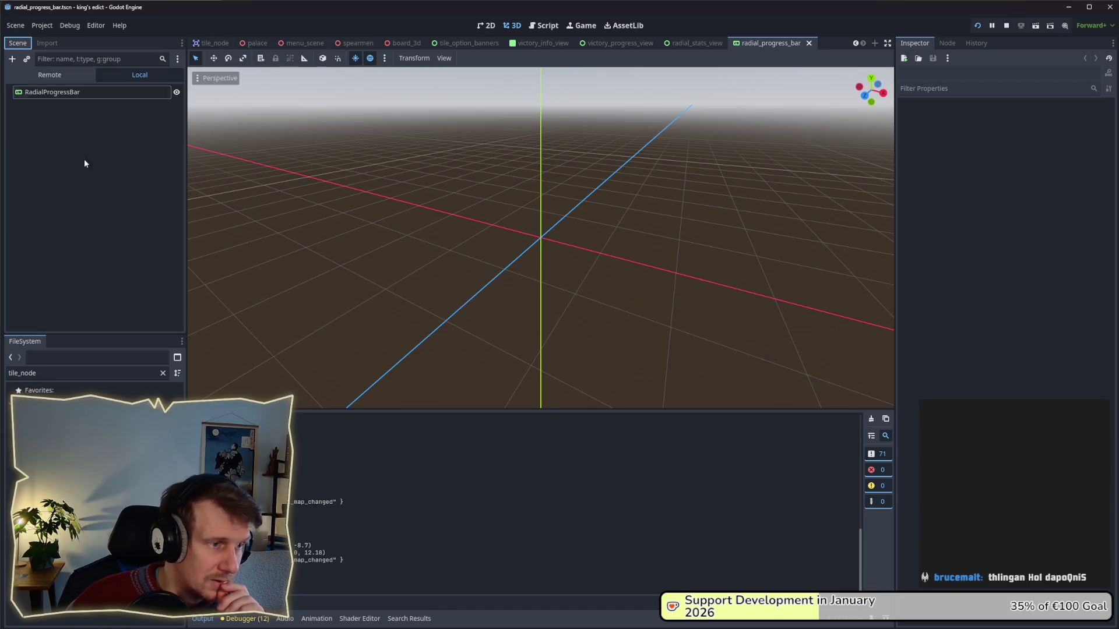
- Select the running game's FertileTile node by right-clicking a tile in the game
left_click(237, 619)
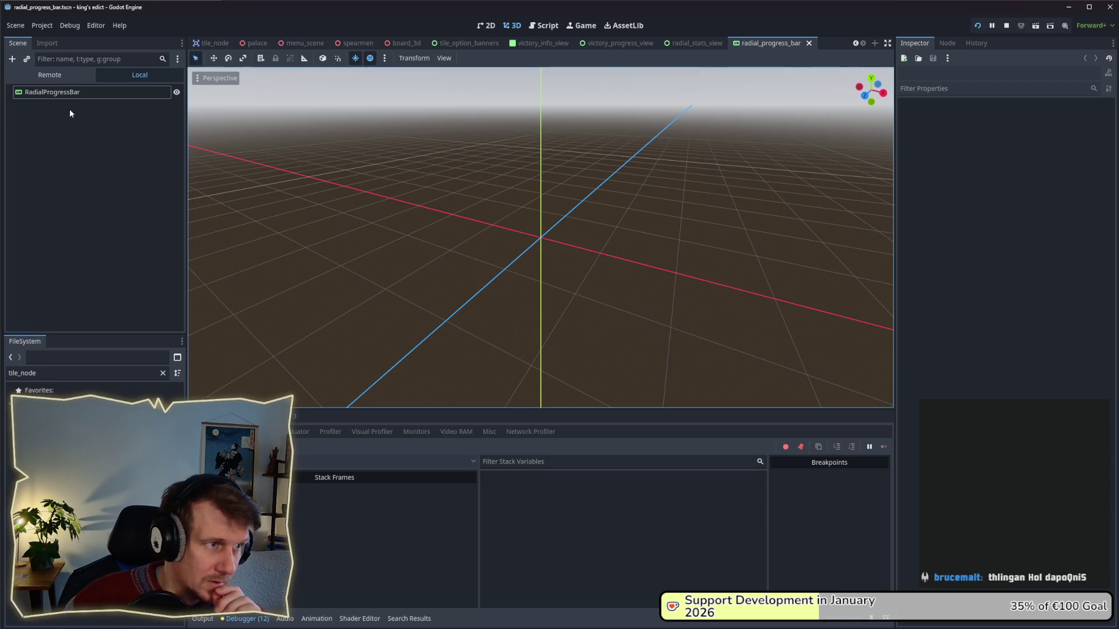
left_click(49, 75)
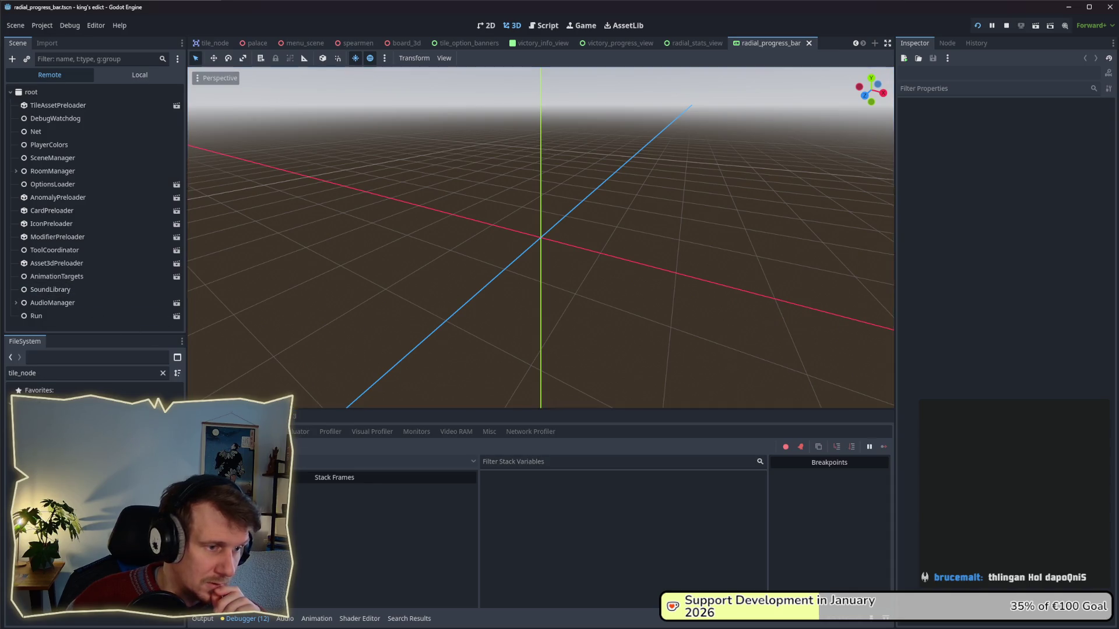
left_click(17, 327)
scroll(36, 303, "down", 3)
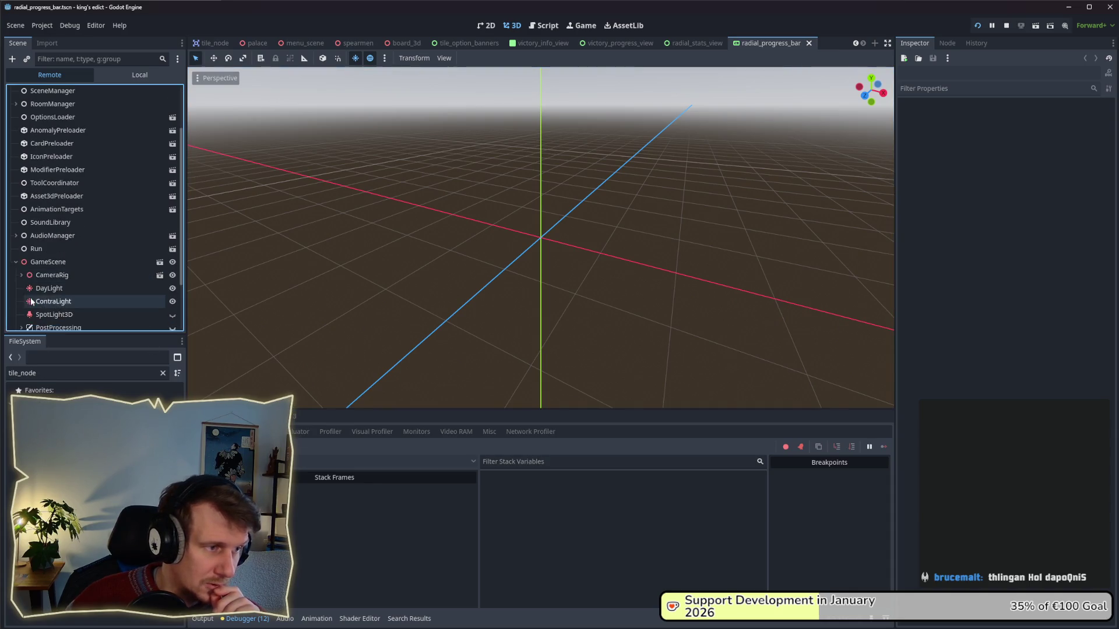
scroll(42, 287, "down", 3)
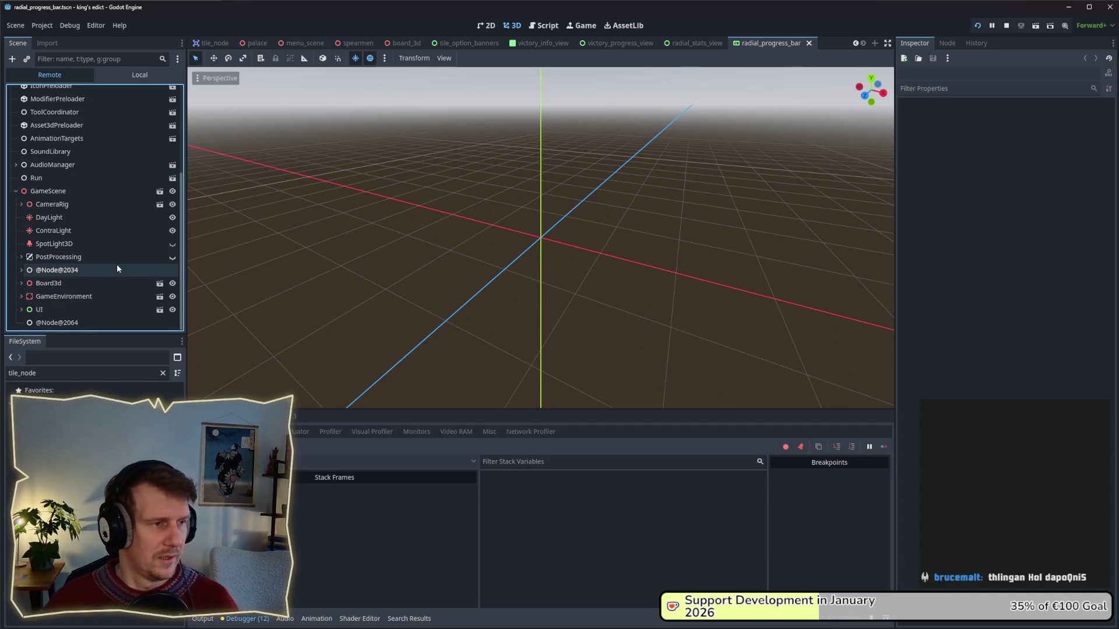
key("alt+Tab")
right_click(415, 310, "alt")
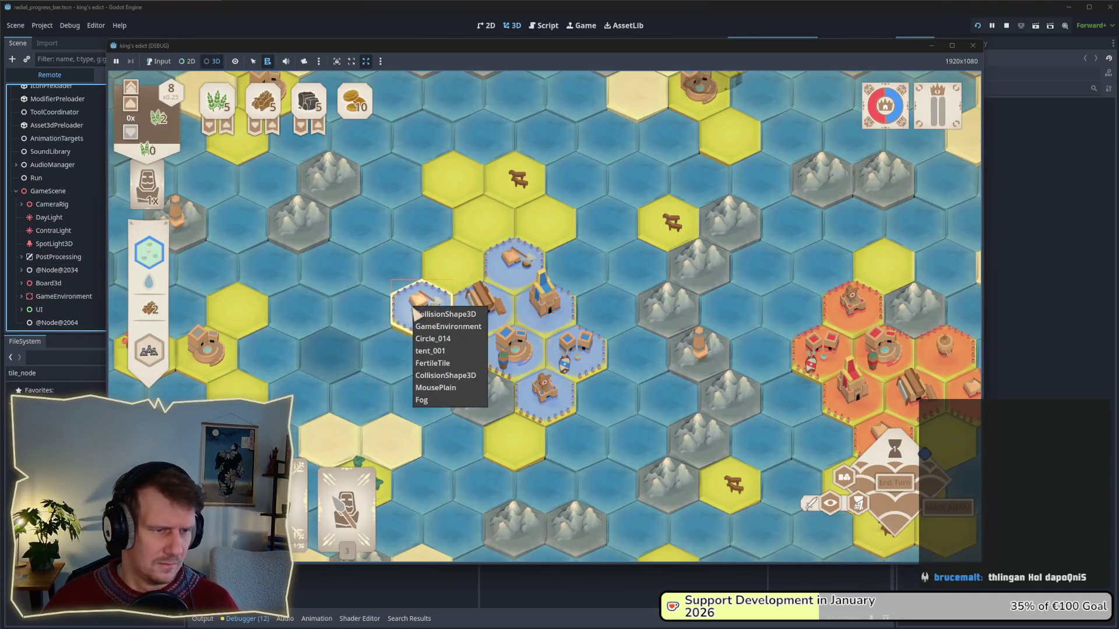
left_click(437, 364)
left_click(930, 46)
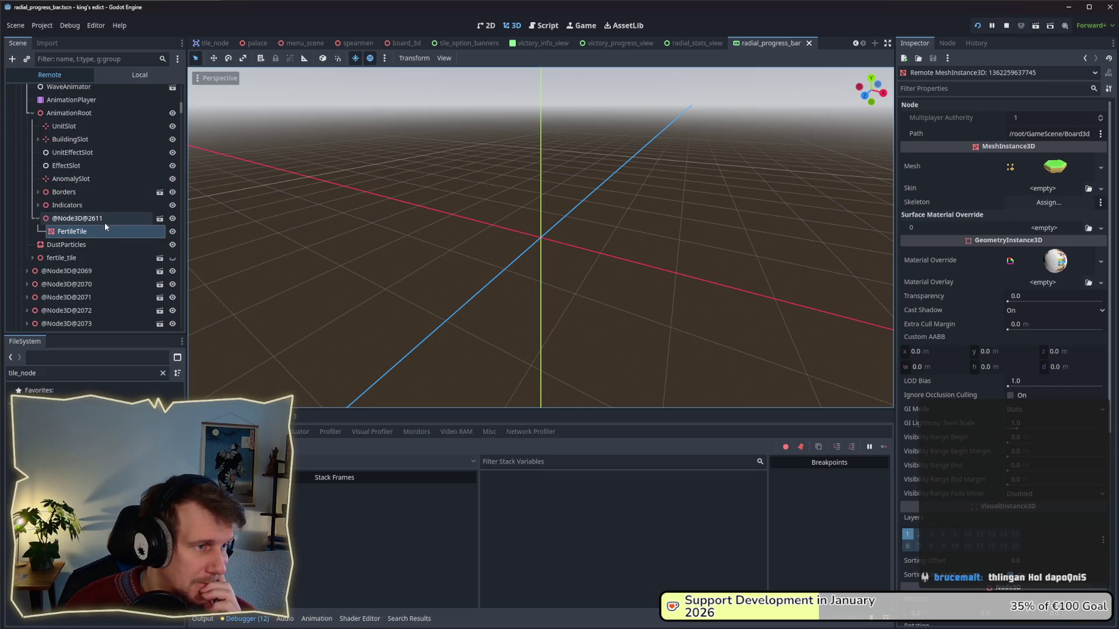
- Select Indicators > OwnershipIndicator > Circle_014 and open its Material Override ShaderMaterial
left_click(38, 205)
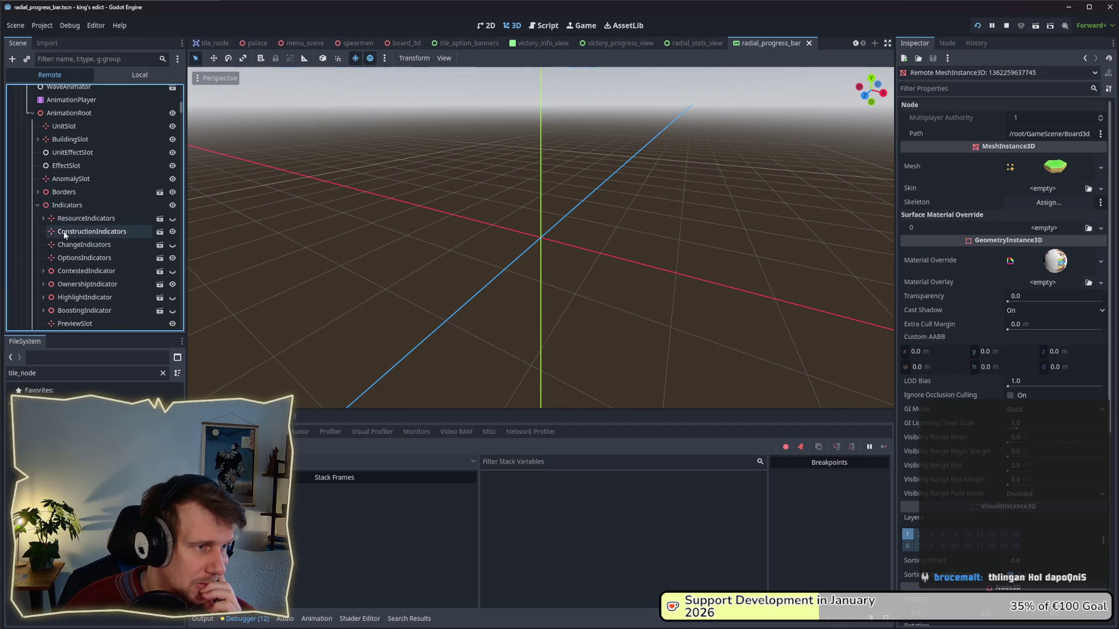
scroll(69, 239, "down", 1)
left_click(77, 254)
left_click(44, 254)
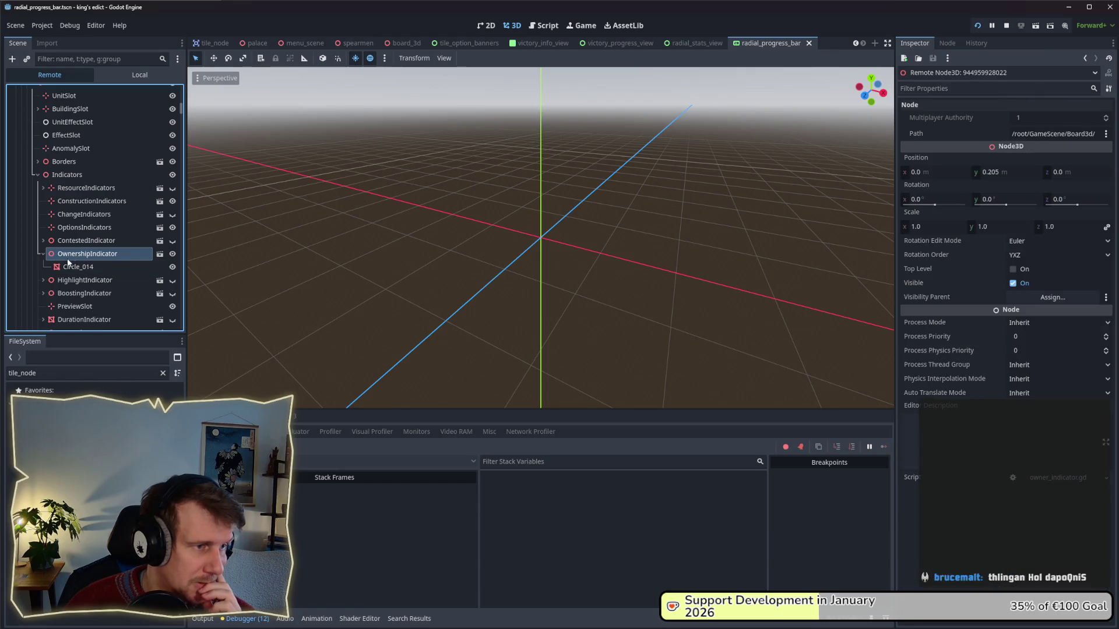
left_click(100, 264)
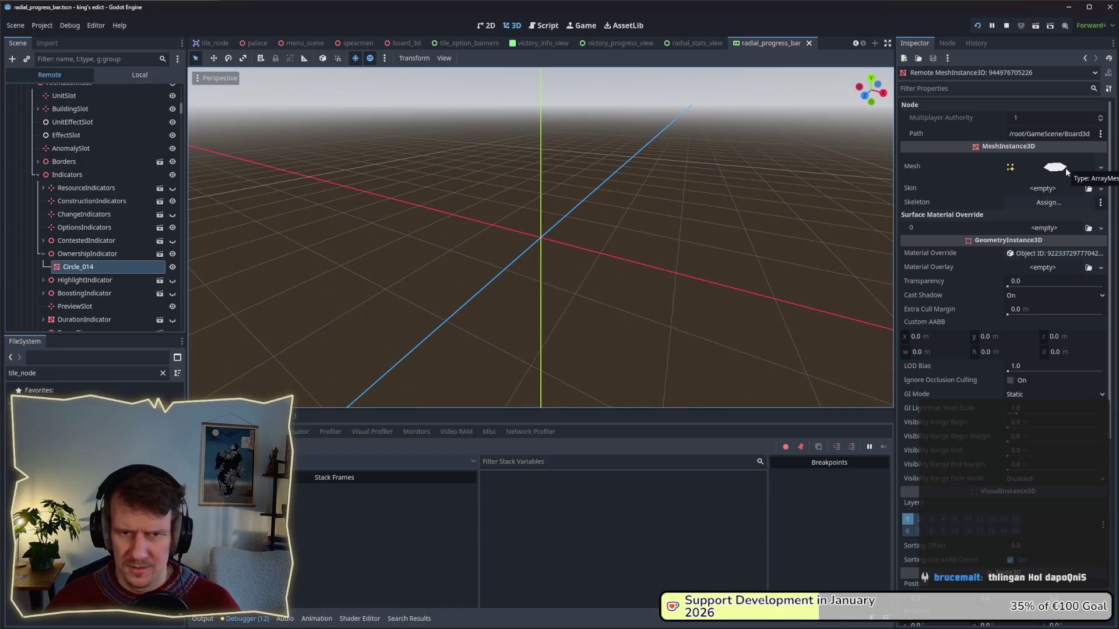
left_click(1054, 254)
key("alt+Tab")
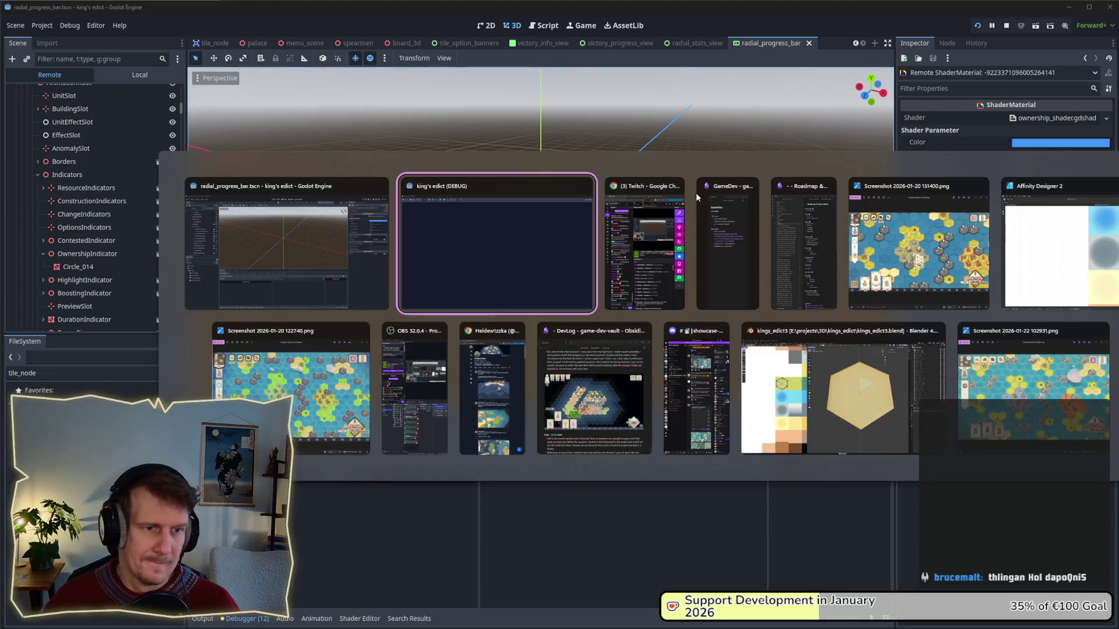
- Move the king's edict (DEBUG) window to the right and shrink the editor beside it
key("alt+Tab")
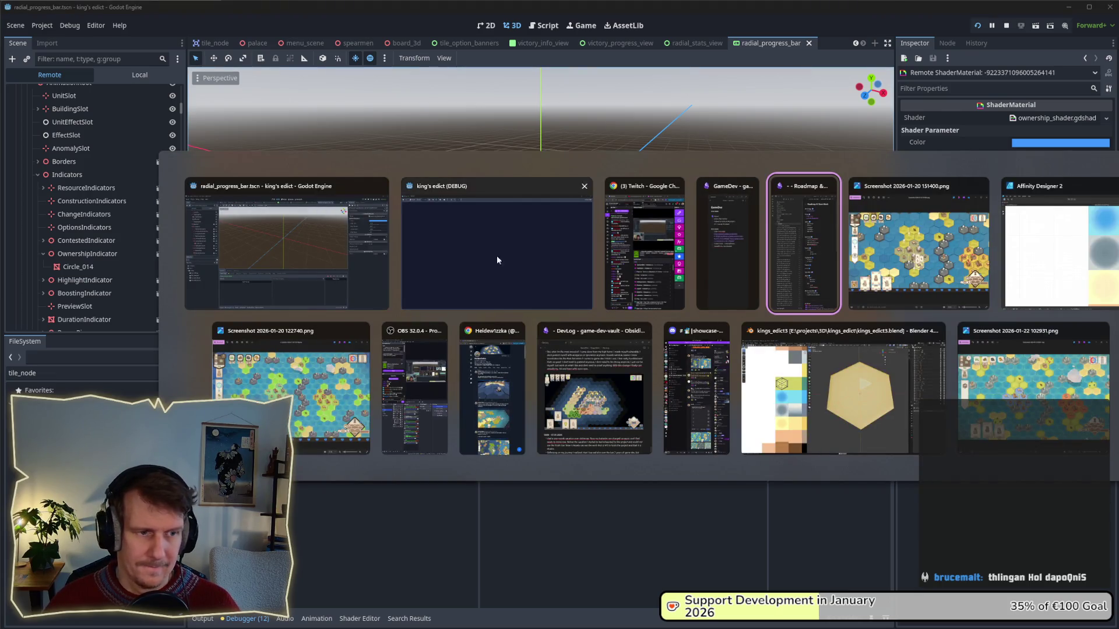
left_click(491, 247)
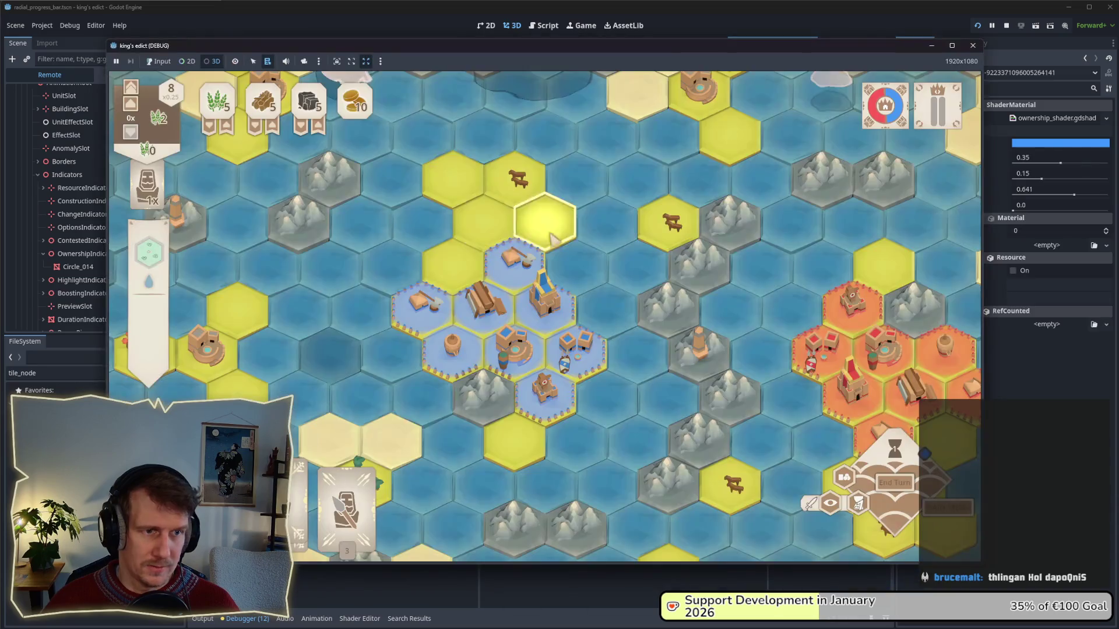
mouse_move(743, 58)
left_mouse_down()
mouse_move(686, 61)
mouse_move(936, 111)
mouse_move(872, 77)
left_mouse_up()
left_click_drag(238, 252, 572, 252)
left_click(848, 9)
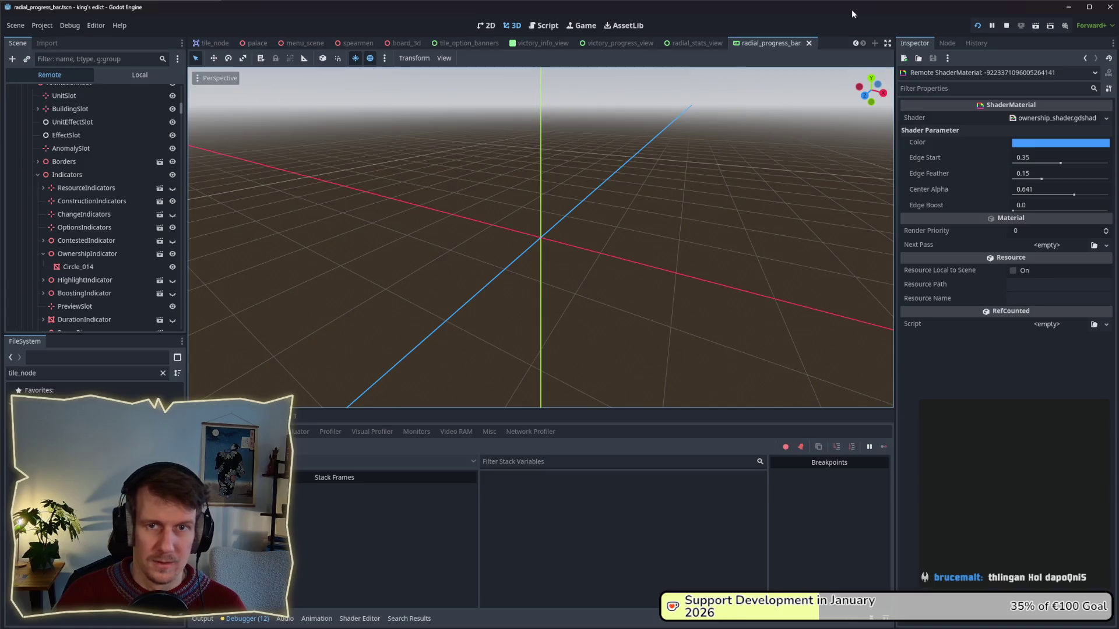
double_click(851, 9)
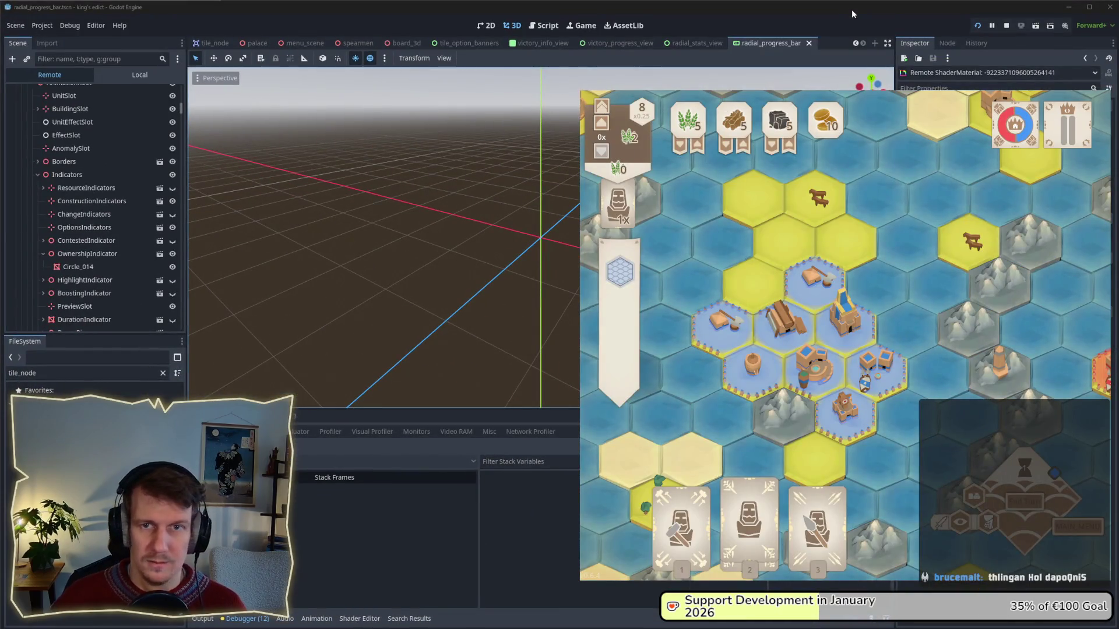
mouse_move(1117, 36)
left_mouse_down()
mouse_move(1115, 70)
mouse_move(475, 116)
mouse_move(579, 122)
left_mouse_up()
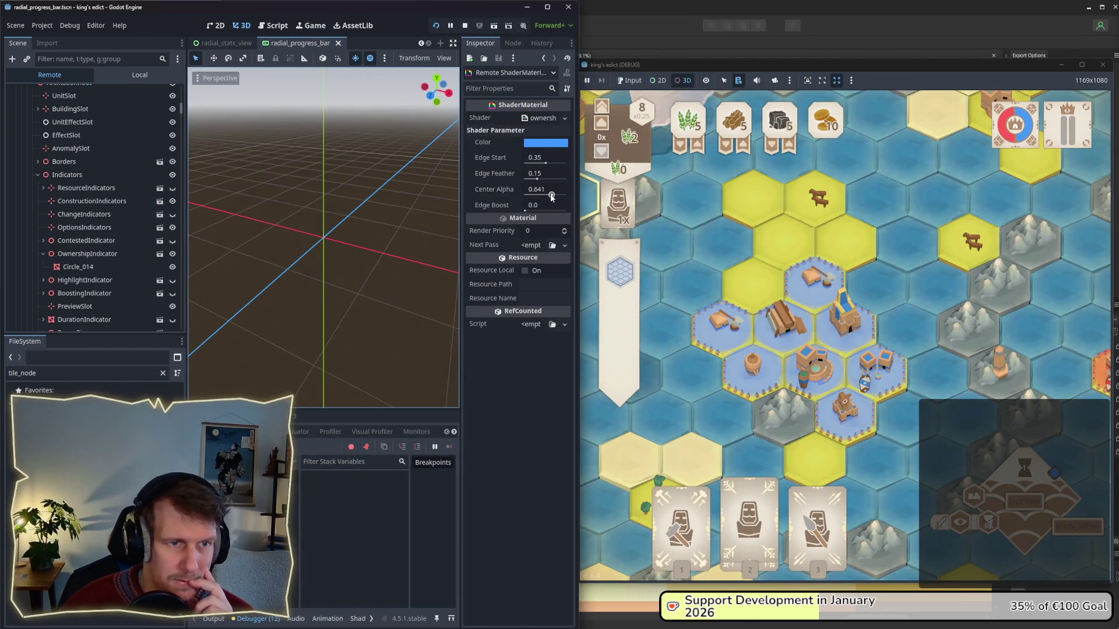
- Drag Center Alpha from 0.641 to 0.523, panning and zooming the game board to compare
left_click_drag(551, 197, 551, 197)
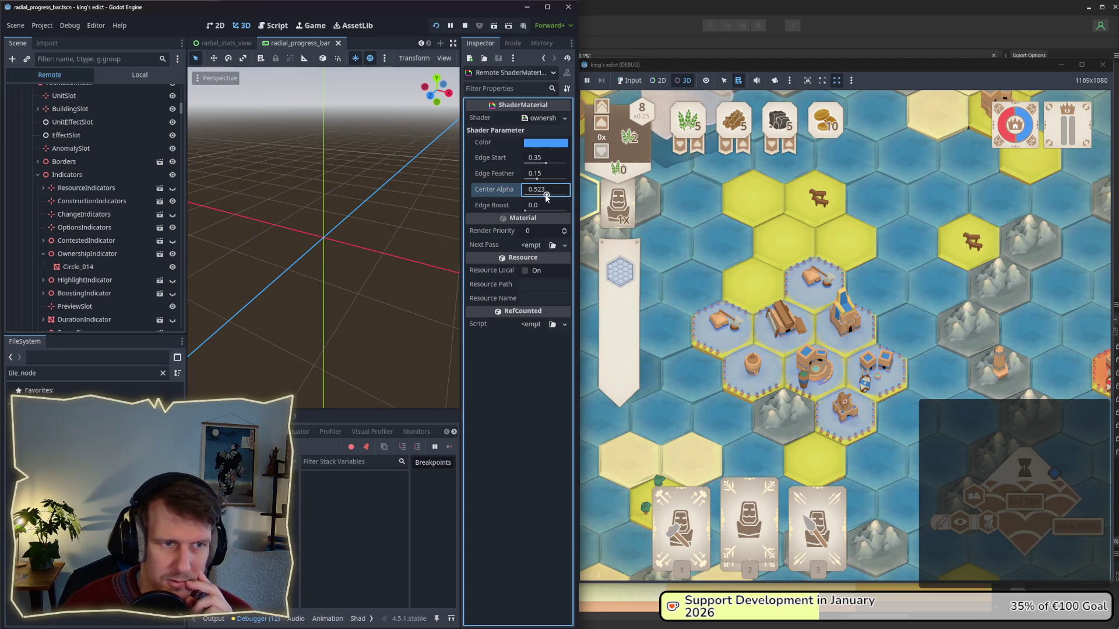
left_click_drag(548, 197, 542, 200)
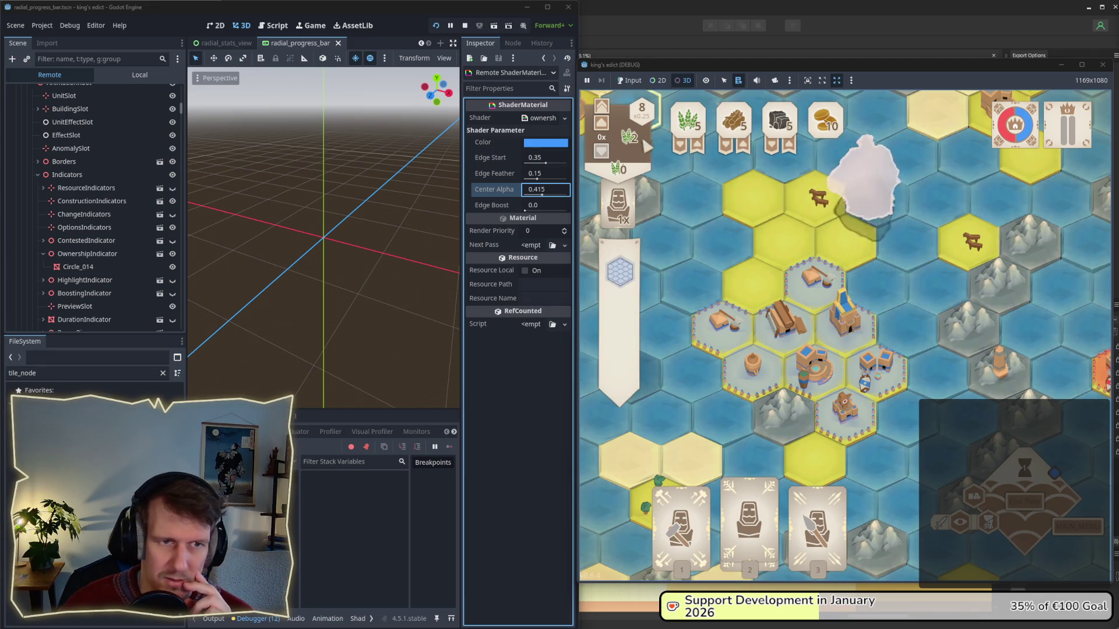
left_click(640, 83)
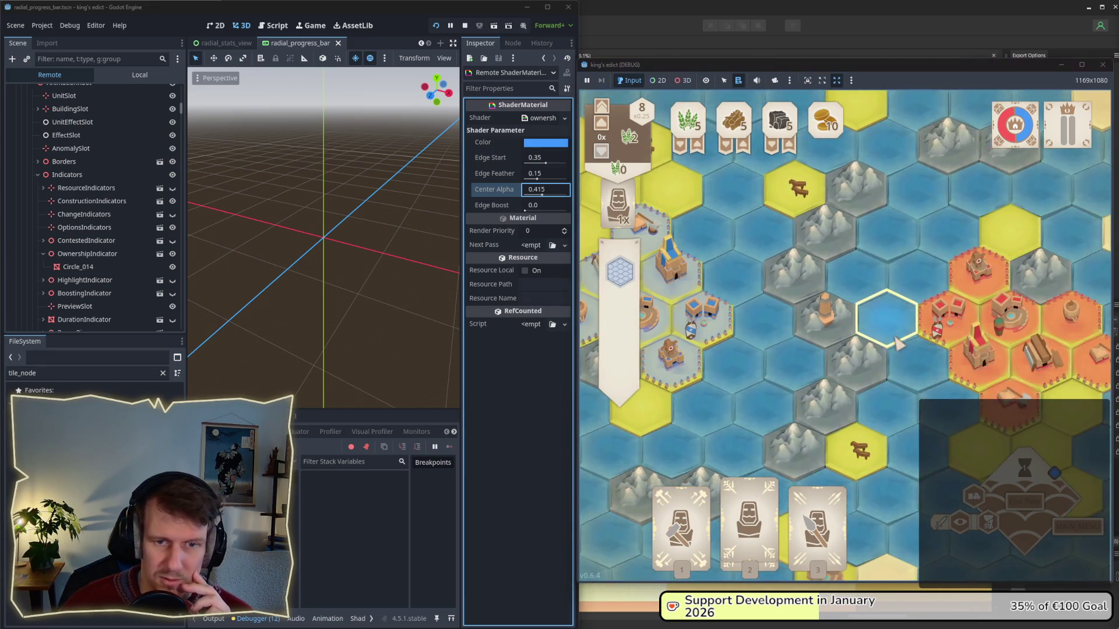
left_click_drag(882, 361, 773, 348)
scroll(775, 348, "down", 5)
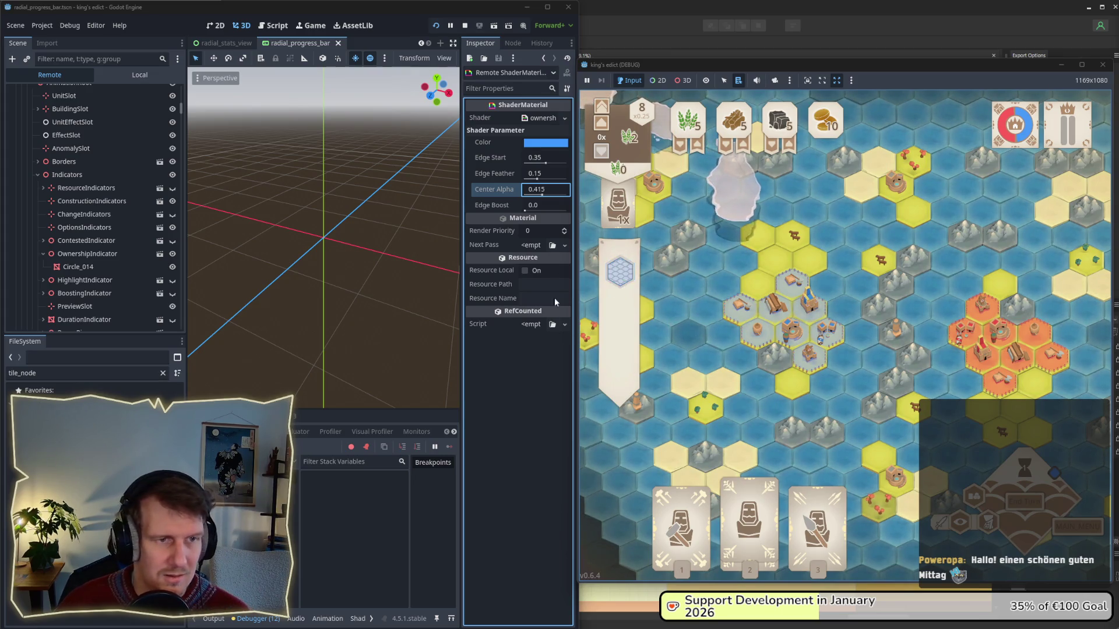
left_click_drag(541, 197, 548, 198)
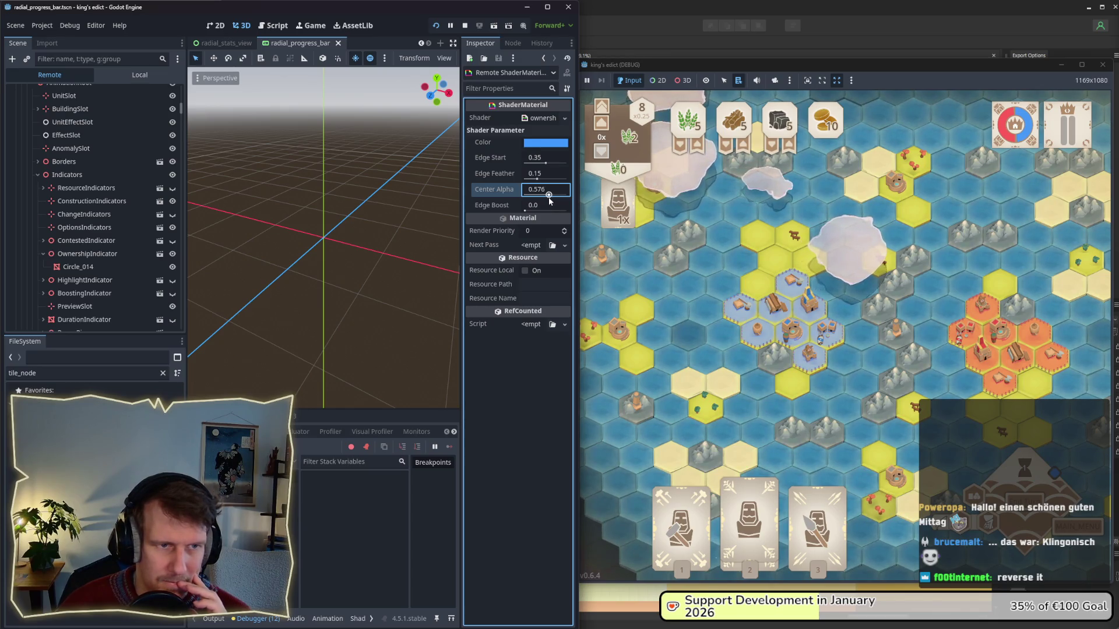
scroll(806, 361, "up", 3)
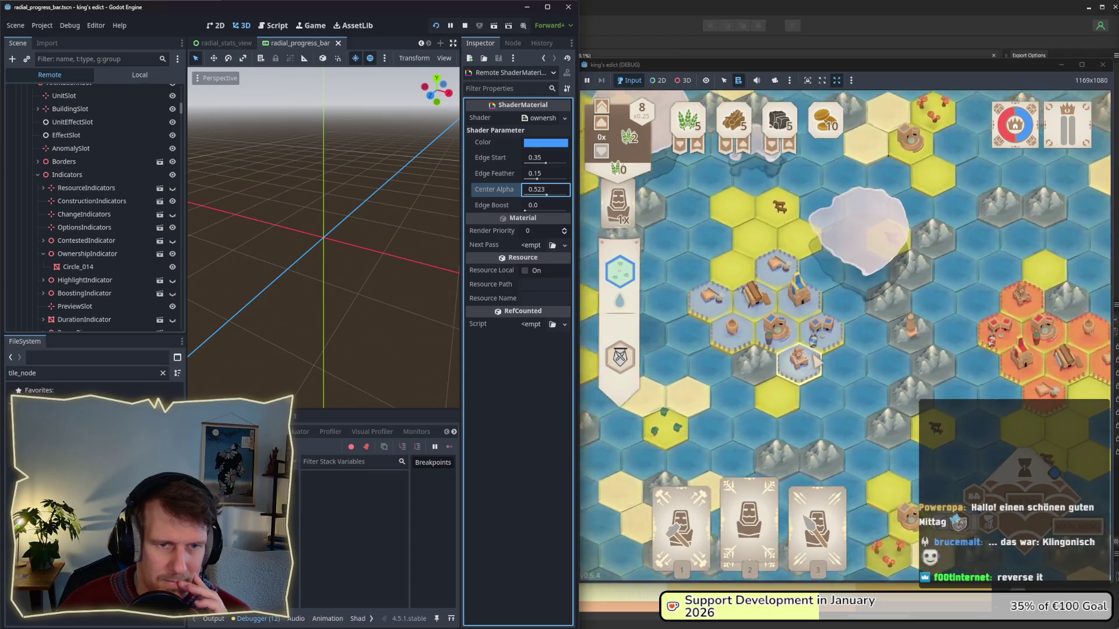
scroll(810, 364, "down", 2)
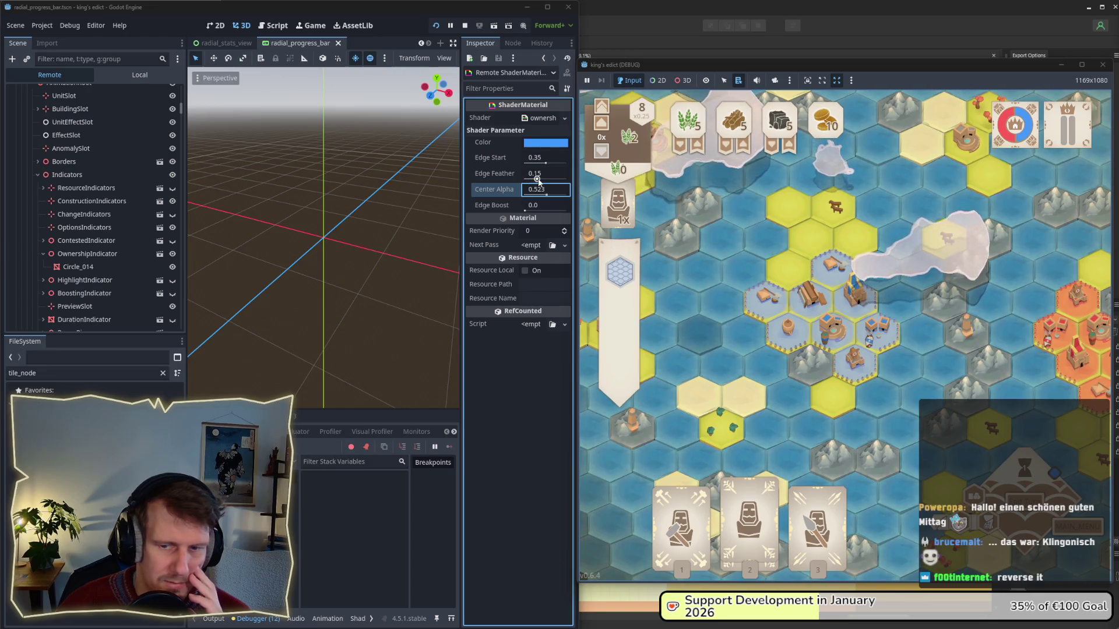
- Set Edge Feather to 0.08 and Edge Start to 0.297, then pan the board to check
left_click_drag(538, 180, 540, 181)
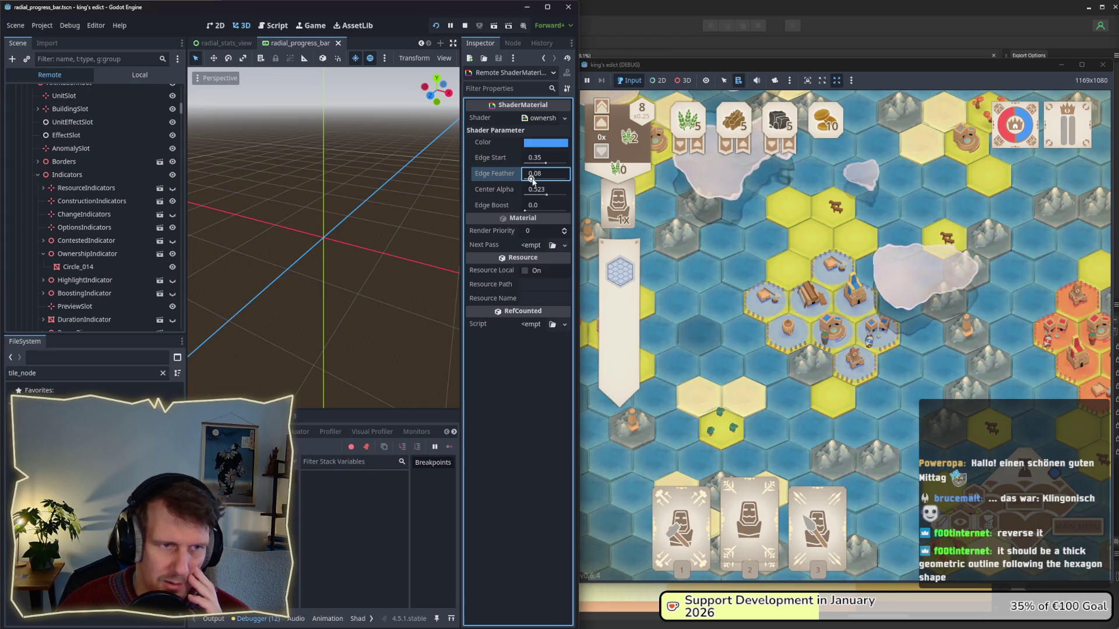
left_click_drag(545, 164, 544, 164)
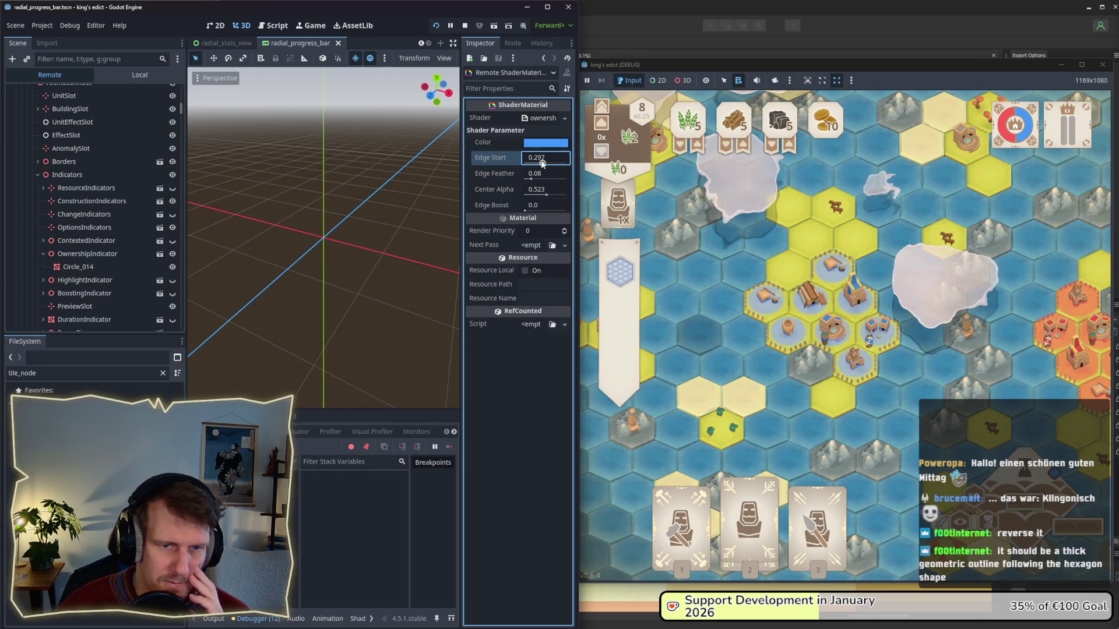
scroll(868, 289, "down", 3)
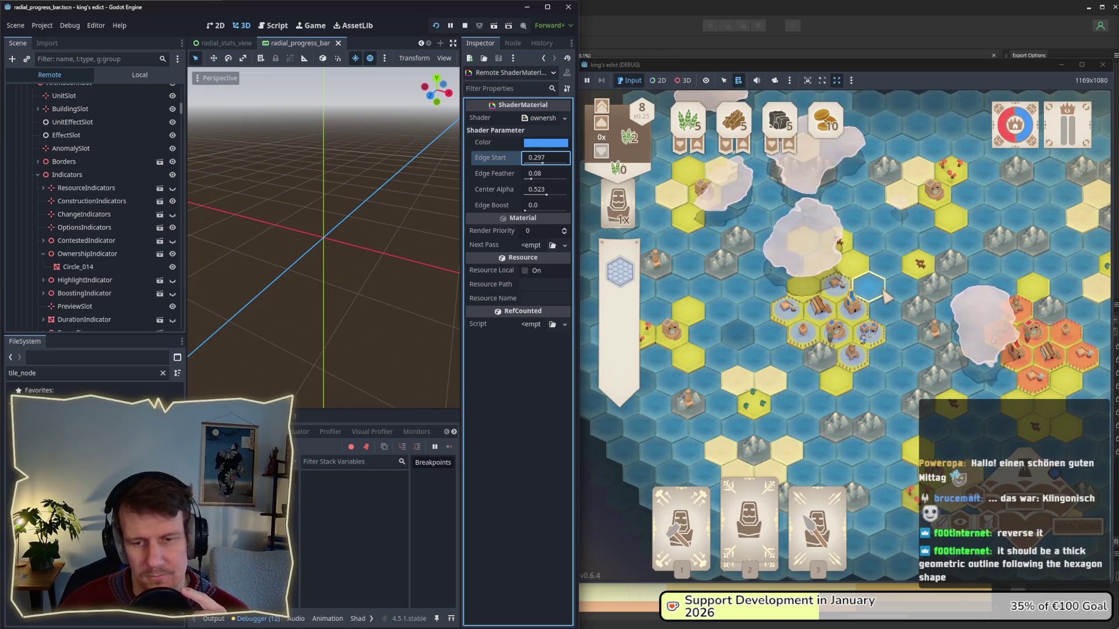
left_click_drag(885, 297, 861, 254)
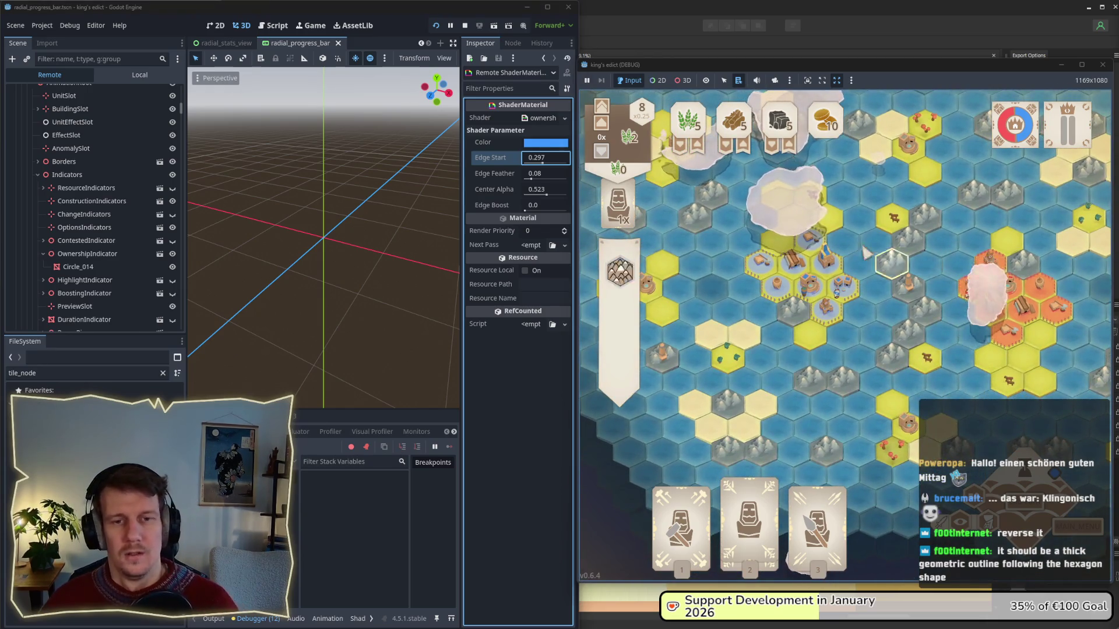
- Pan the board over to another settlement and place the Servant unit on a hex
scroll(780, 268, "up", 3)
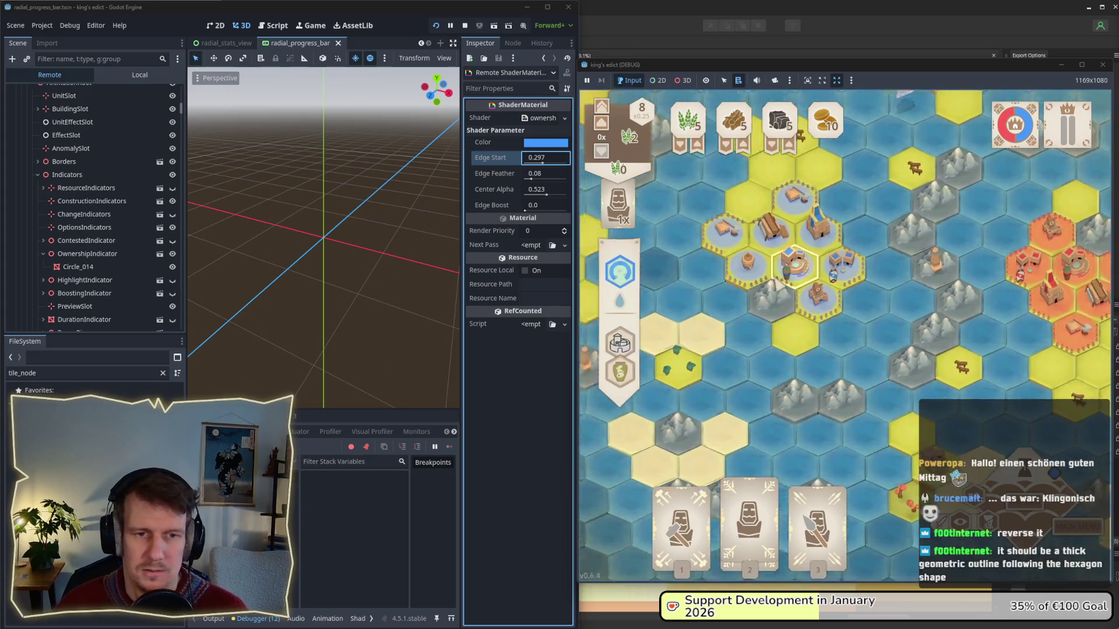
key("d")
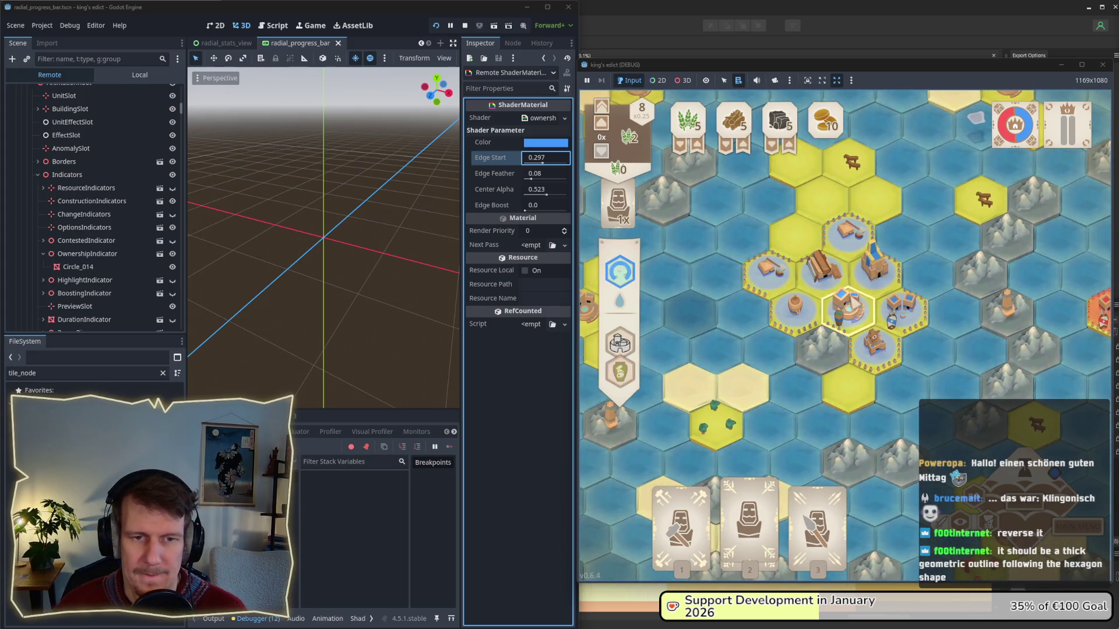
key("d")
key("a")
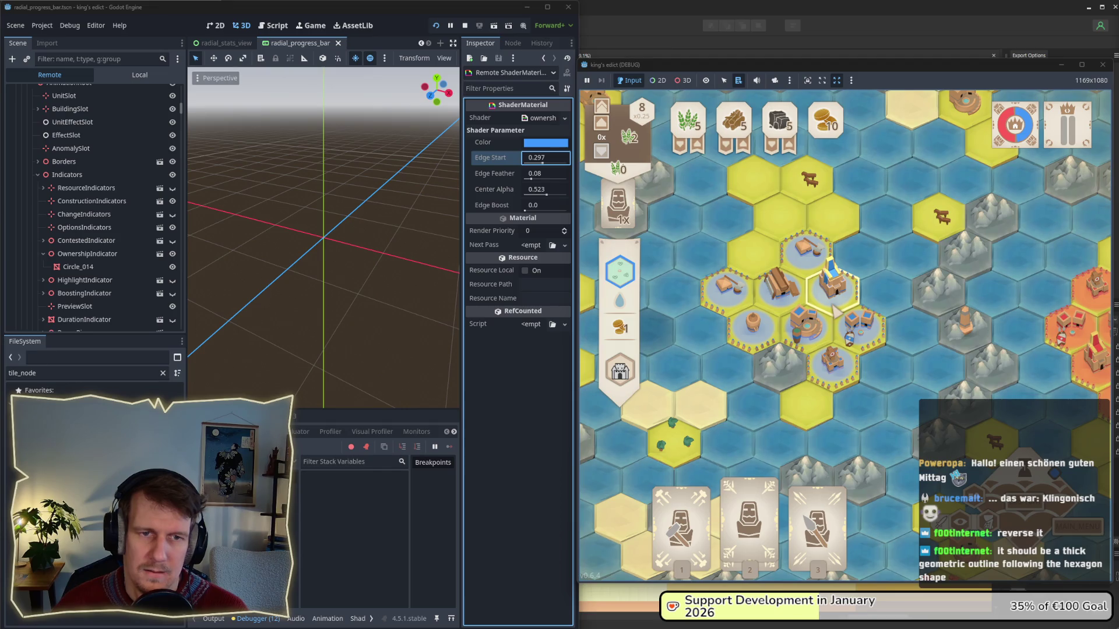
scroll(835, 289, "down", 3)
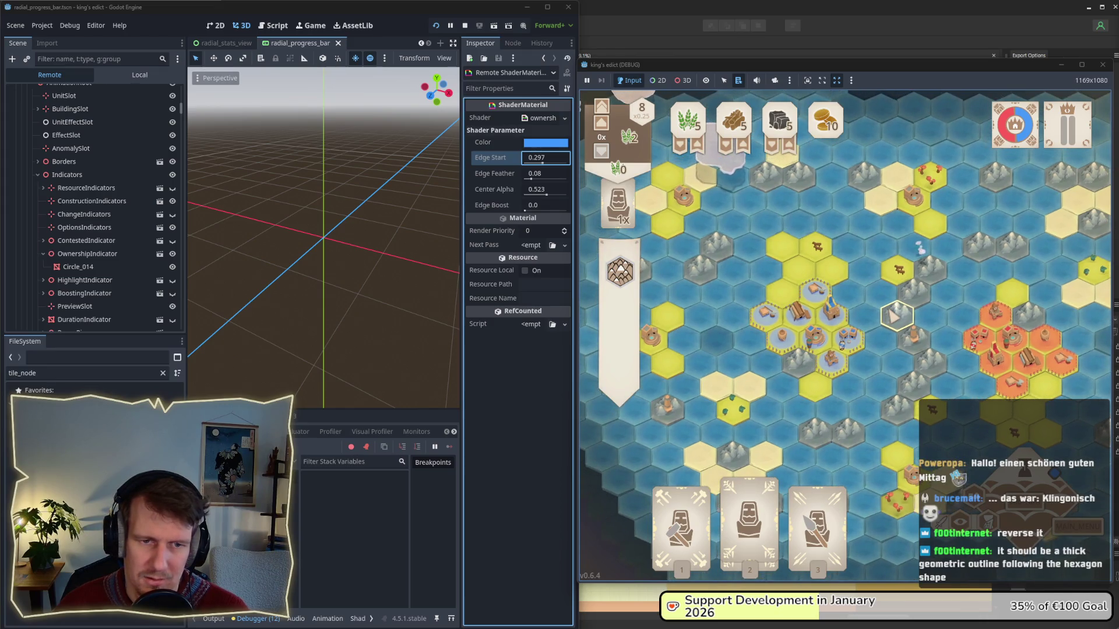
scroll(877, 332, "up", 3)
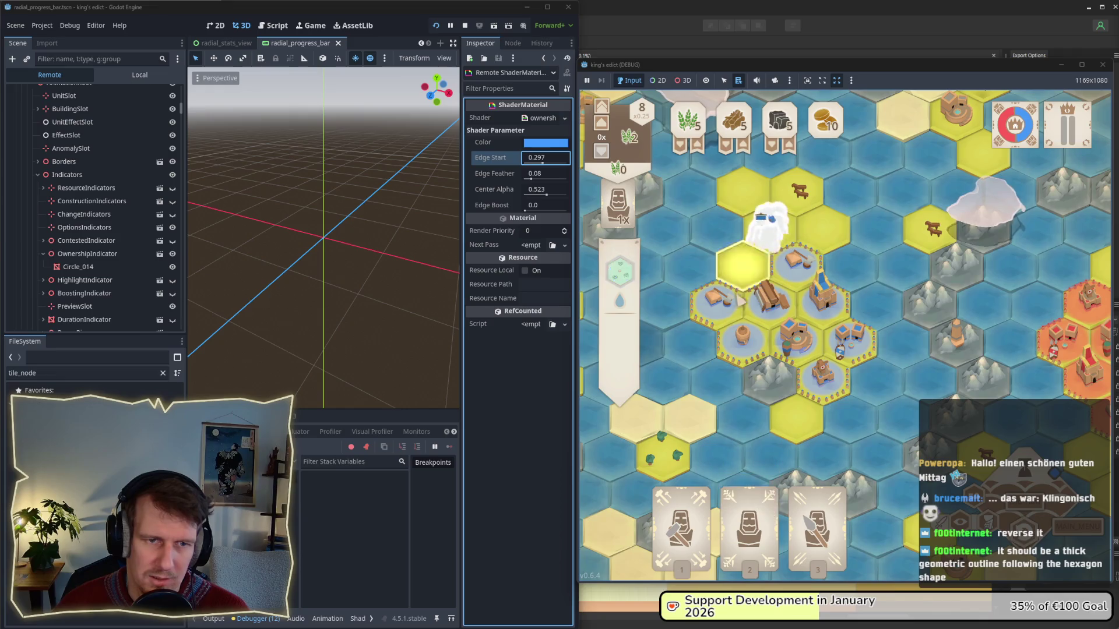
mouse_move(831, 532)
mouse_move(773, 532)
left_click_drag(755, 538, 795, 415)
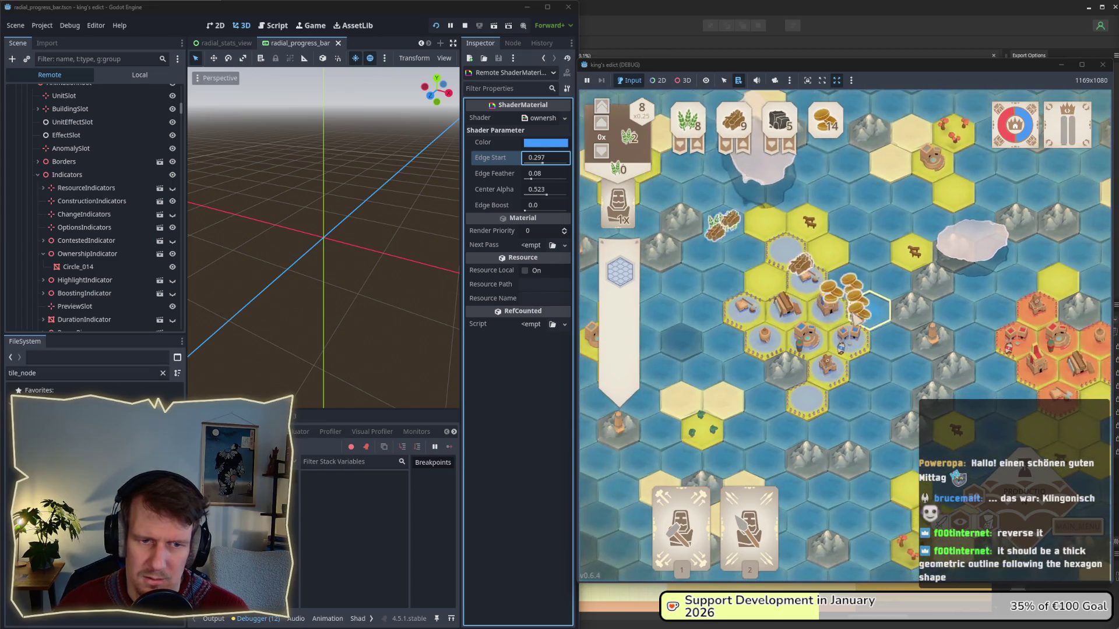
- Choose the third unit card for 12 wood, 6 gold and play card 3's ship on a water hex
mouse_move(766, 515)
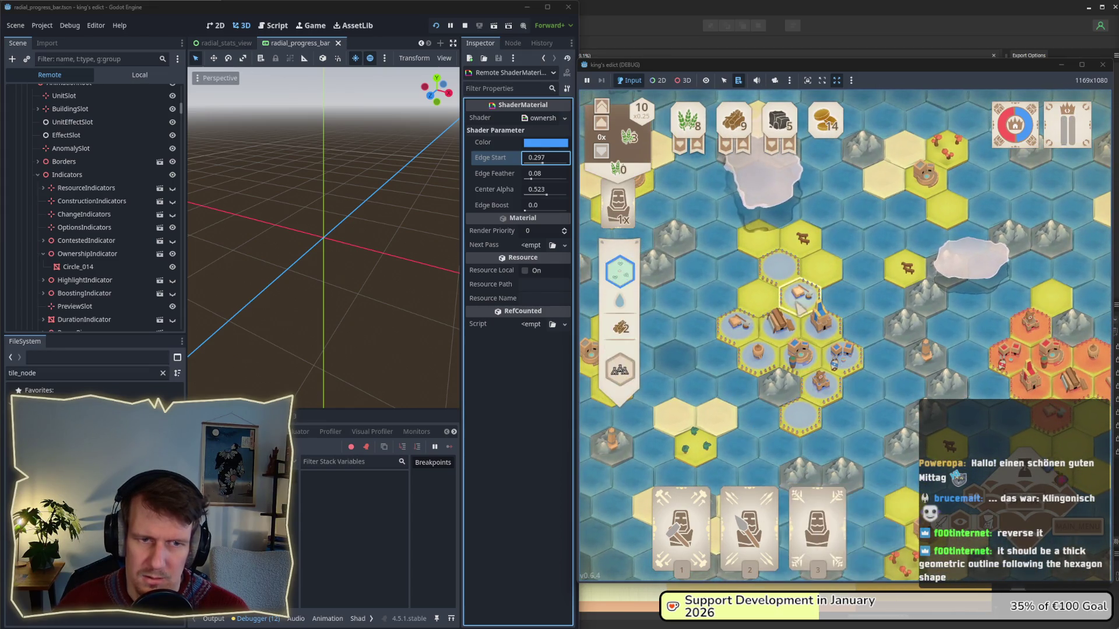
left_click_drag(767, 516, 793, 297)
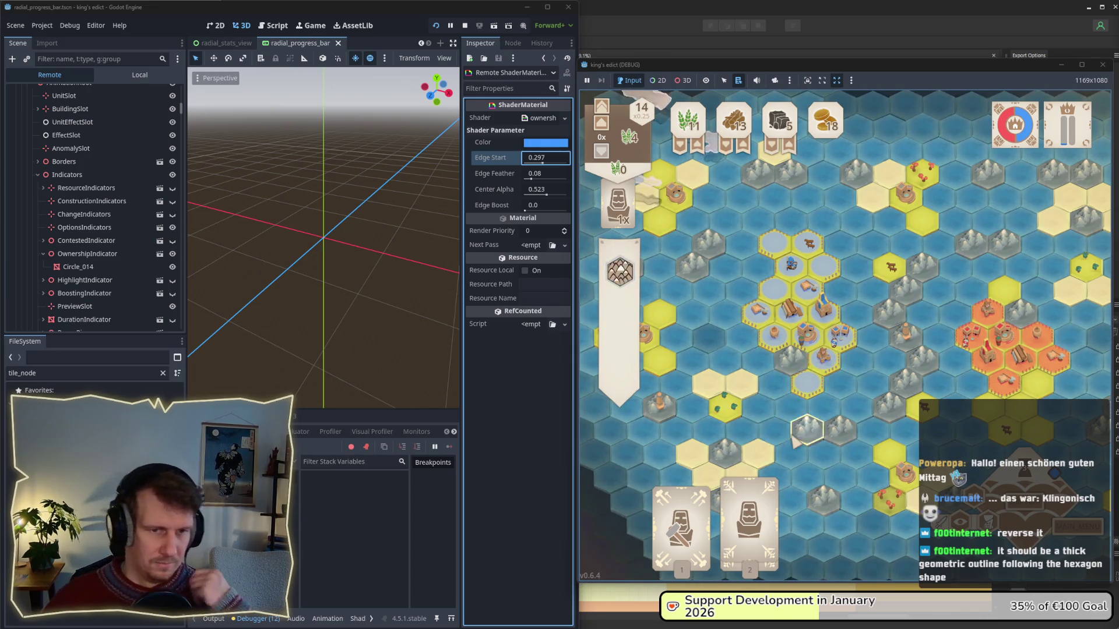
left_click(749, 513)
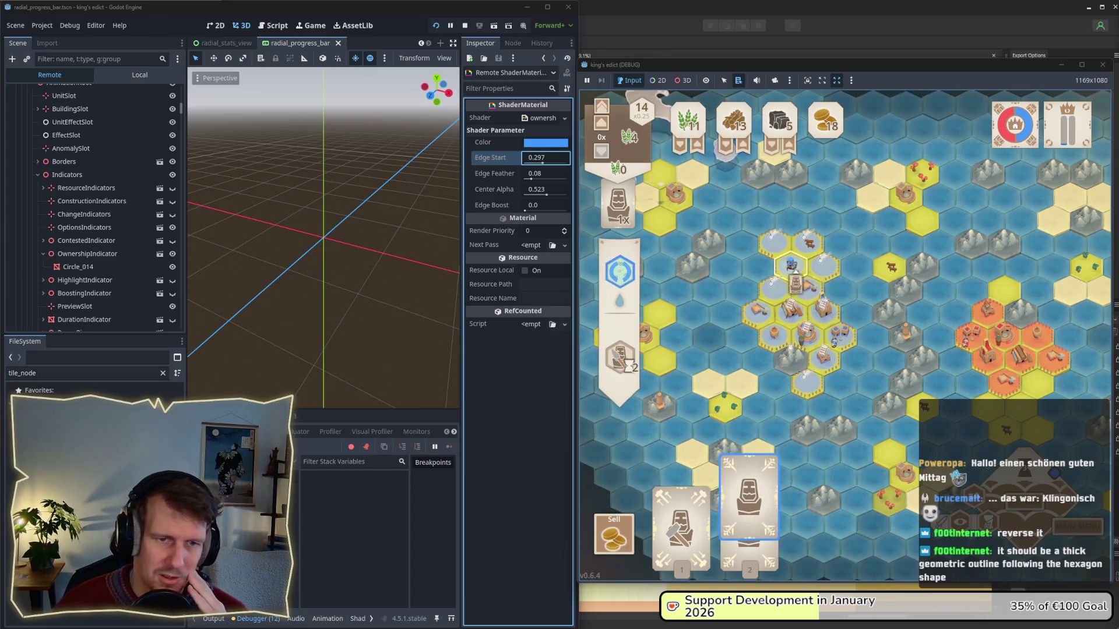
left_click(799, 320)
left_click(940, 201)
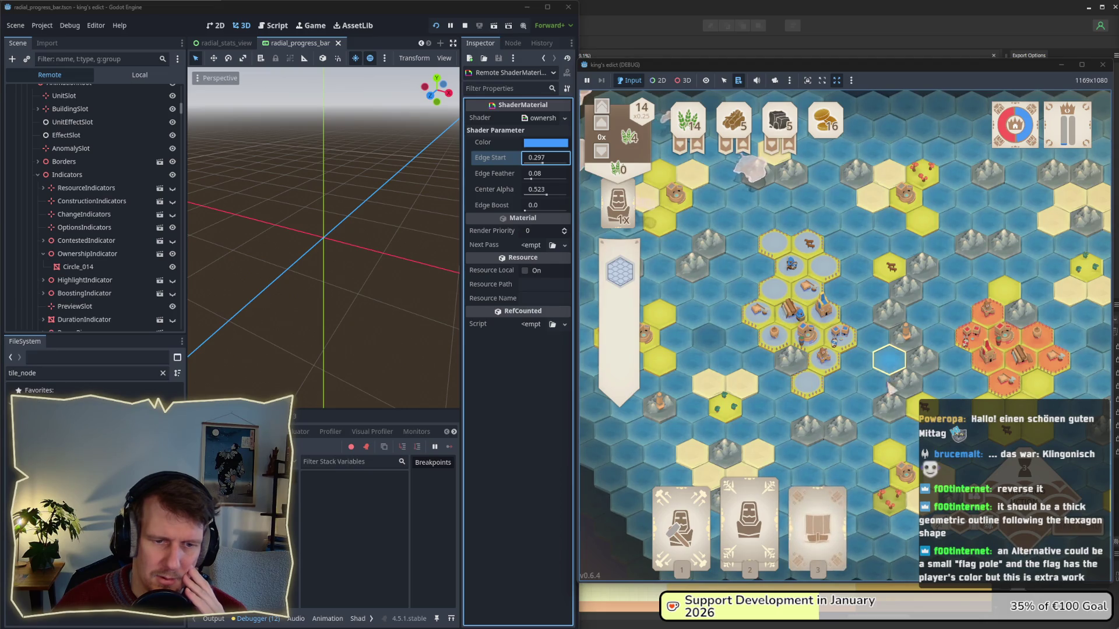
left_click(818, 512)
left_click(730, 415)
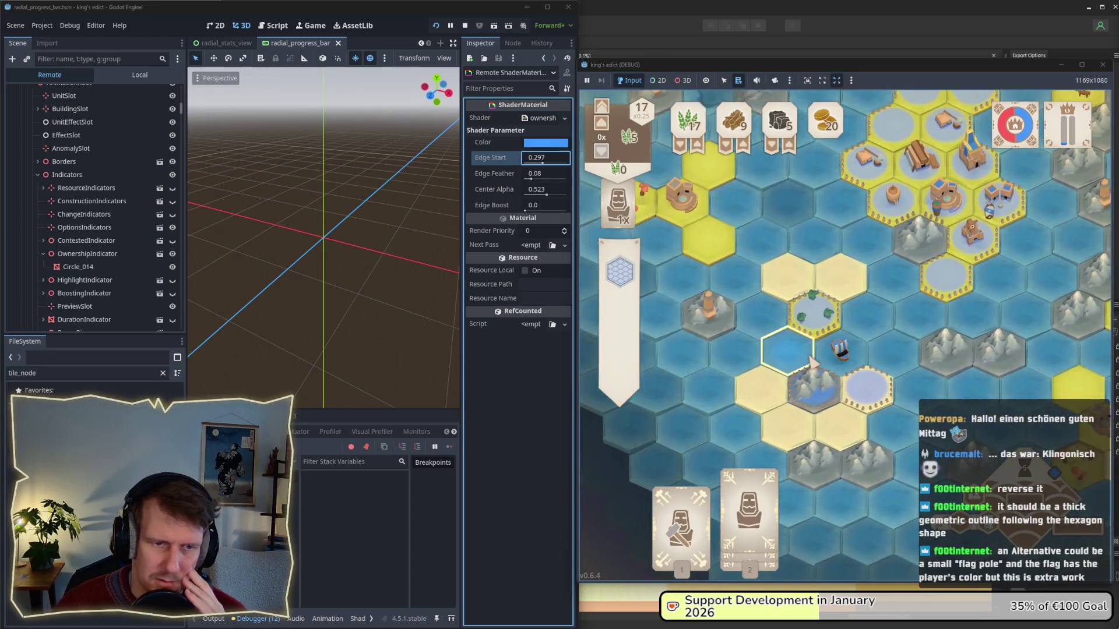
scroll(813, 363, "up", 2)
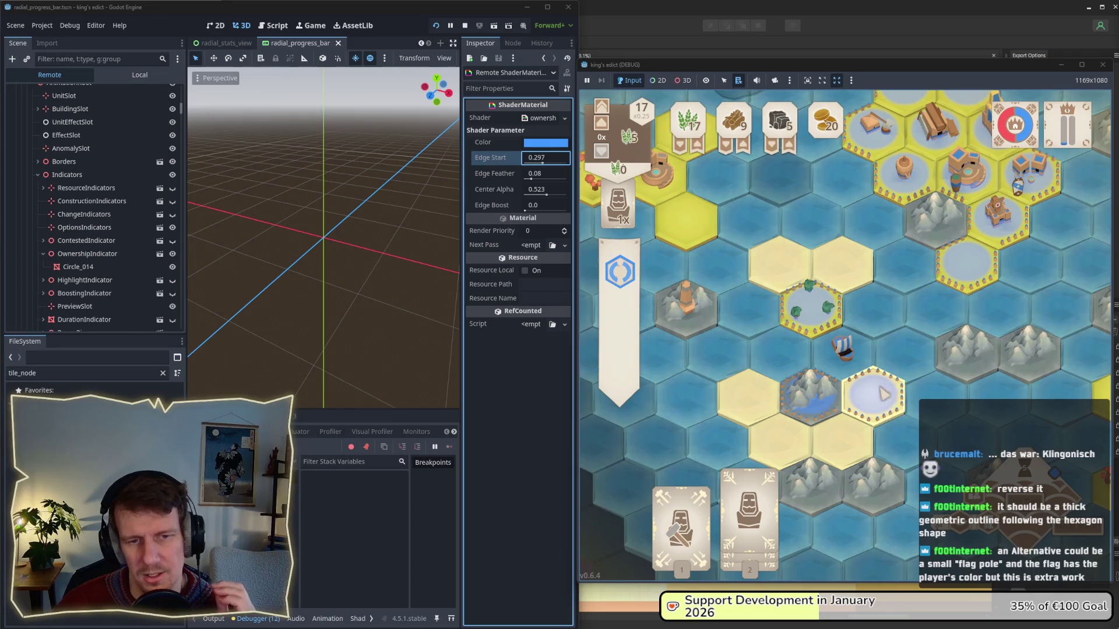
scroll(868, 389, "down", 3)
scroll(868, 389, "down", 3)
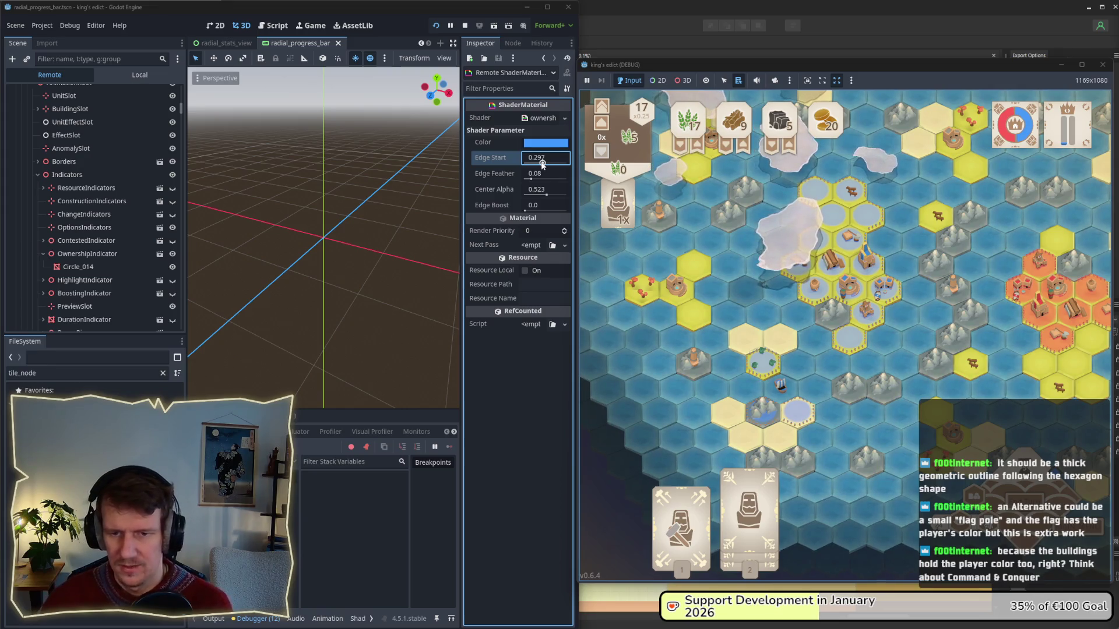
mouse_move(930, 329)
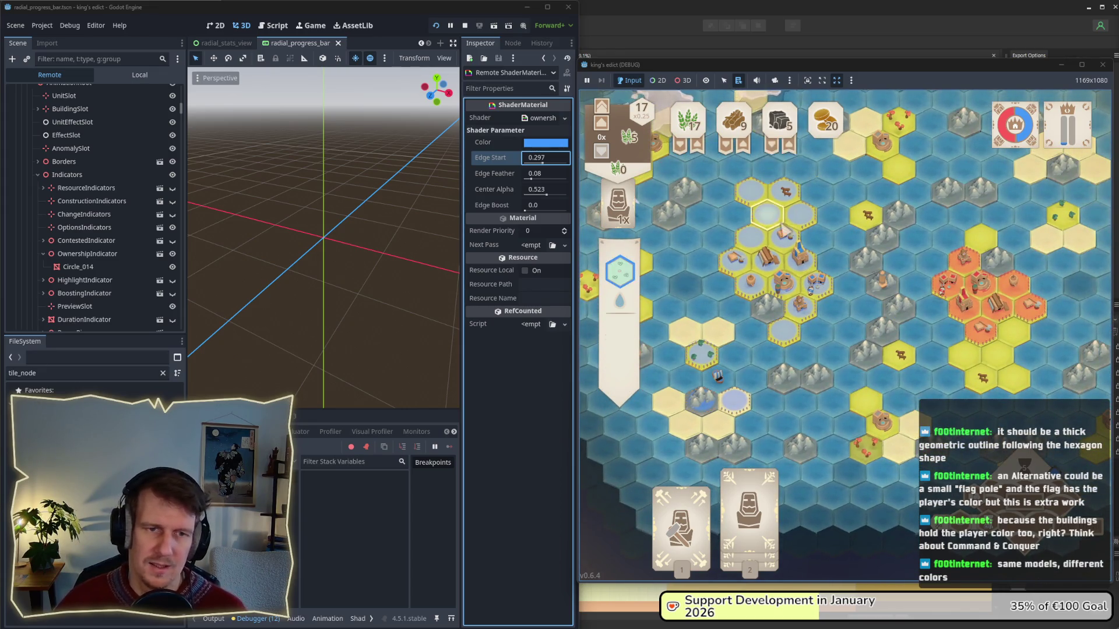
scroll(834, 286, "up", 5)
scroll(820, 379, "up", 3)
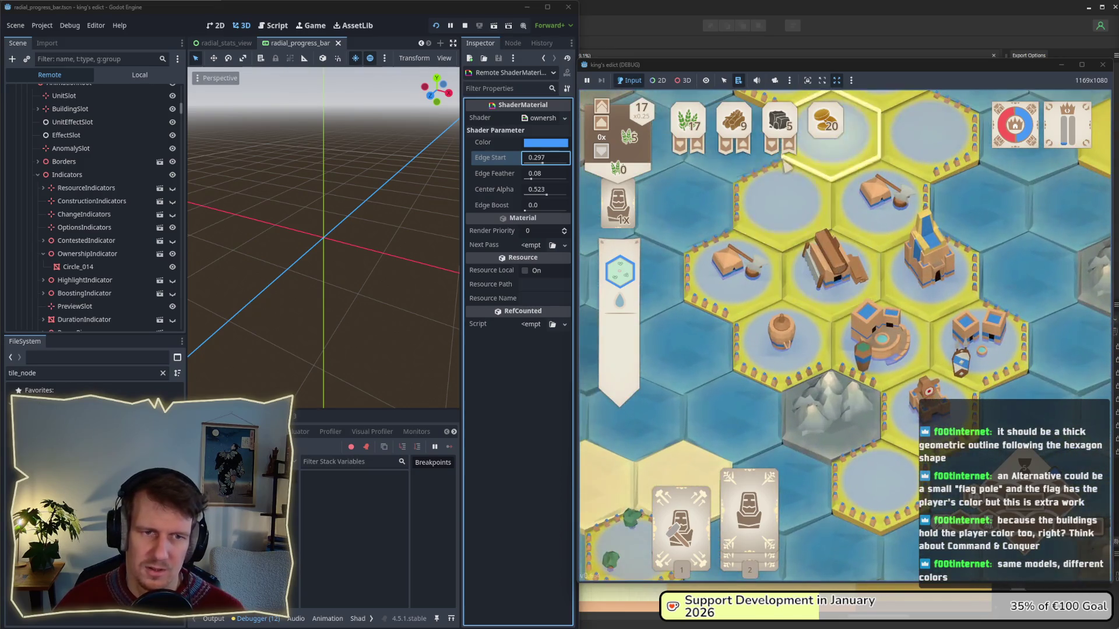
scroll(820, 379, "down", 5)
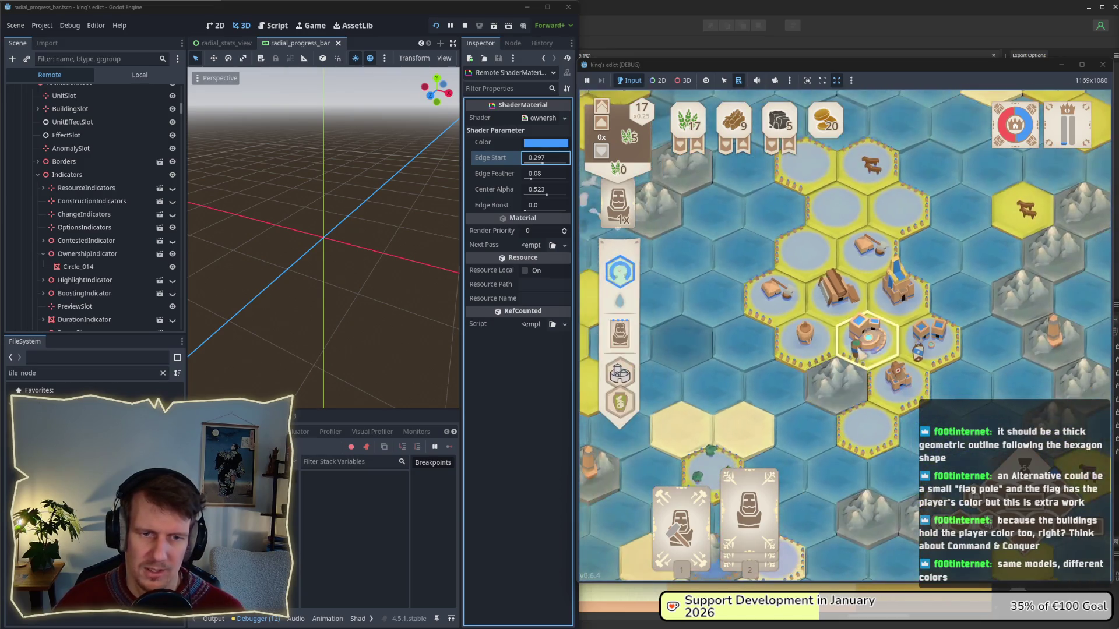
scroll(851, 367, "down", 1)
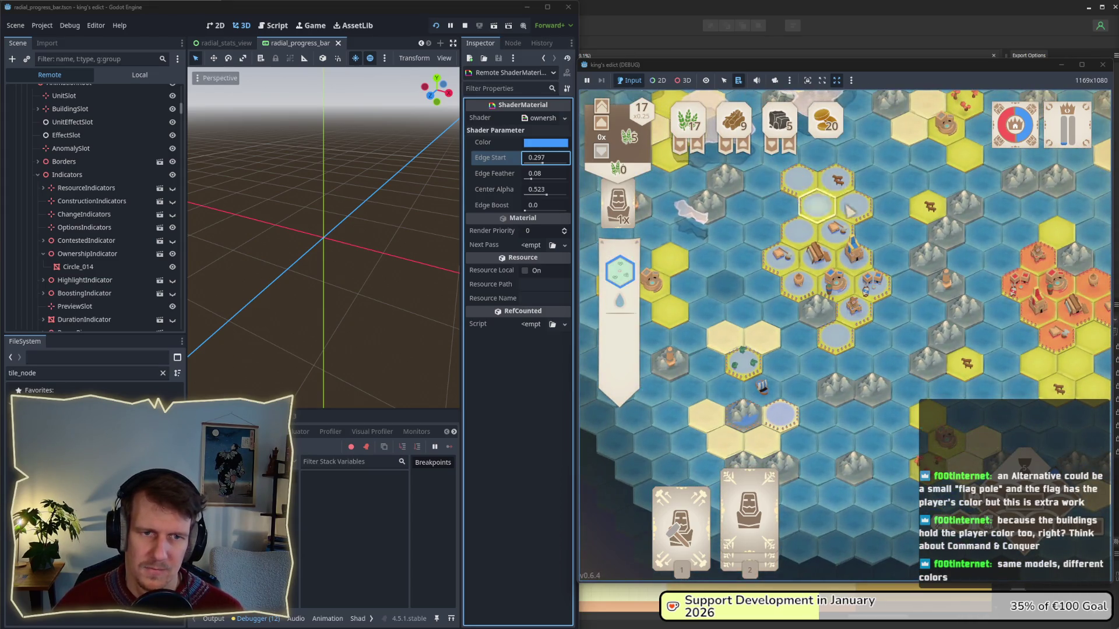
scroll(872, 382, "down", 1)
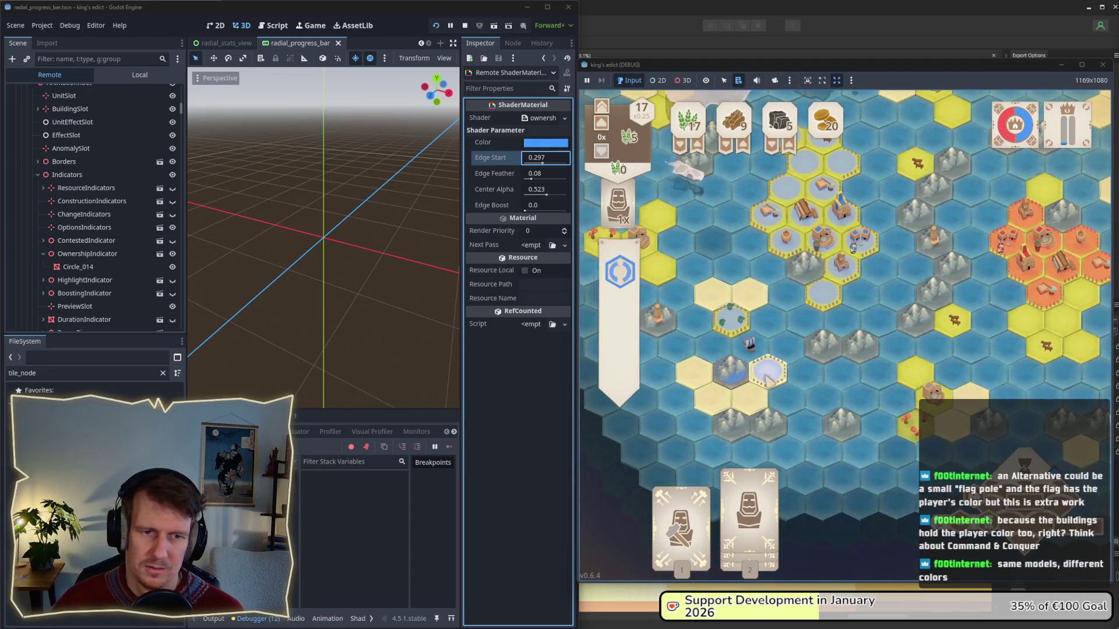
scroll(848, 344, "down", 1)
scroll(841, 332, "up", 1)
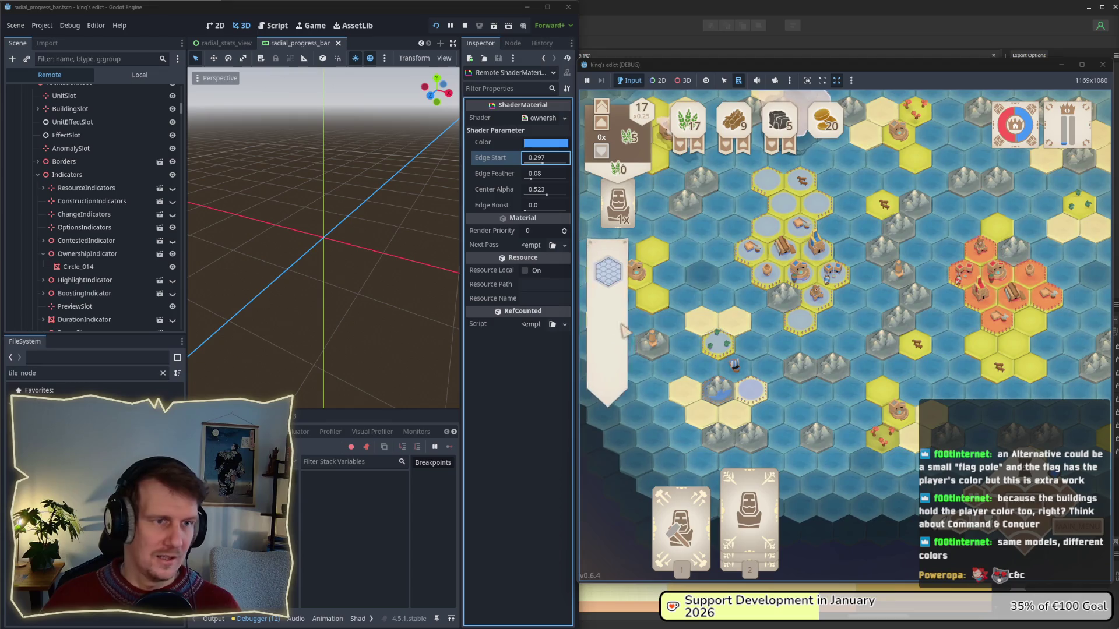
mouse_move(772, 628)
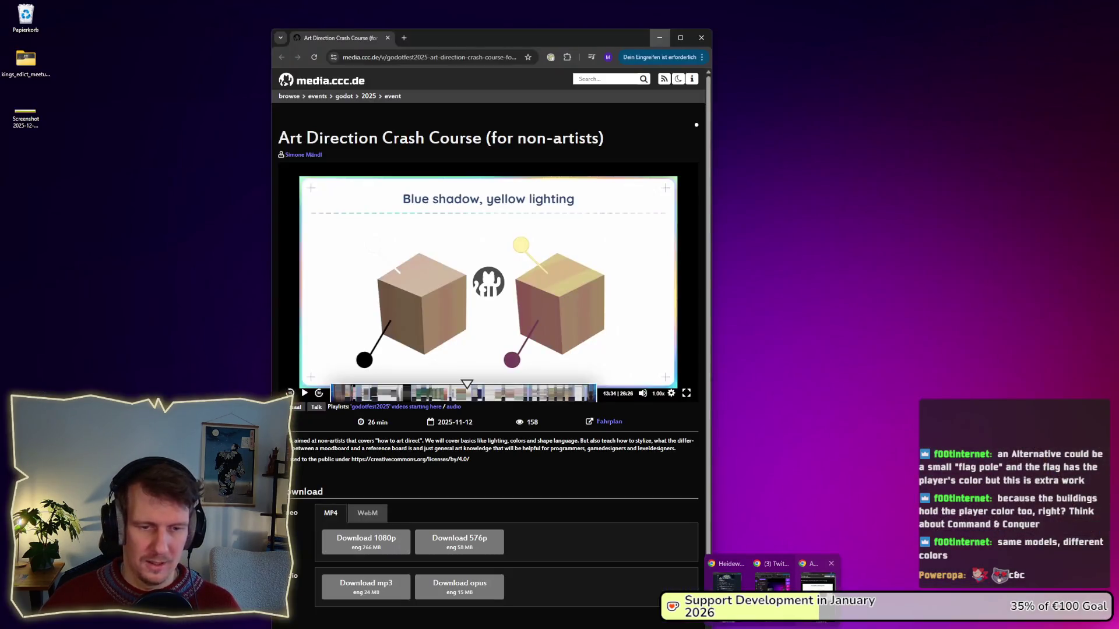
- Search image results for 'command & conquer images' in a new browser tab
left_click(818, 580)
key("ctrl+t")
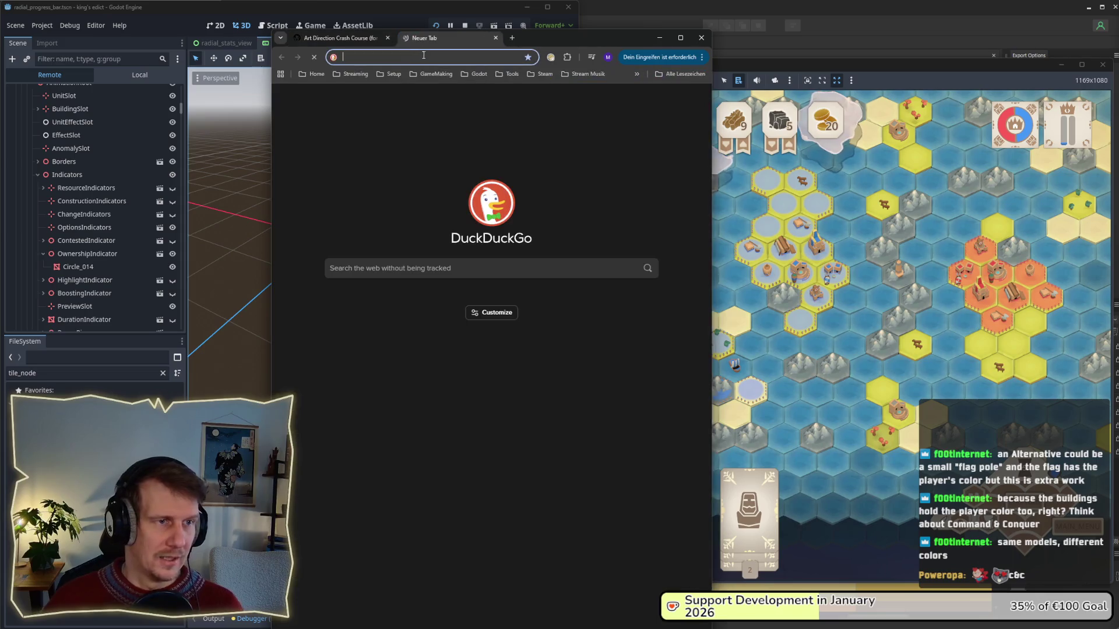
type("command ")
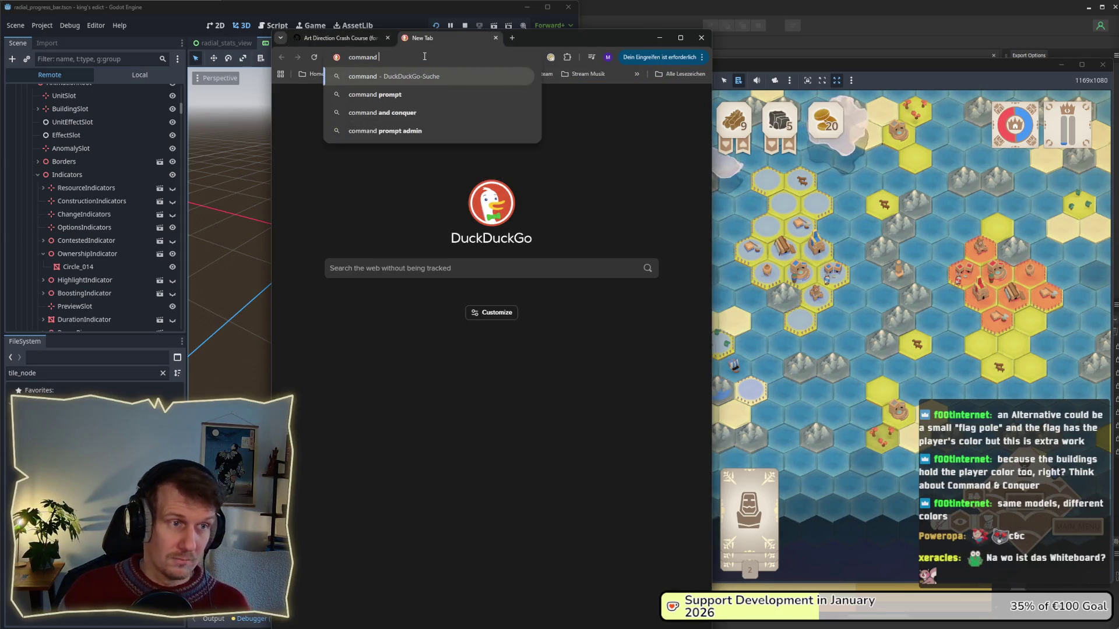
type("& conquer ")
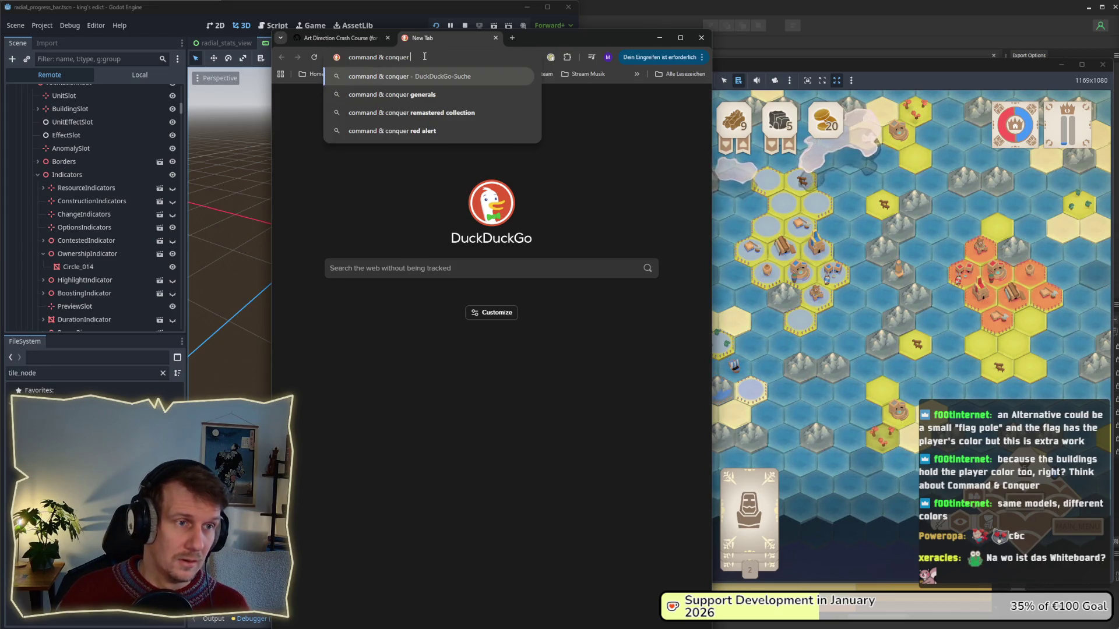
type("images")
key("Return")
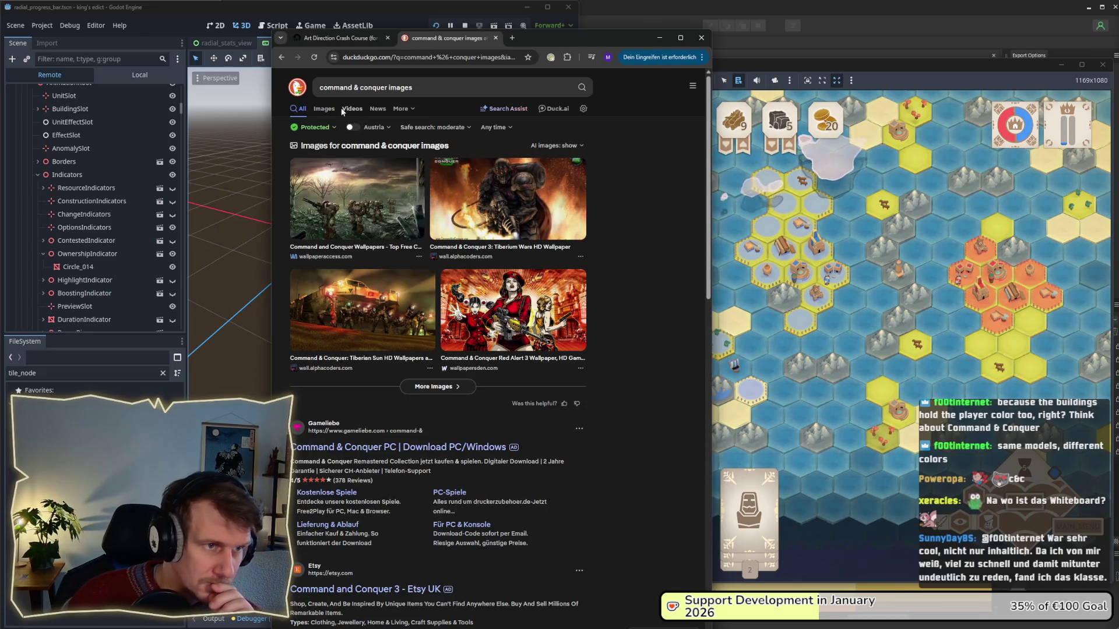
left_click(323, 109)
left_click_drag(708, 191, 868, 192)
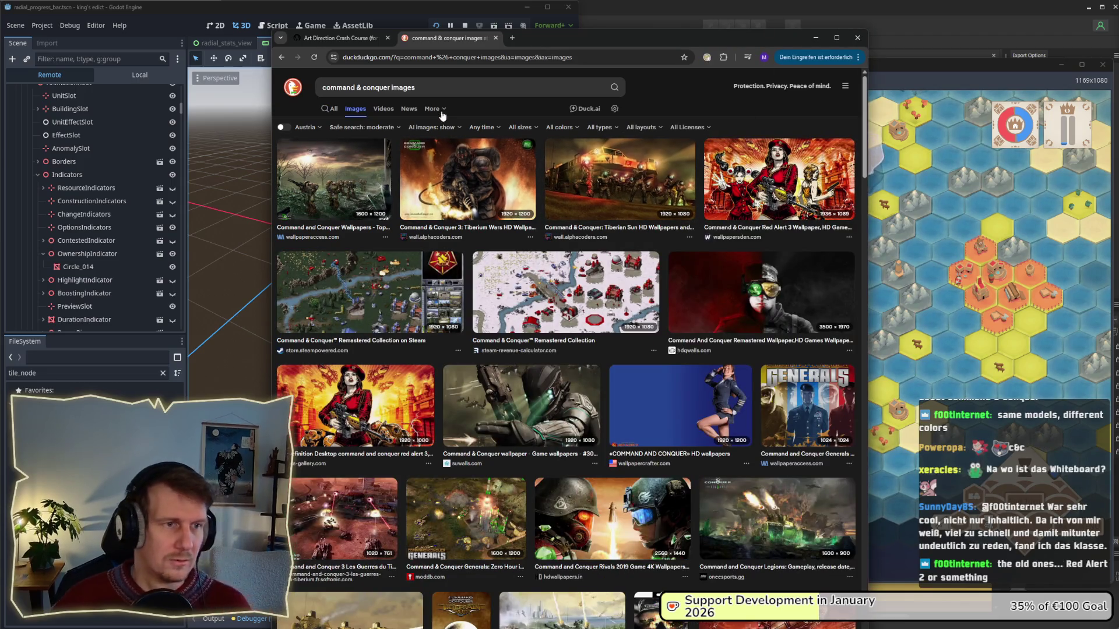
- Refine the search to 'command & conquer red alert 2 ingame images', browse them, then minimize the browser
left_click_drag(423, 87, 398, 89)
type("red all")
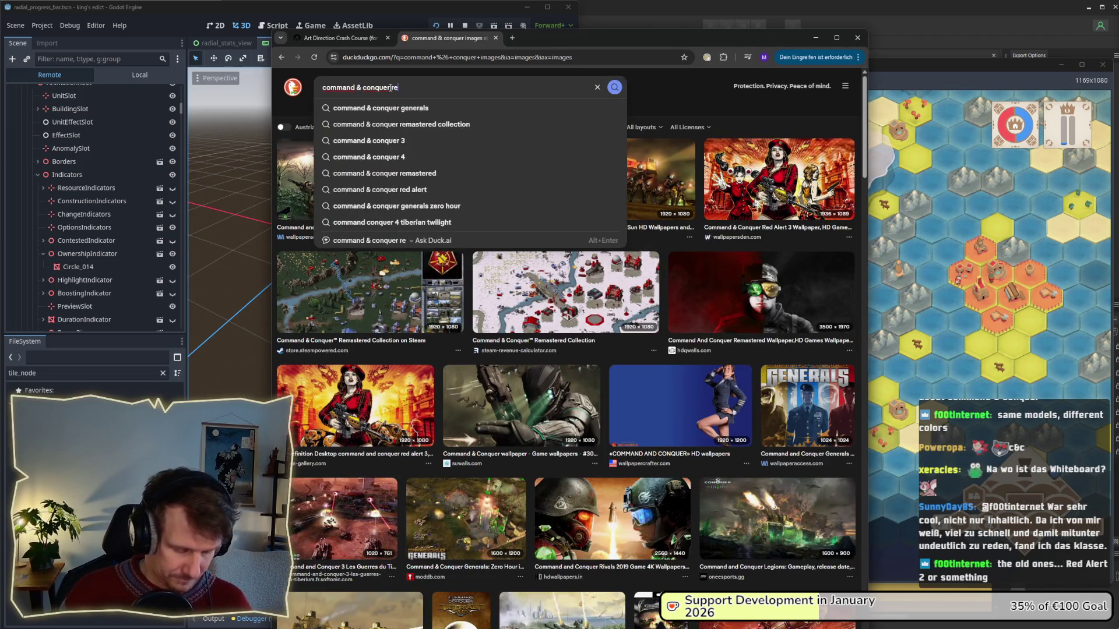
key("BackSpace")
type("ert 2 gam")
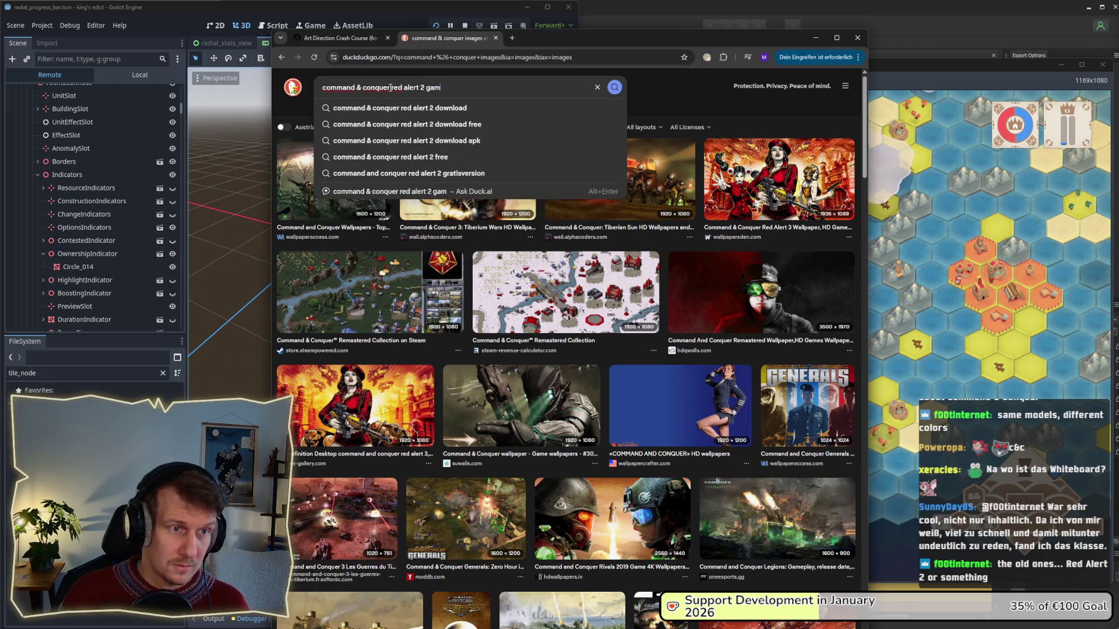
type("ingame images")
key("Return")
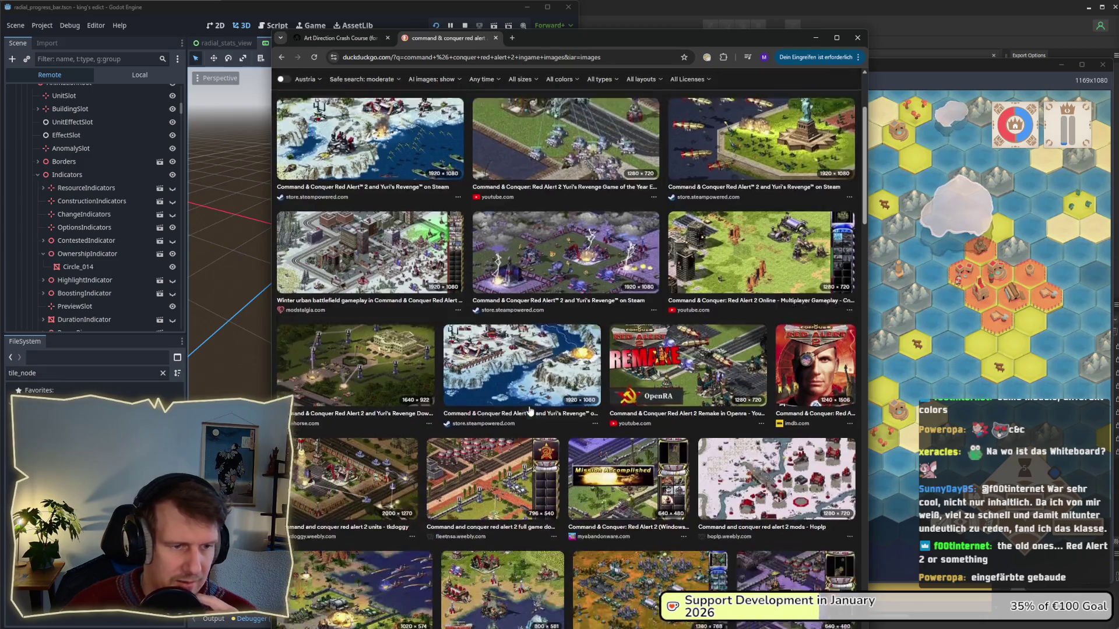
scroll(524, 431, "down", 3)
scroll(522, 389, "down", 2)
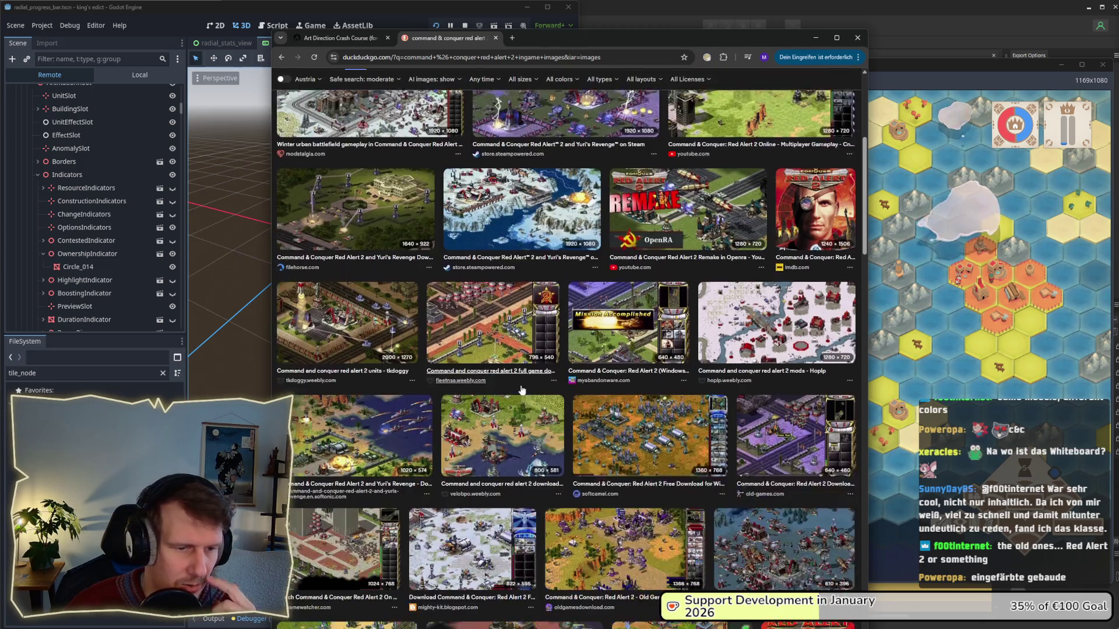
scroll(522, 391, "down", 2)
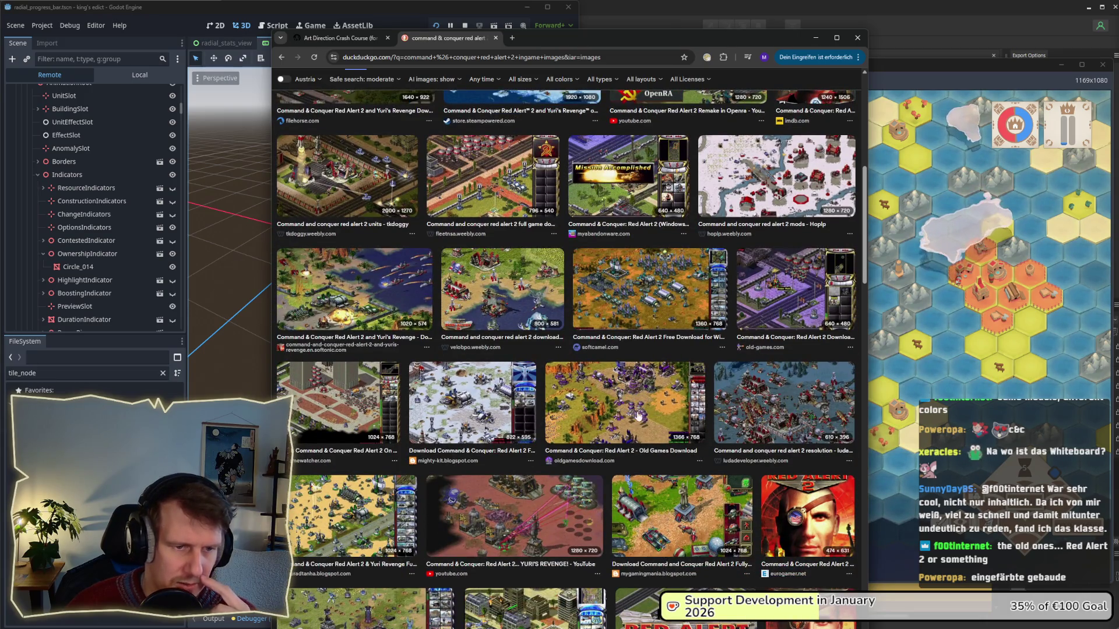
left_click(815, 37)
scroll(776, 300, "up", 2)
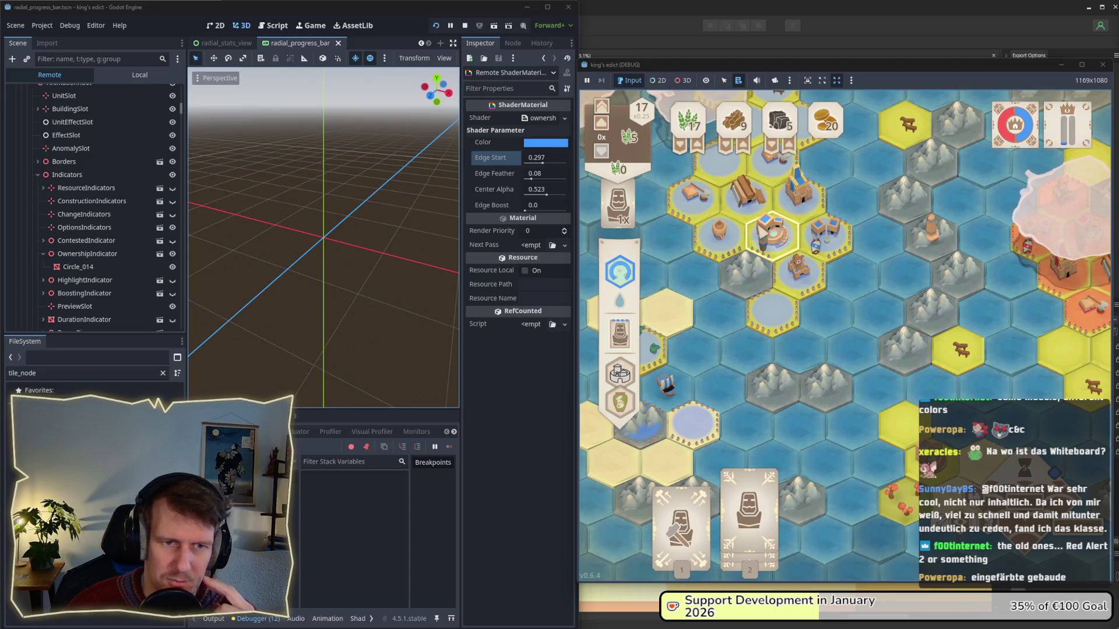
key("w")
key("d")
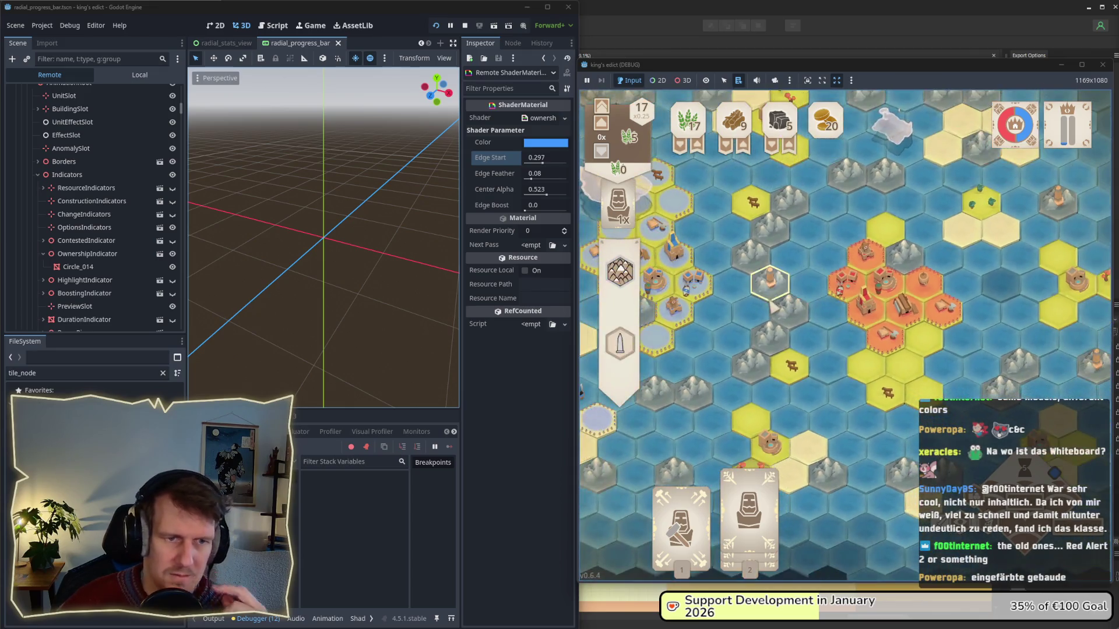
key("a")
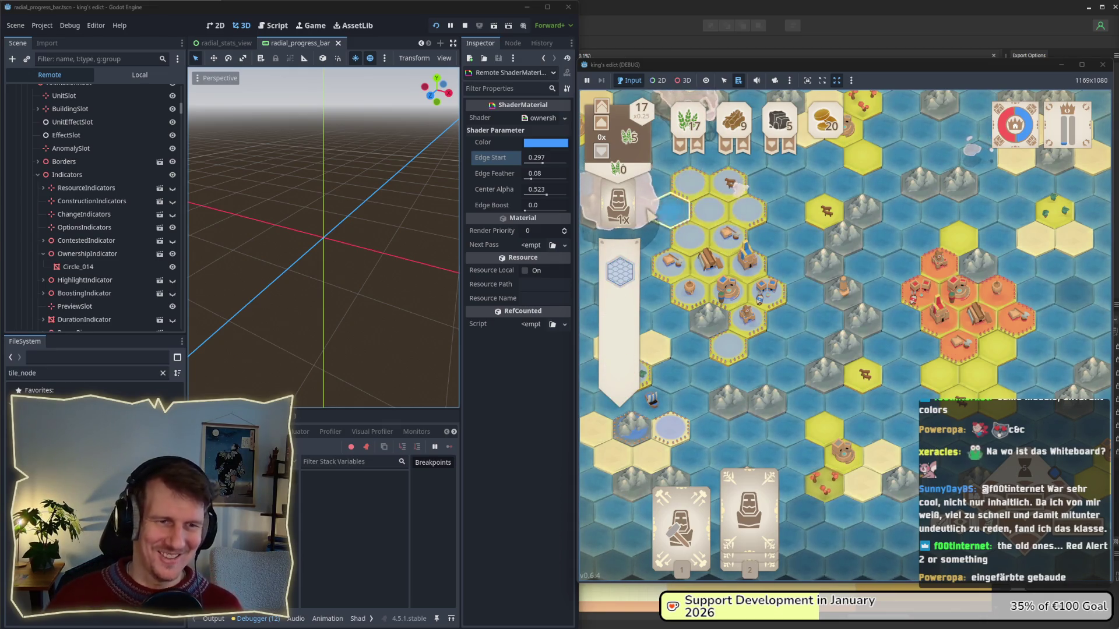
key("w")
key("a")
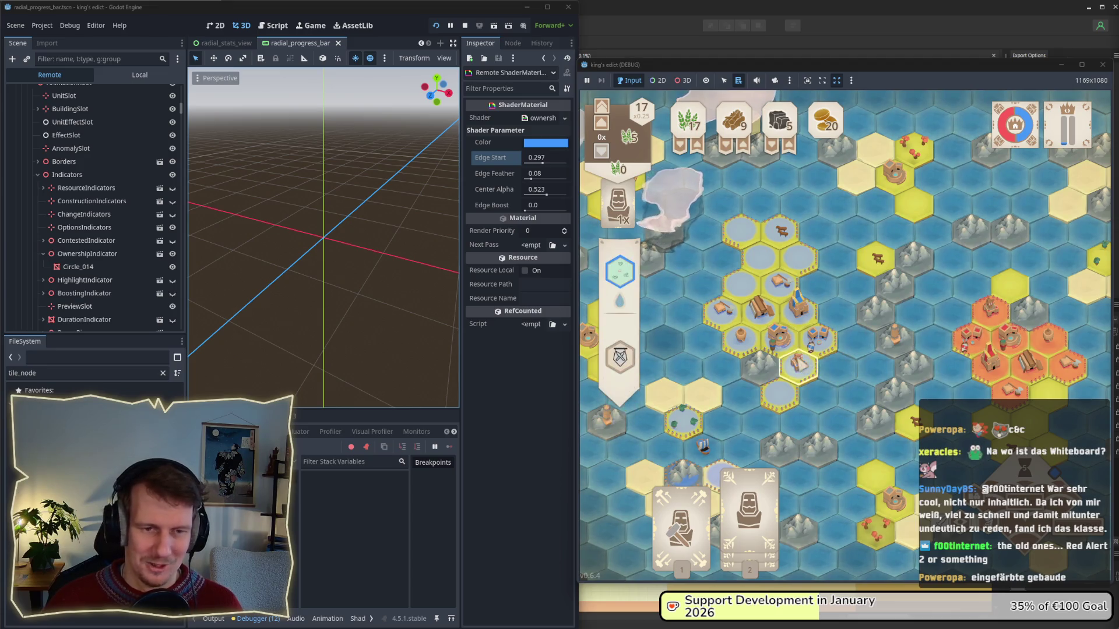
scroll(654, 289, "up", 3)
scroll(822, 354, "up", 2)
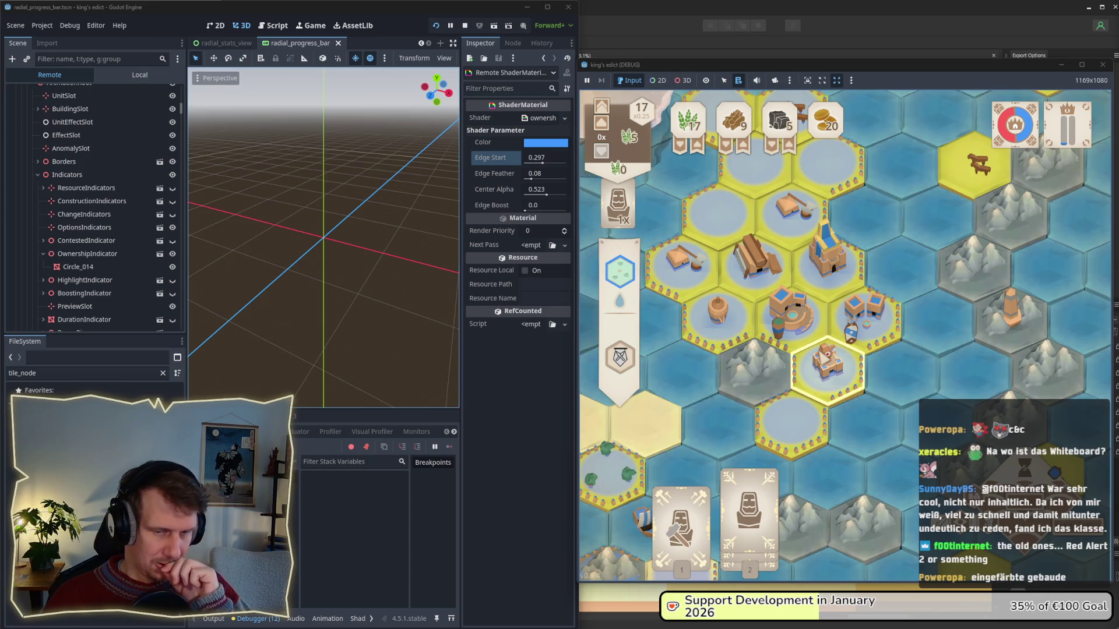
scroll(825, 357, "down", 6)
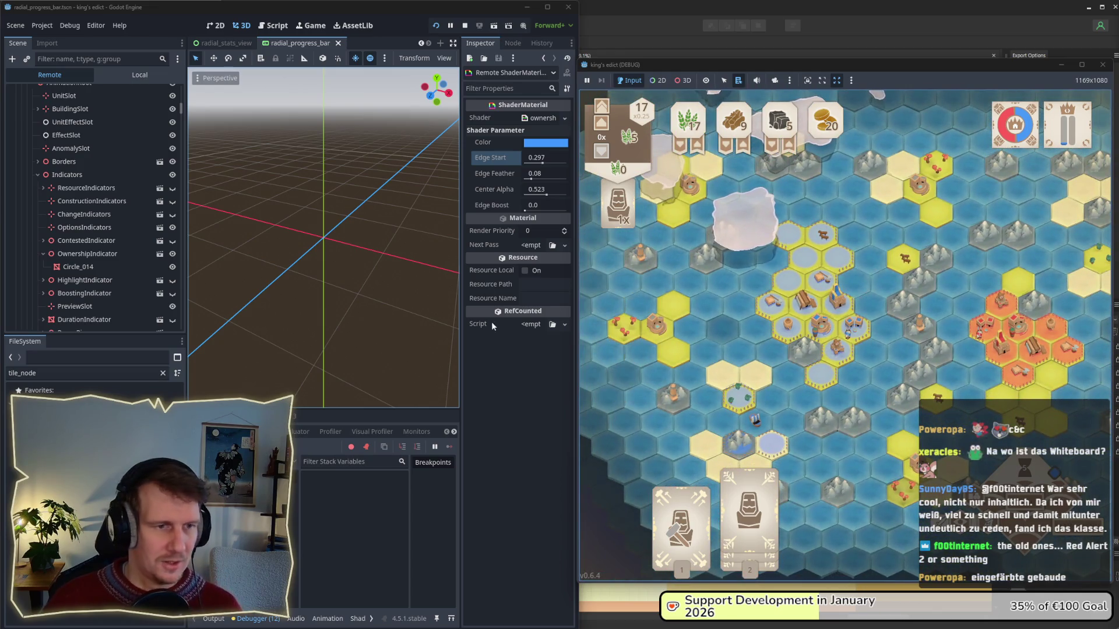
left_click_drag(532, 182, 535, 183)
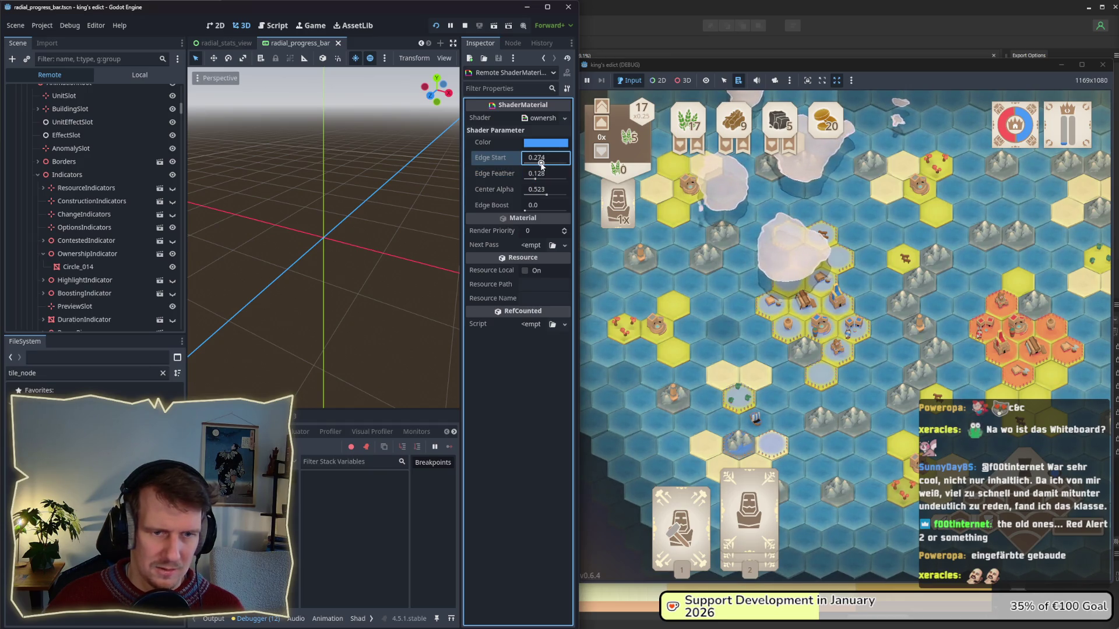
- Raise Edge Feather to 0.263 and set Center Alpha to 0.652, panning the board to compare
left_click_drag(536, 179, 540, 182)
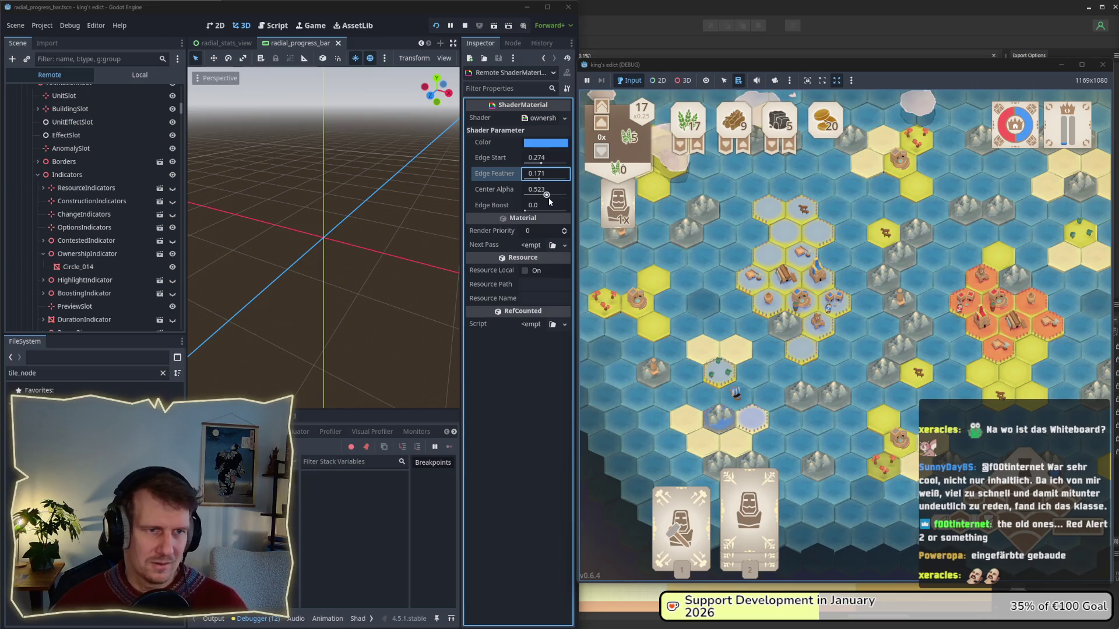
left_click_drag(549, 200, 539, 165)
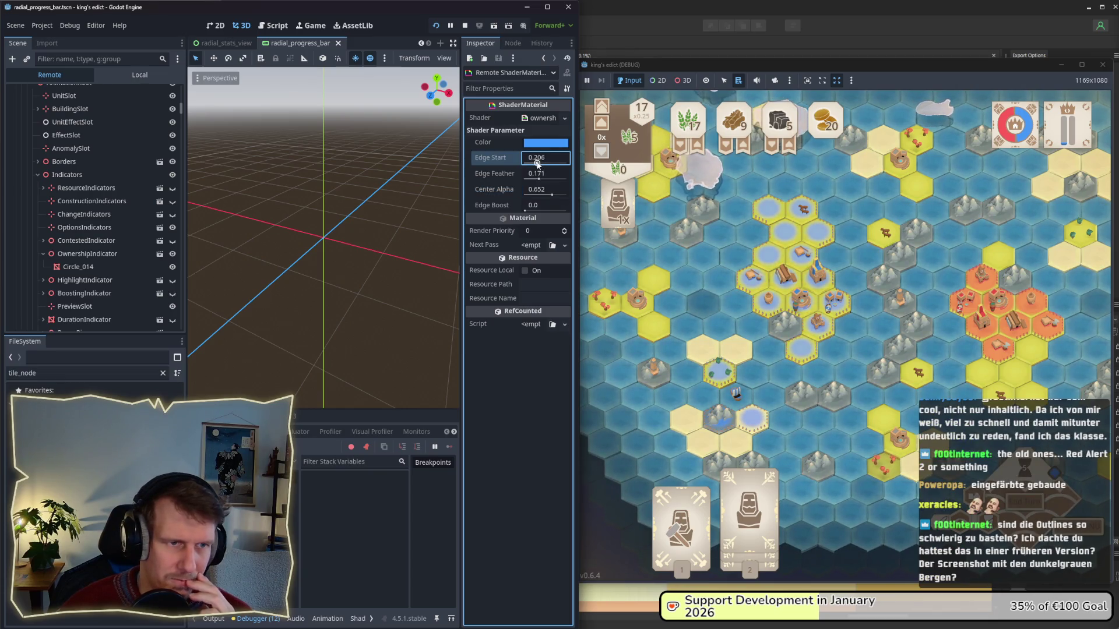
left_click(541, 174)
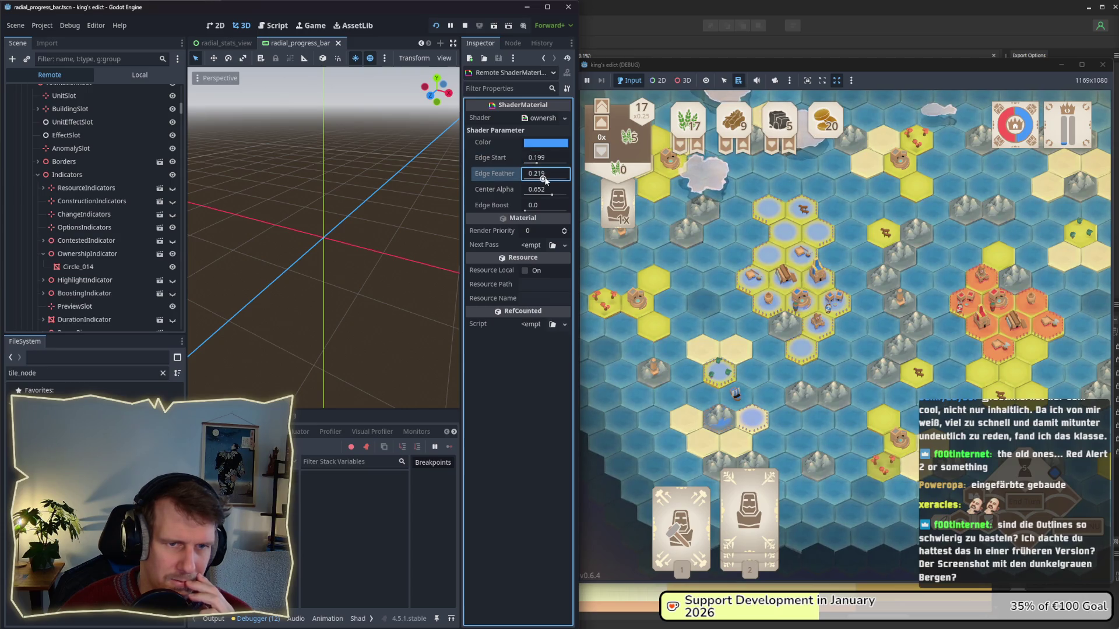
left_click_drag(545, 178, 547, 180)
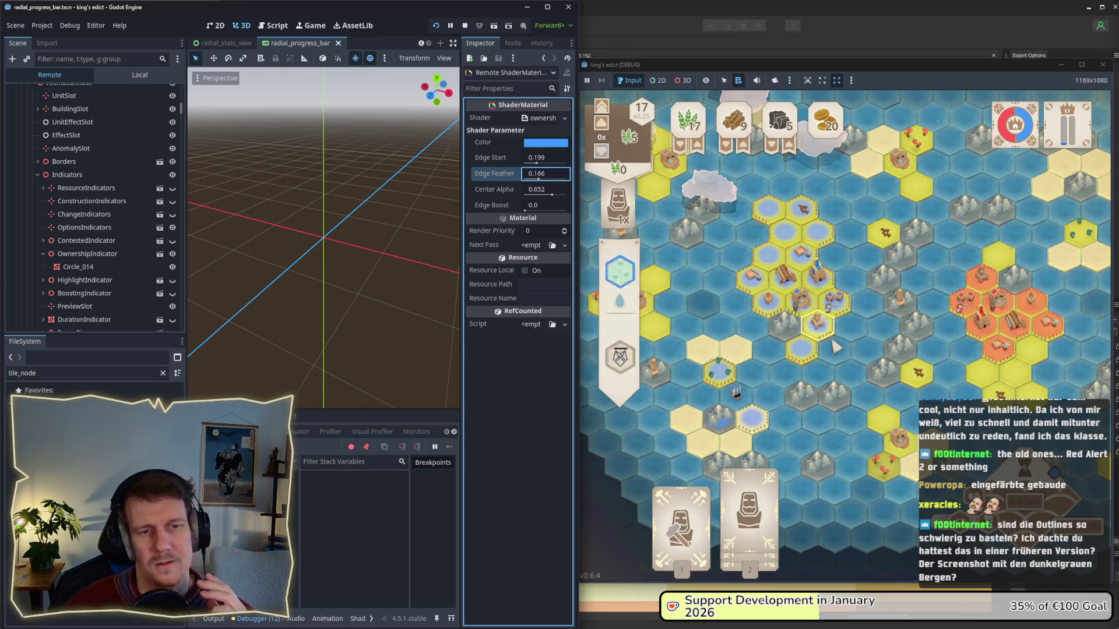
left_click_drag(876, 302, 884, 345)
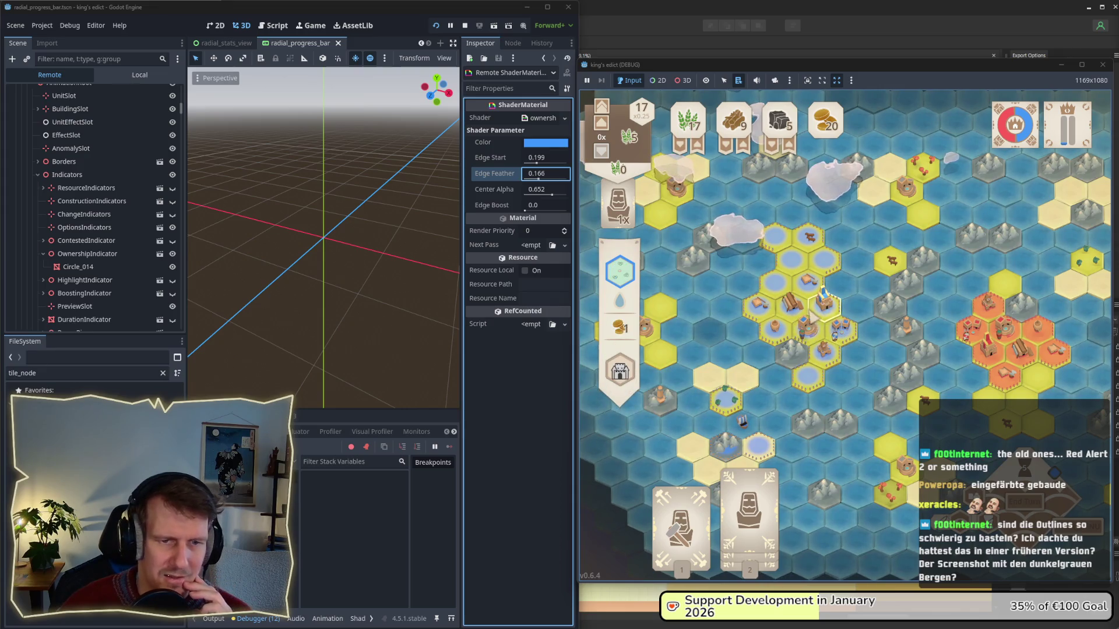
scroll(803, 333, "up", 3)
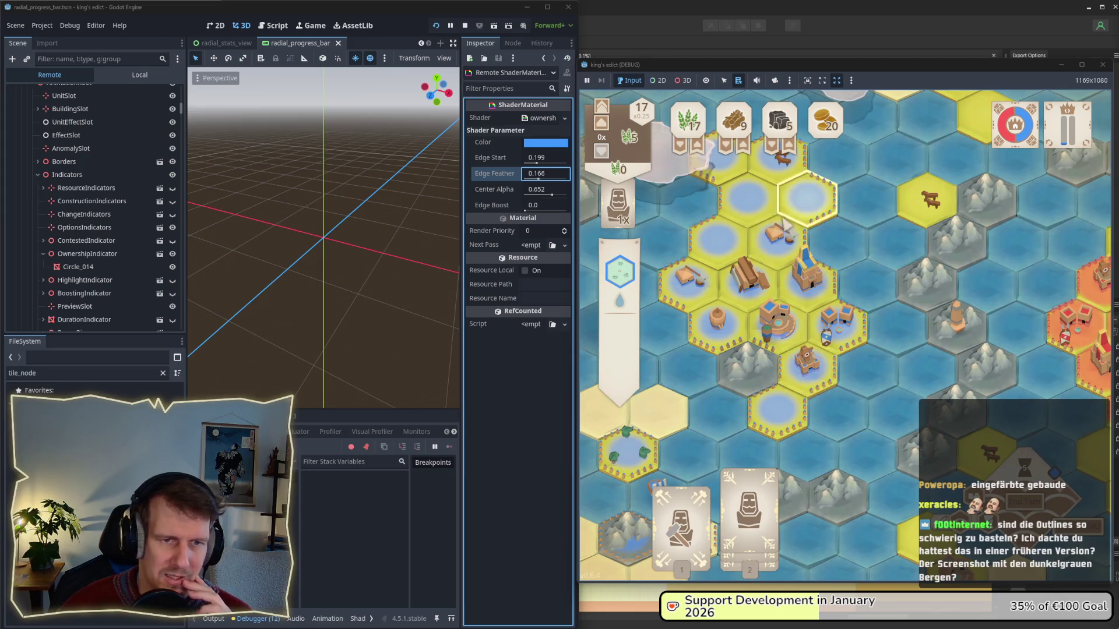
scroll(743, 299, "down", 2)
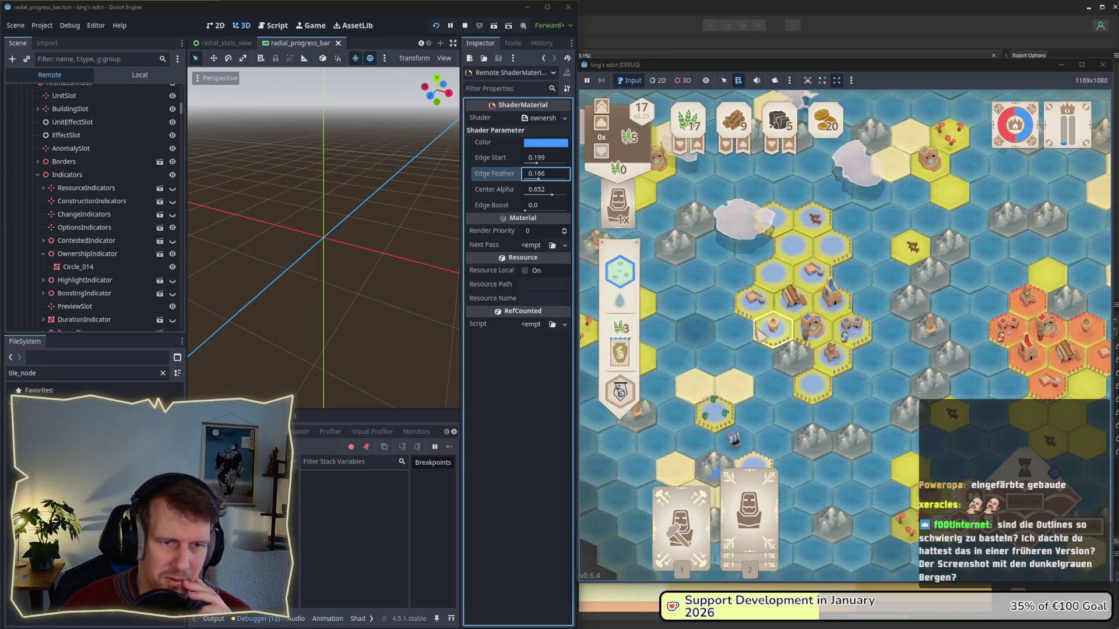
- Lower Edge Start to 0.109 and check the result on the board
left_click_drag(536, 164, 541, 179)
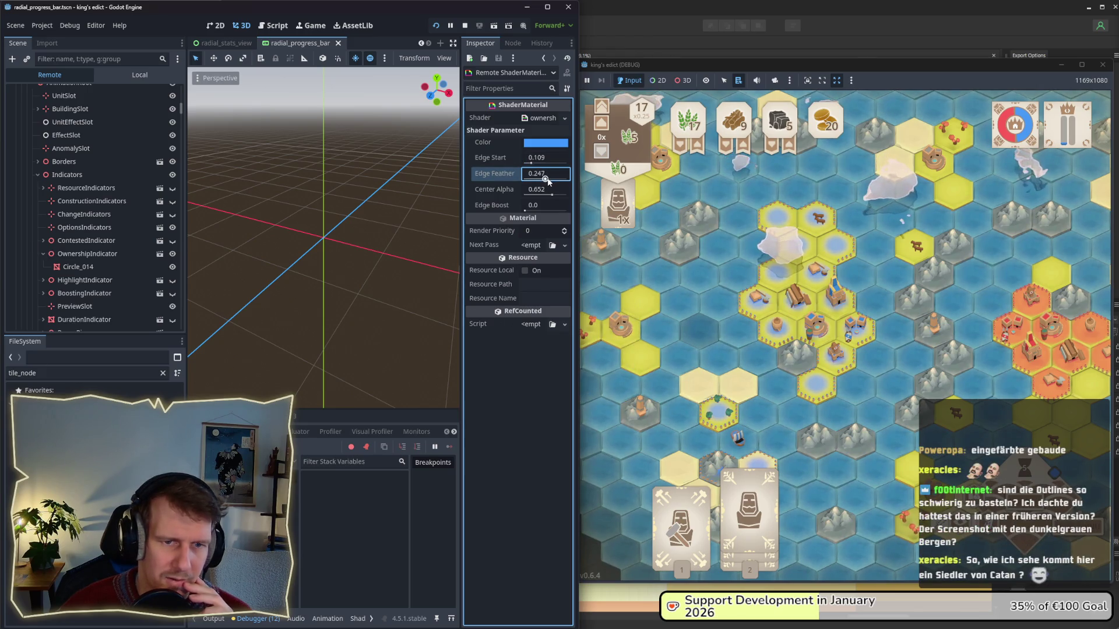
mouse_move(911, 383)
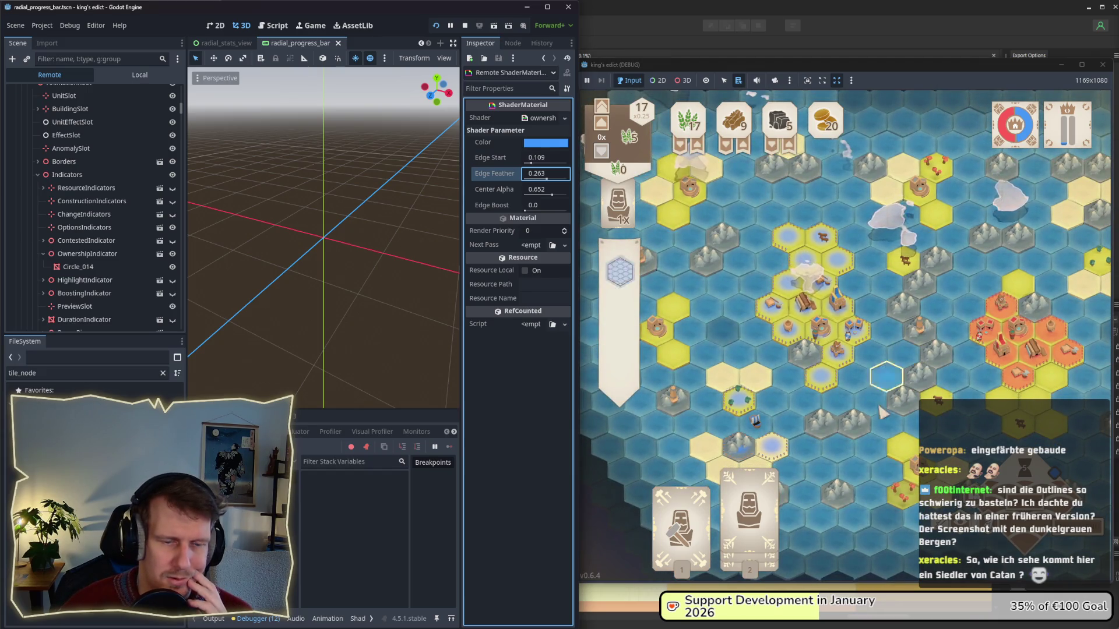
scroll(708, 518, "up", 2)
left_click(707, 521)
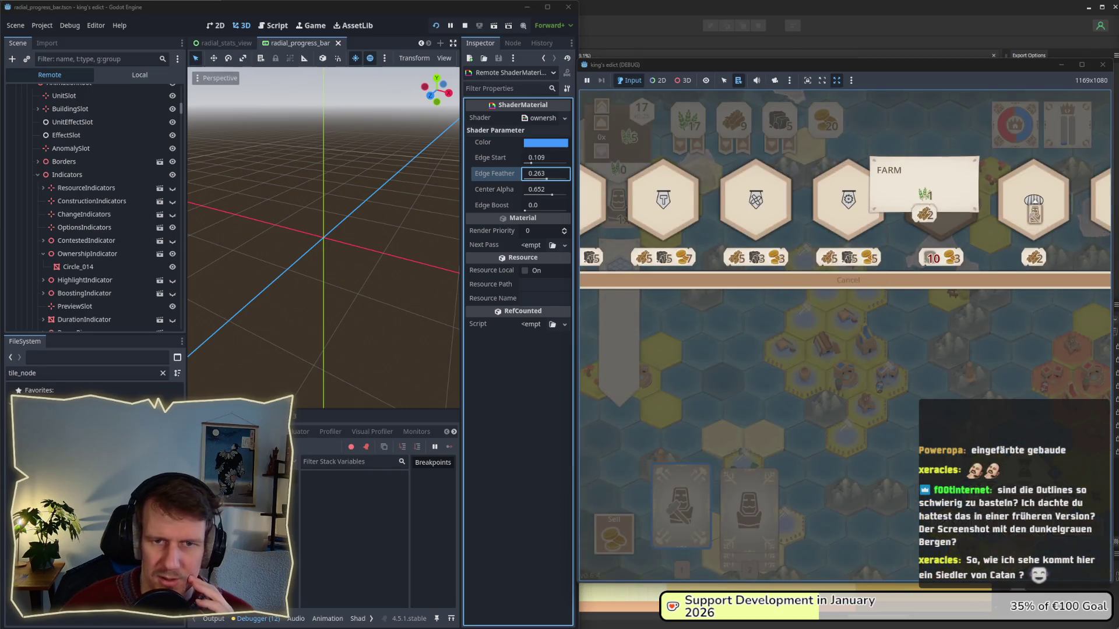
left_click(848, 280)
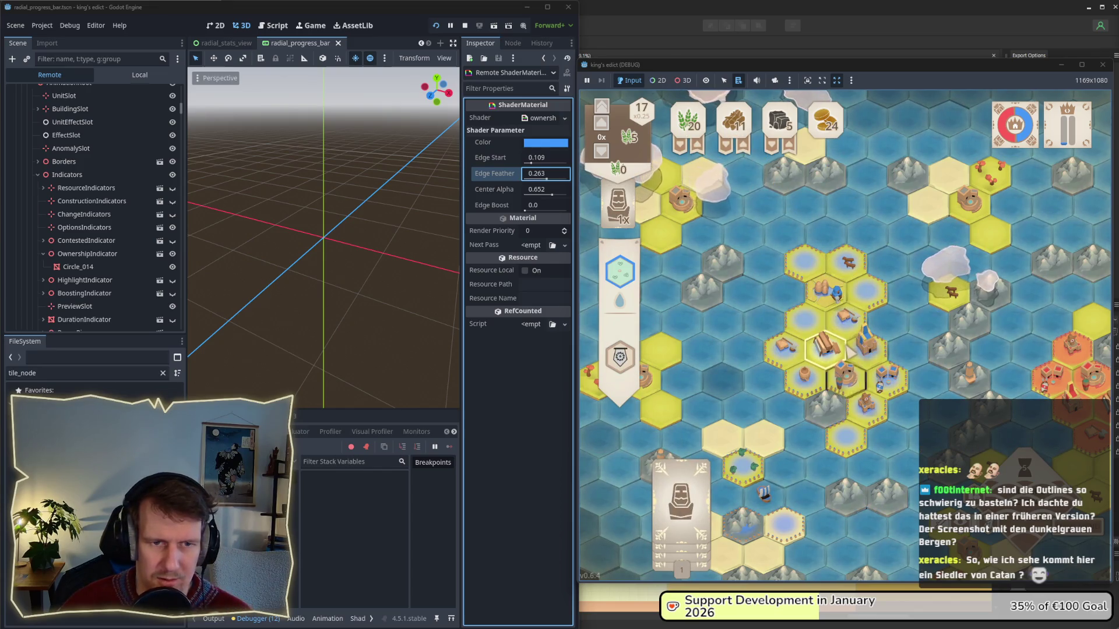
scroll(902, 381, "down", 3)
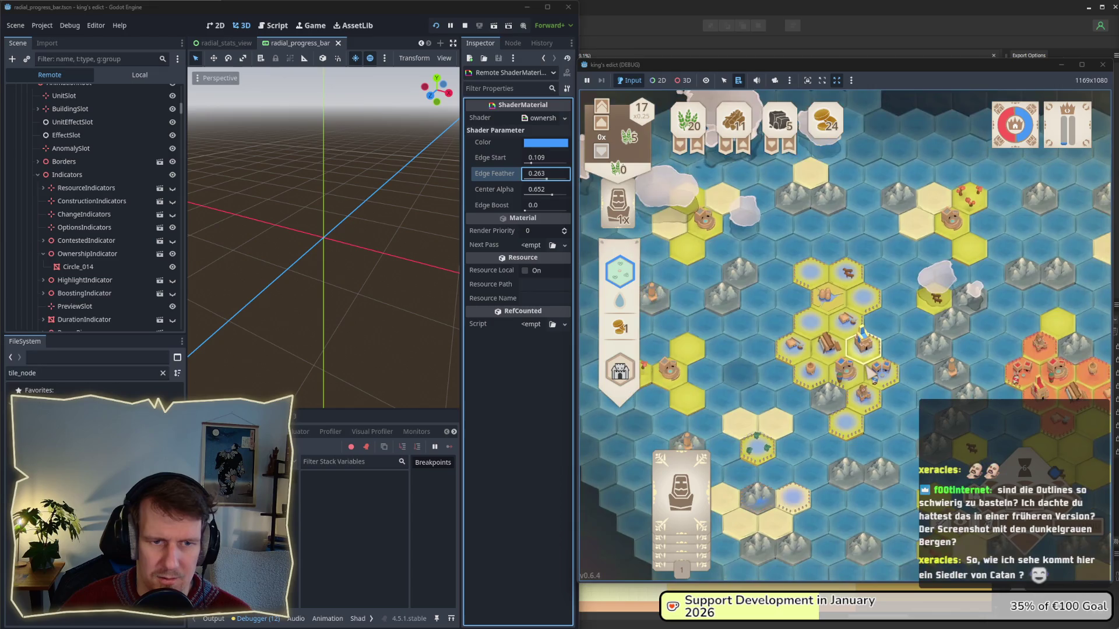
left_click_drag(902, 381, 892, 378)
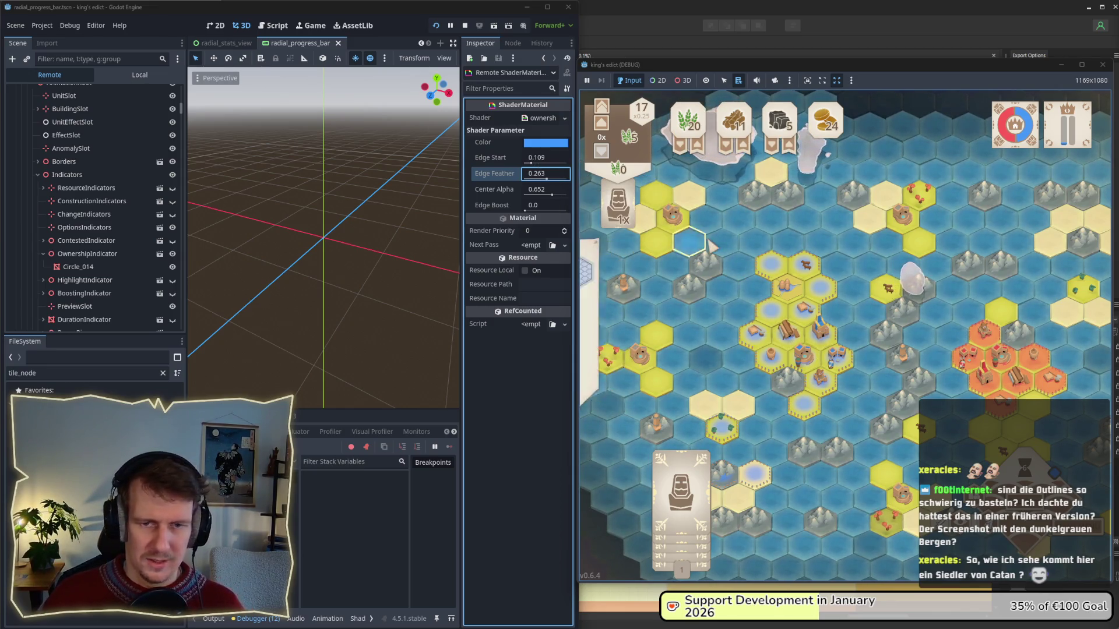
mouse_move(712, 245)
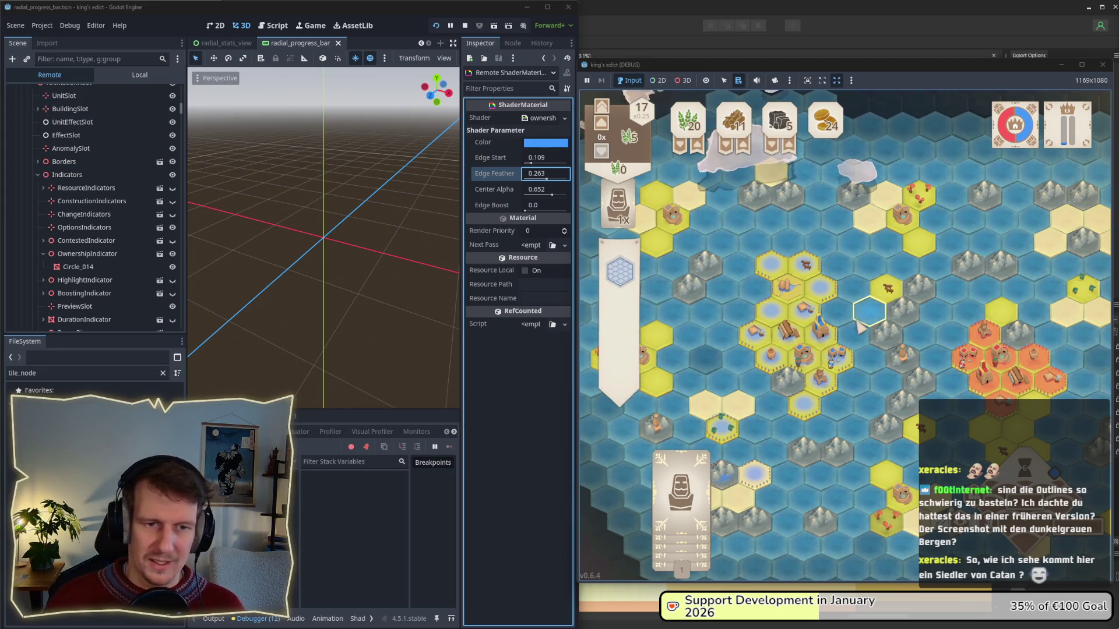
scroll(856, 318, "up", 3)
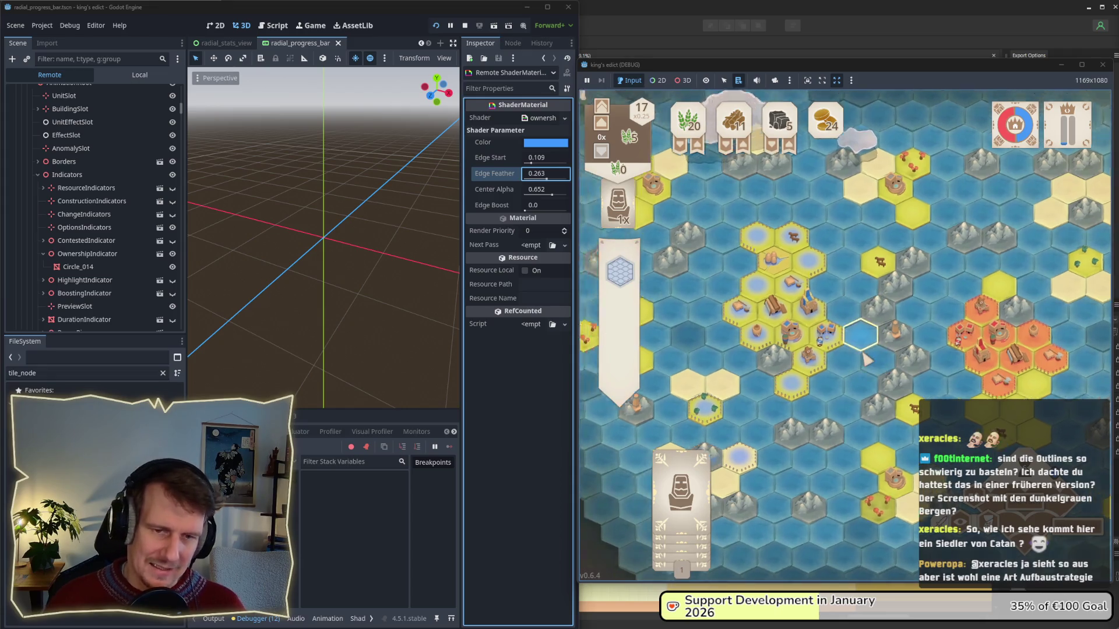
scroll(868, 337, "down", 2)
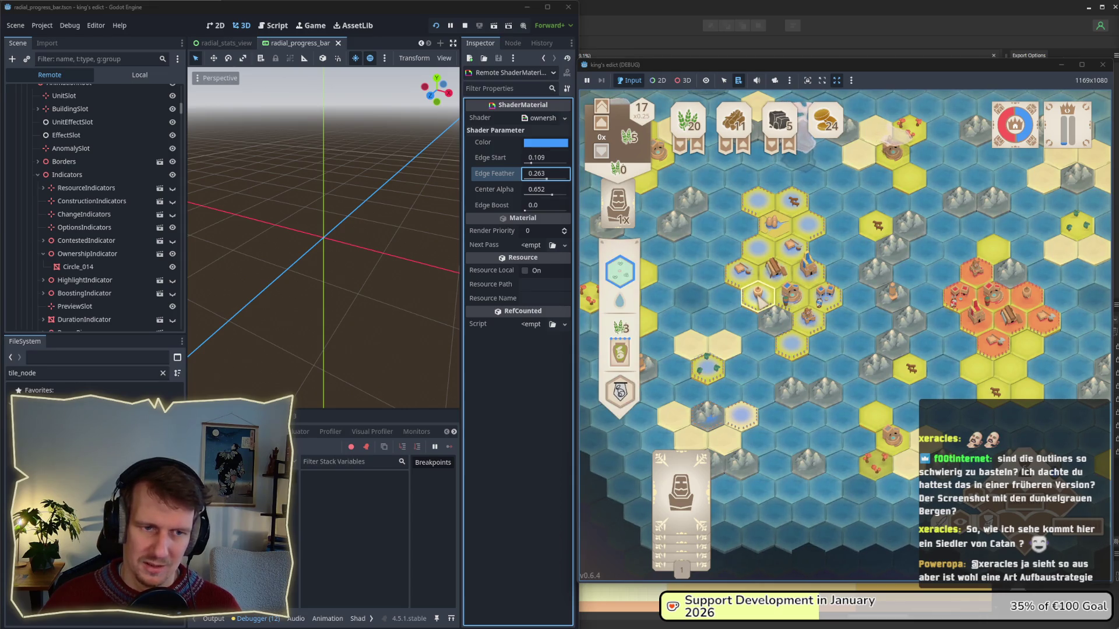
scroll(761, 299, "up", 5)
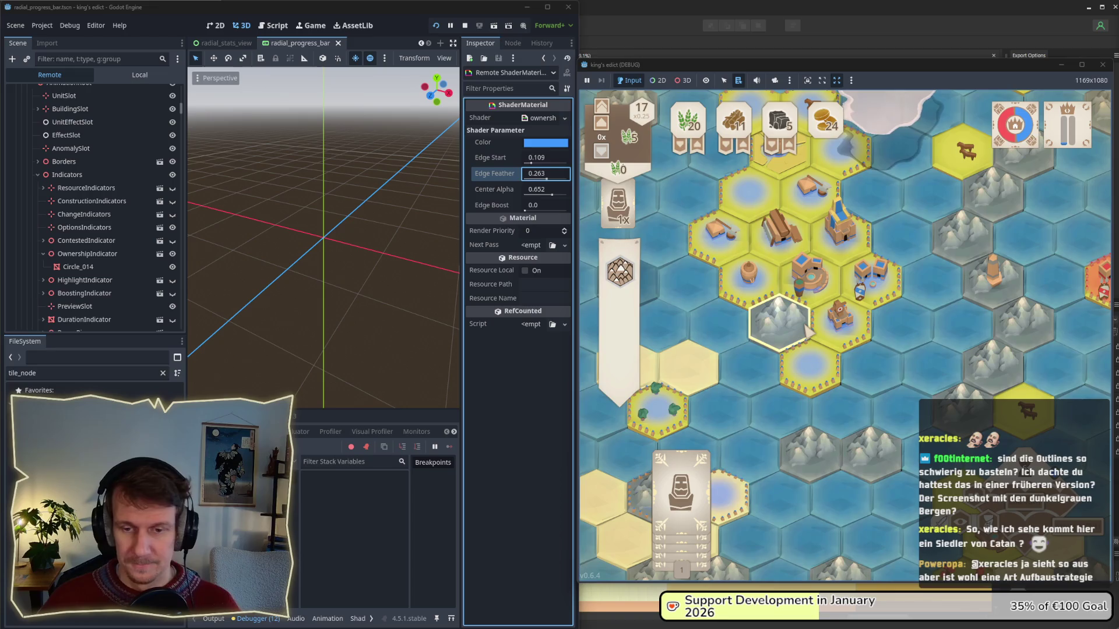
scroll(807, 330, "down", 3)
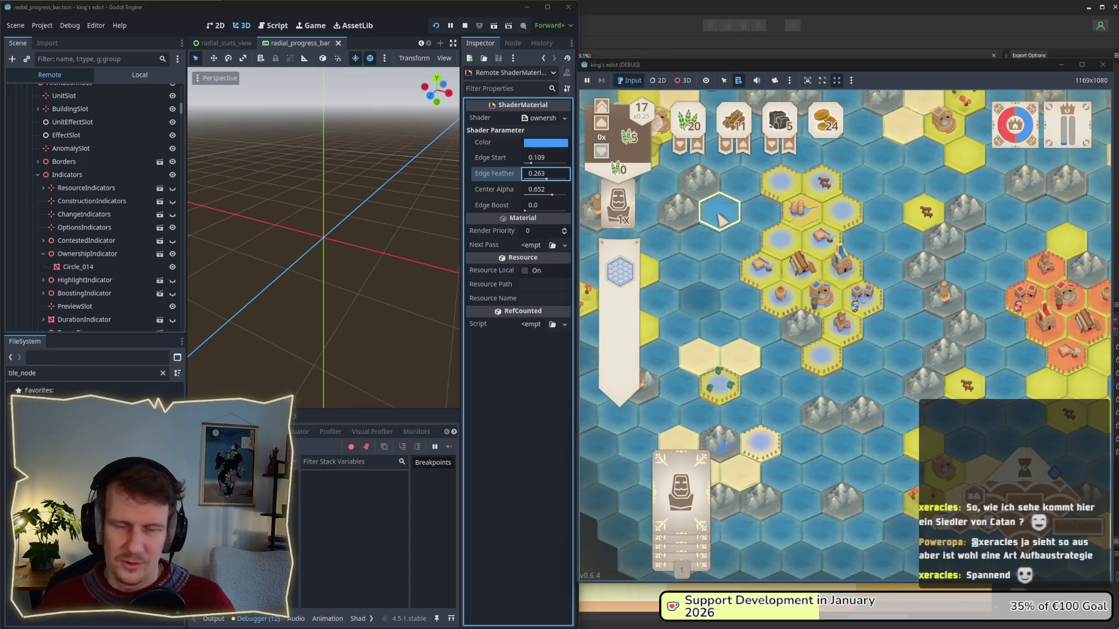
key("w")
key("d")
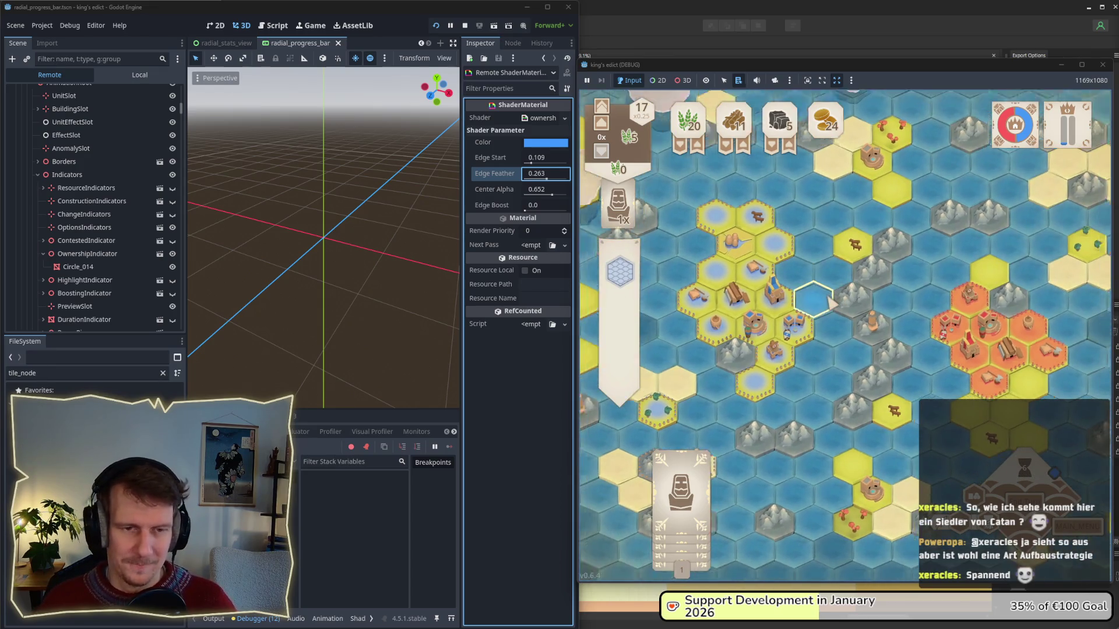
- Select the town hex and play the servant card onto the map beside it
scroll(830, 301, "down", 1)
left_click_drag(830, 301, 838, 304)
left_click(774, 336)
scroll(786, 344, "up", 2)
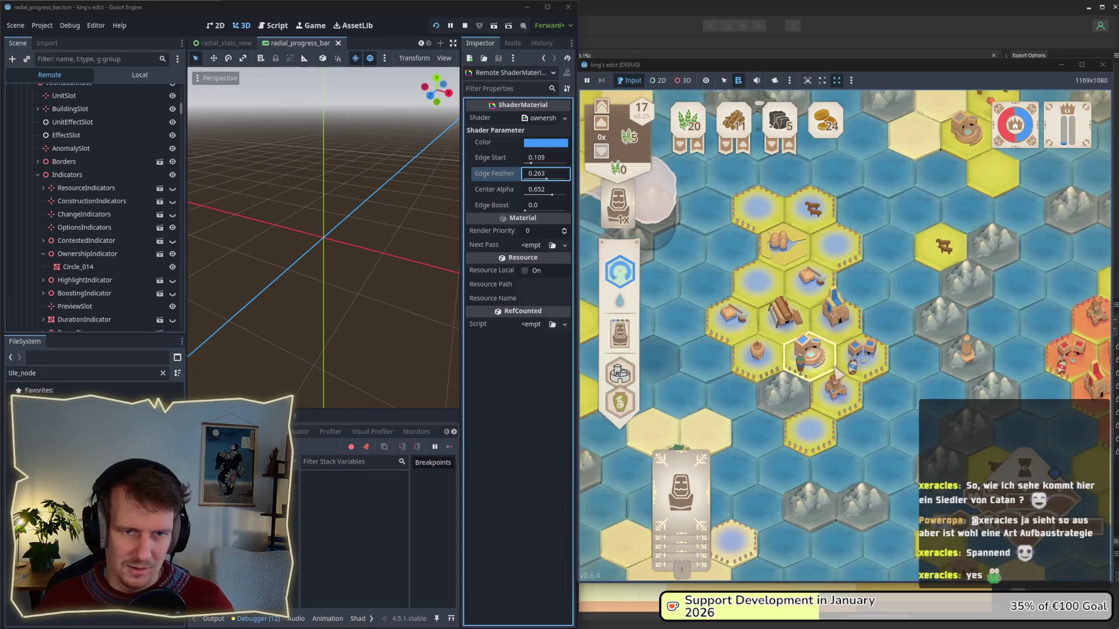
mouse_move(682, 483)
left_mouse_down()
mouse_move(778, 430)
mouse_move(845, 425)
left_mouse_up()
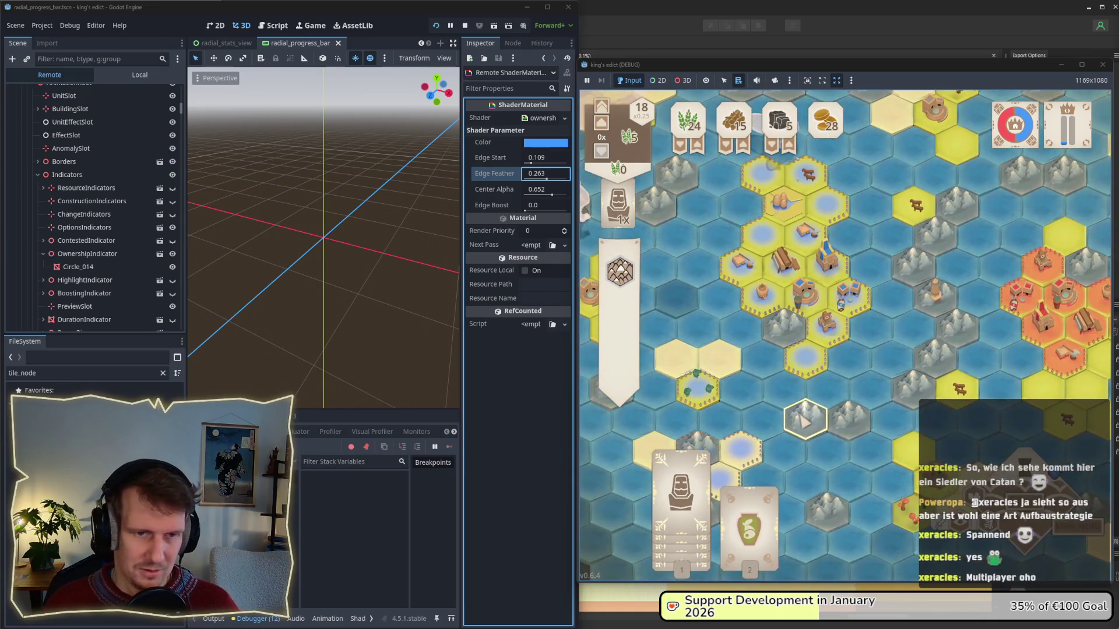
- Build card 2's building on a hex near the town, then lower Center Alpha to 0.555
left_click(758, 501)
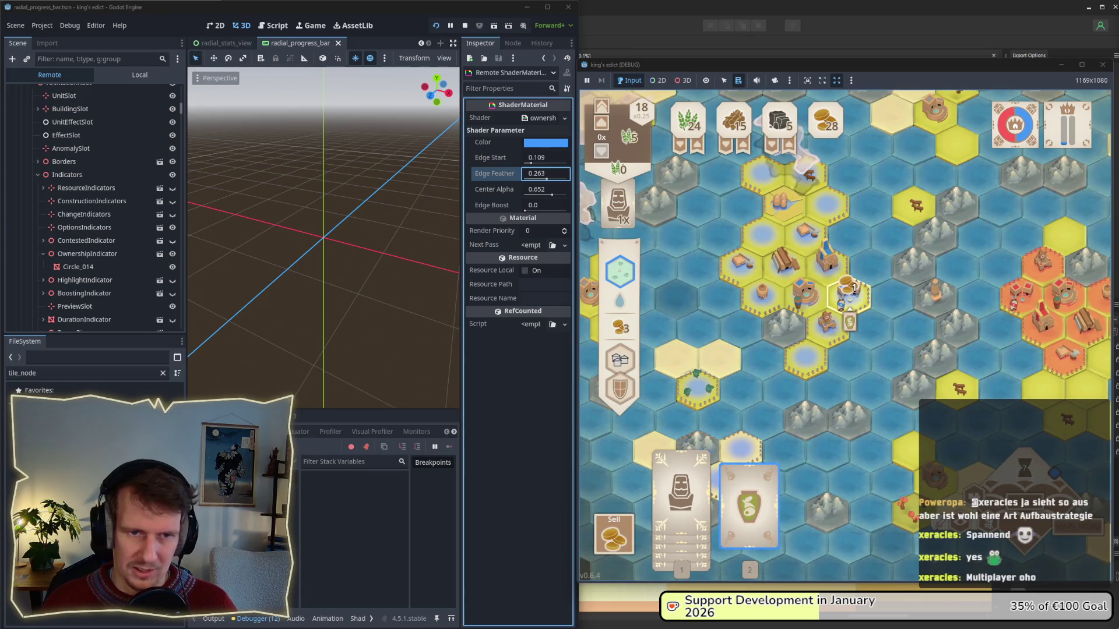
left_click(850, 329)
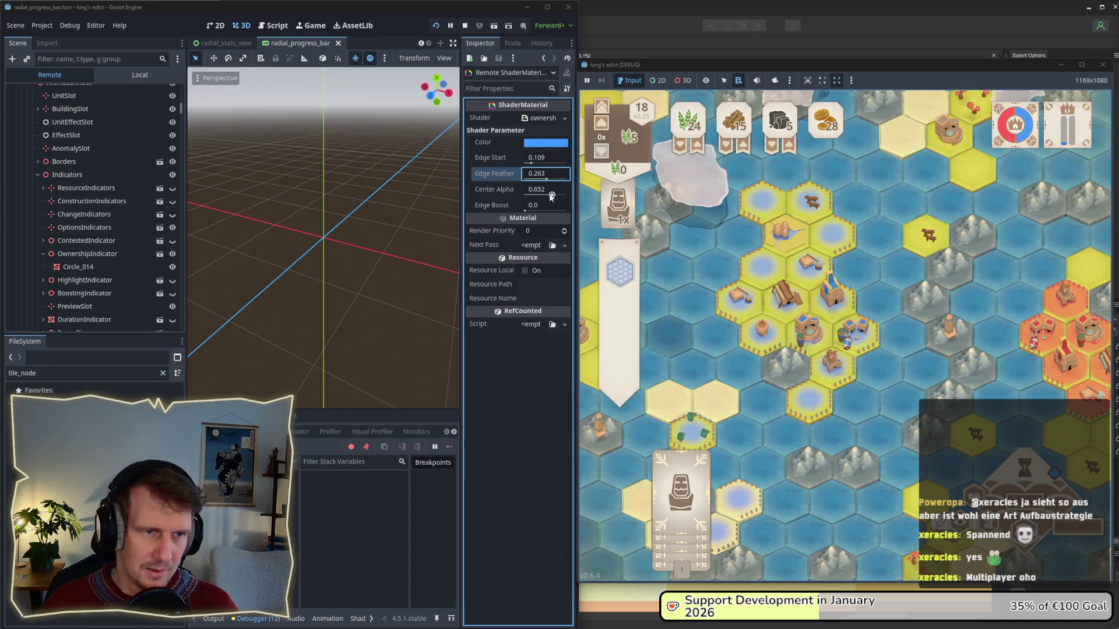
left_click_drag(552, 196, 548, 197)
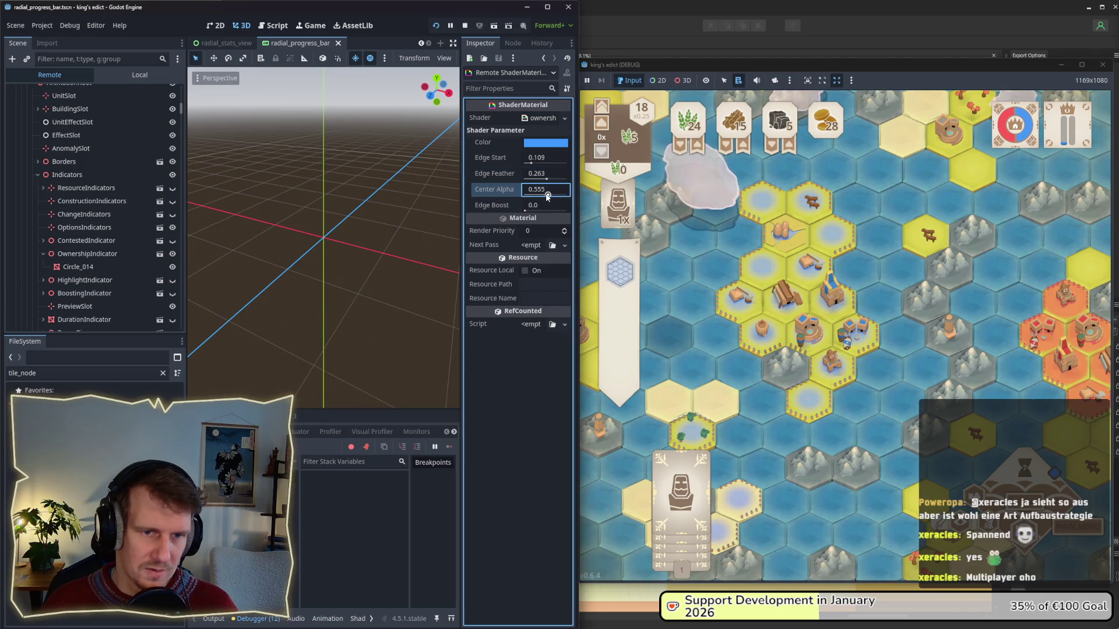
- Raise the live ownership shader to Edge Start 0.29, Edge Feather 0.225 and Center Alpha 0.727, checking orange territory
left_click_drag(531, 164, 538, 166)
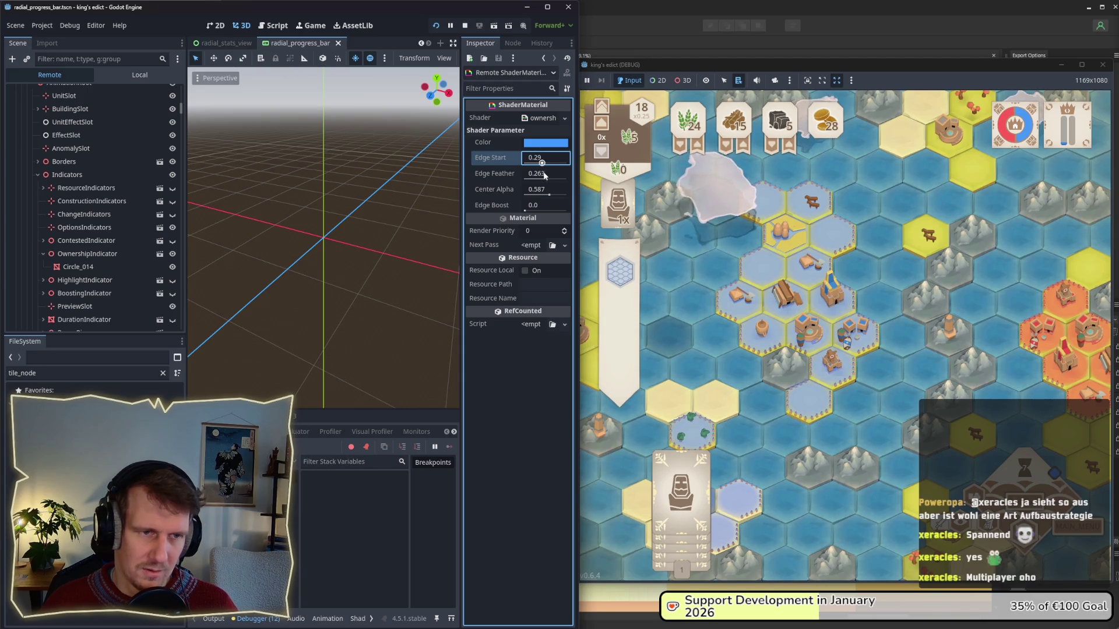
left_click(545, 176)
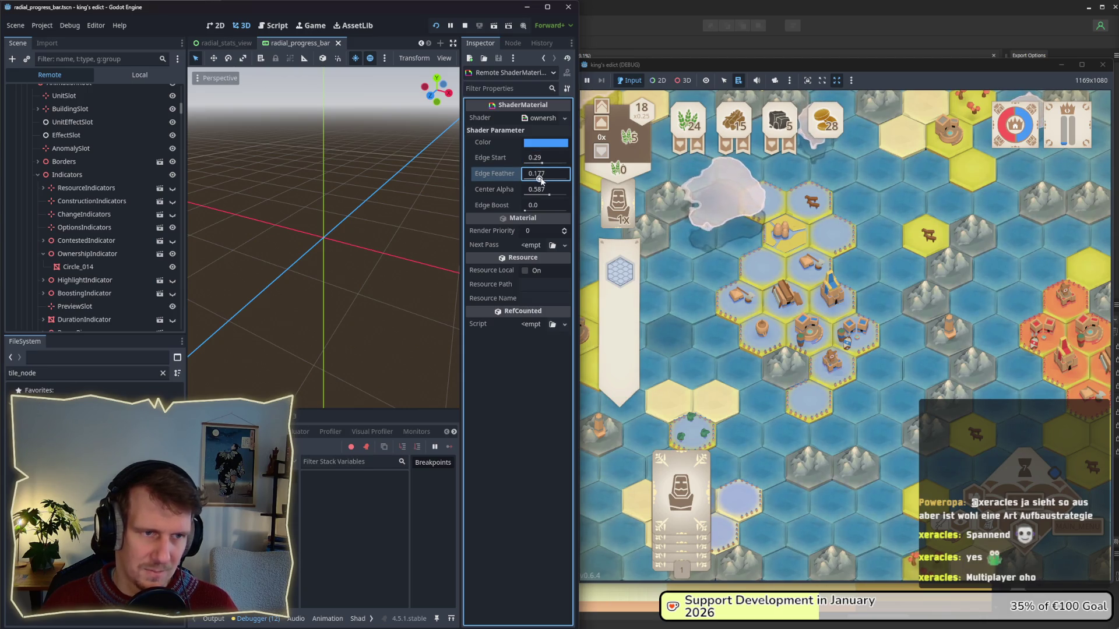
left_click_drag(550, 197, 553, 196)
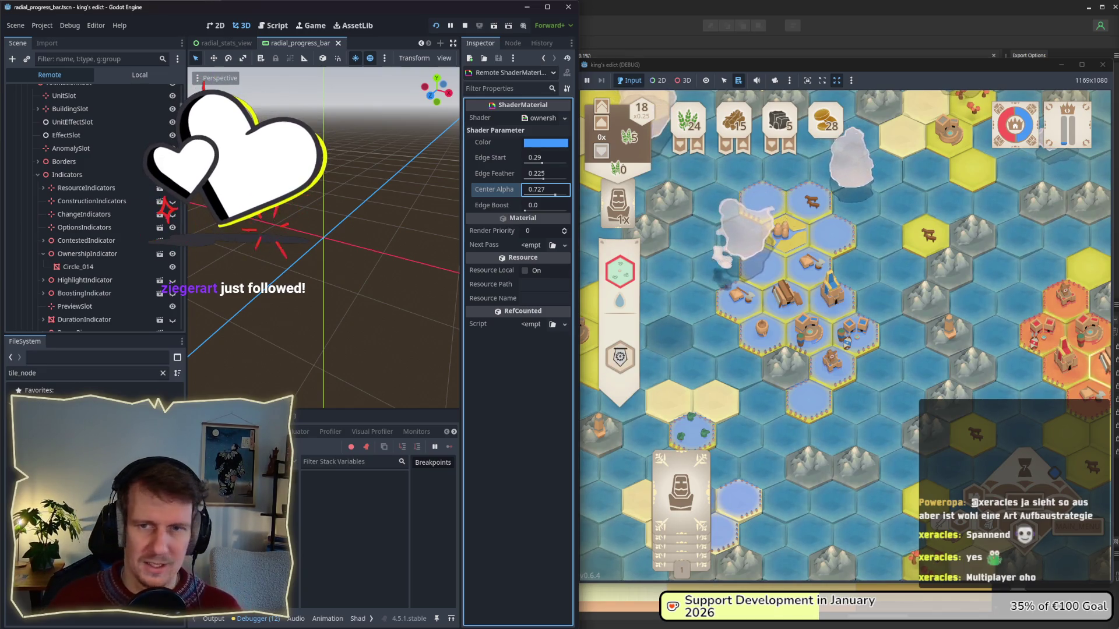
left_click_drag(985, 350, 1002, 379)
left_click_drag(702, 170, 623, 149)
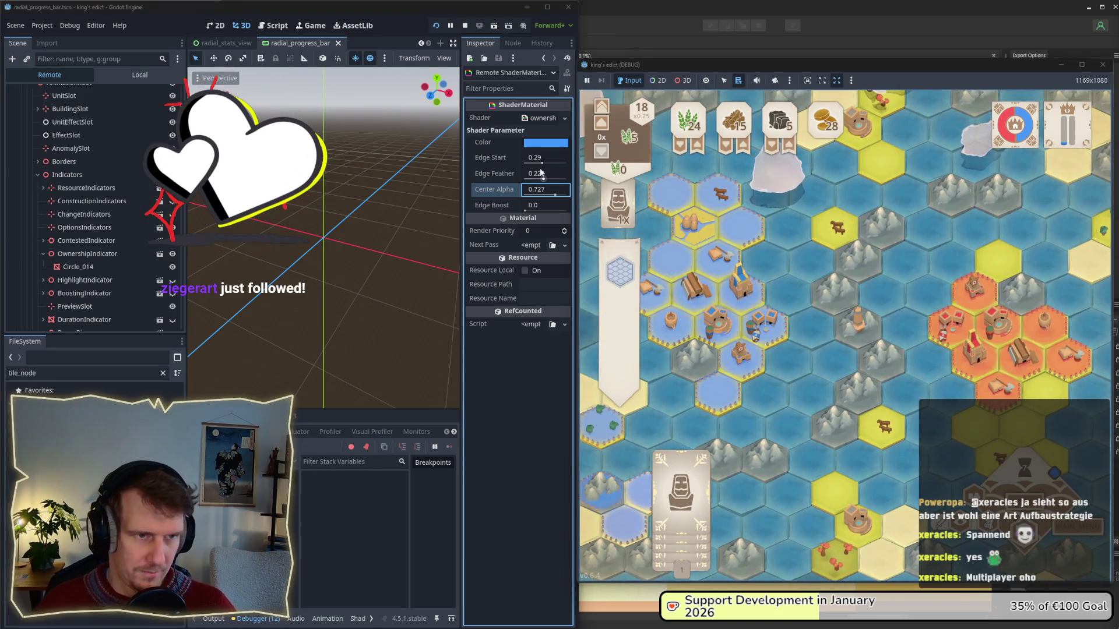
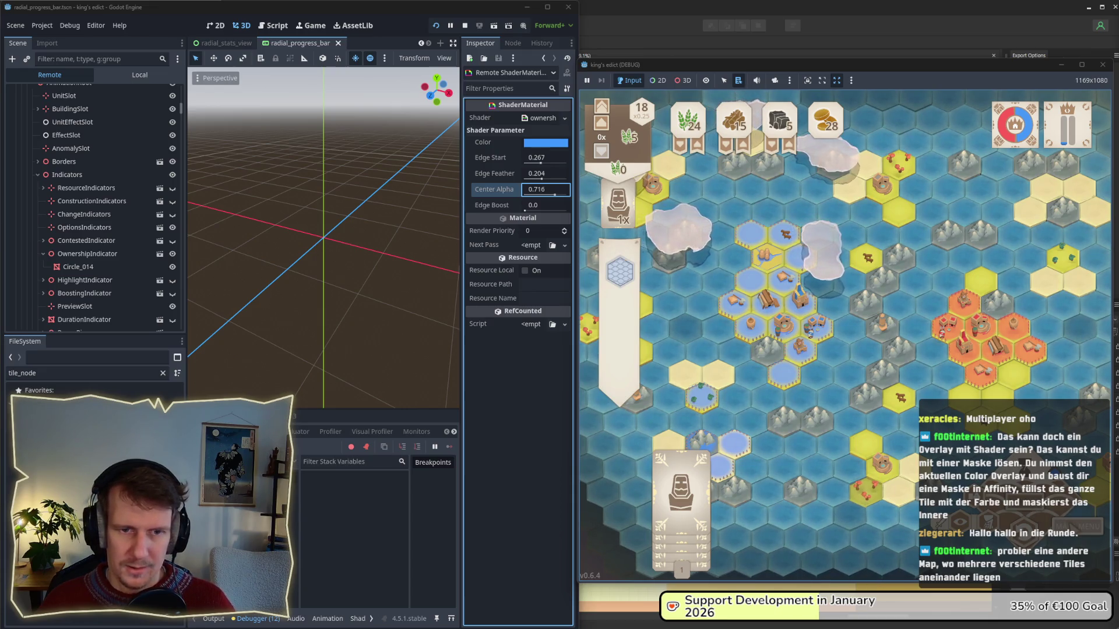
- Quit to the lobby, widen the game window, and choose the i_know_this_place map
key("Escape")
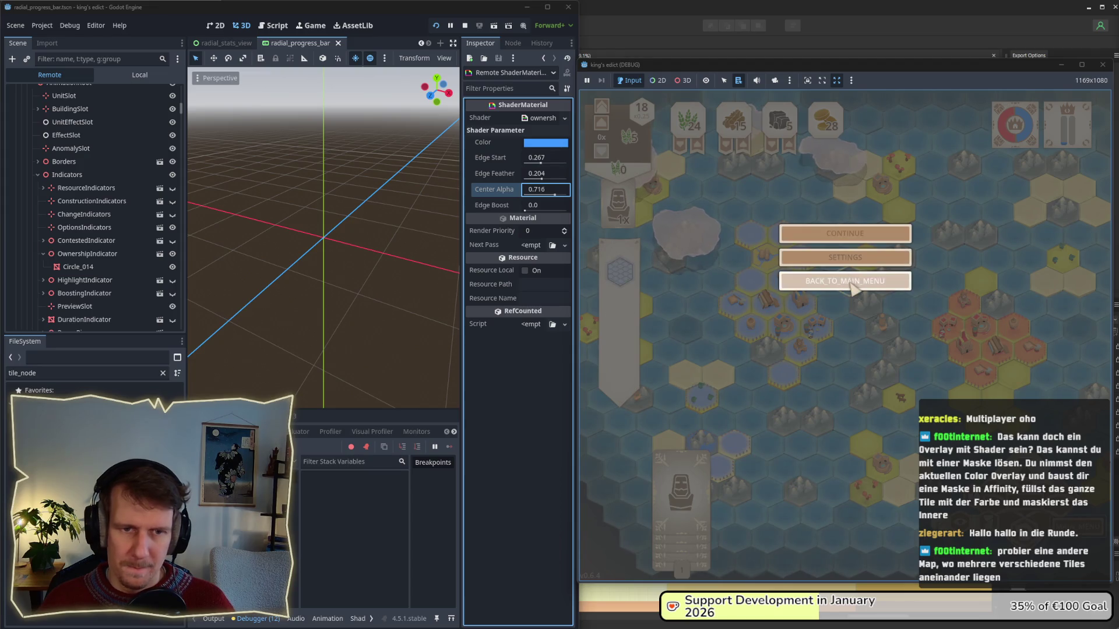
left_click(852, 286)
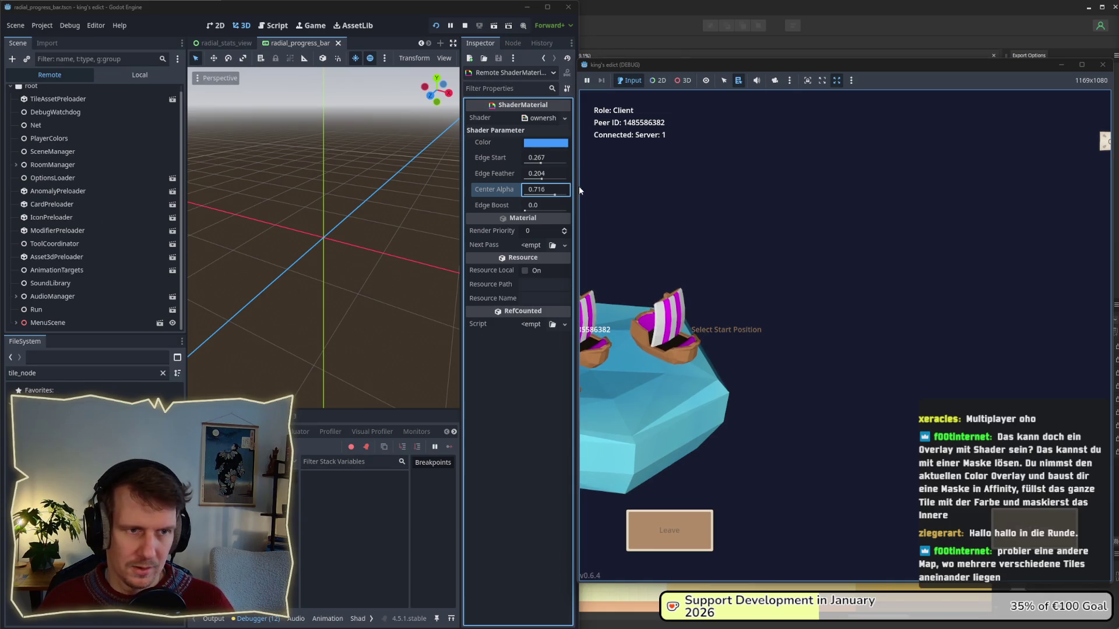
left_click_drag(574, 183, 380, 183)
left_click(929, 142)
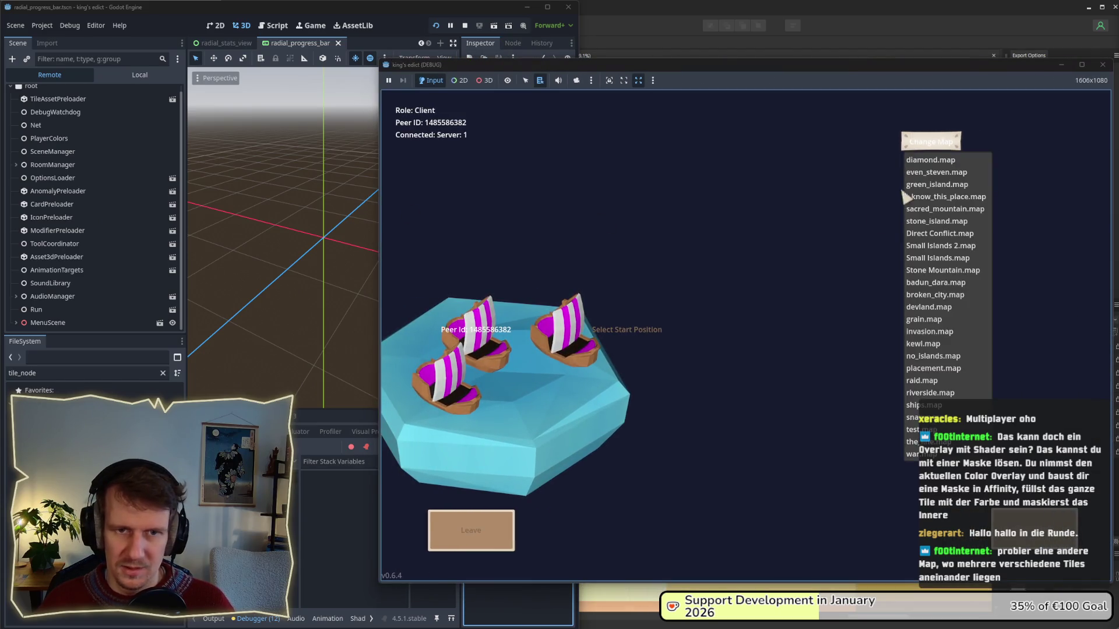
left_click(929, 197)
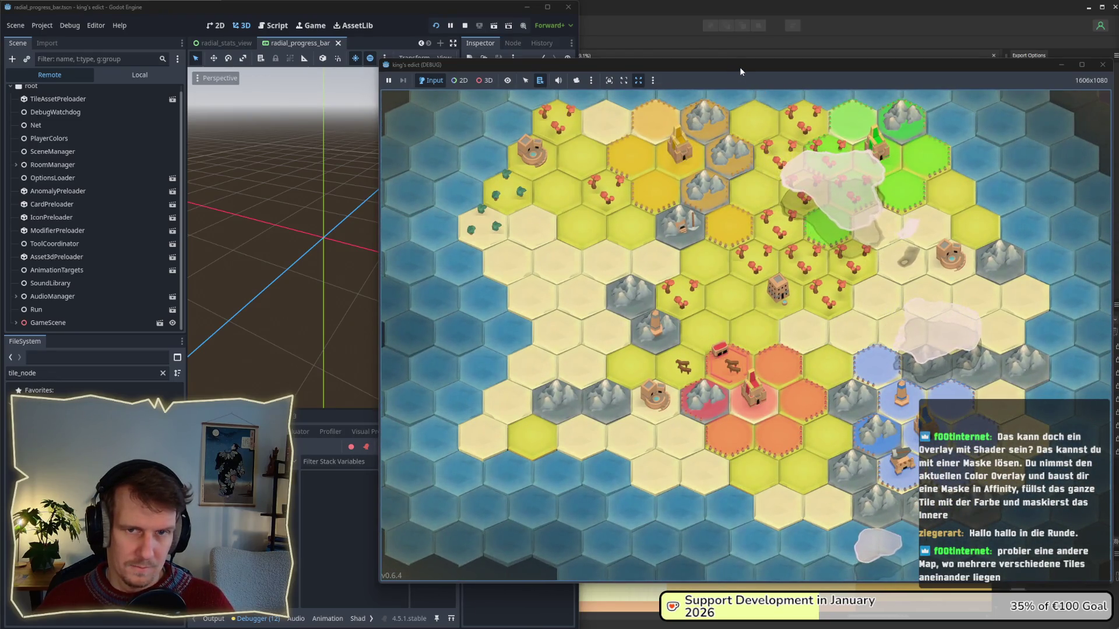
- Nudge the game window, zoom the map, and restart the game from the editor toolbar
left_click_drag(739, 68, 718, 63)
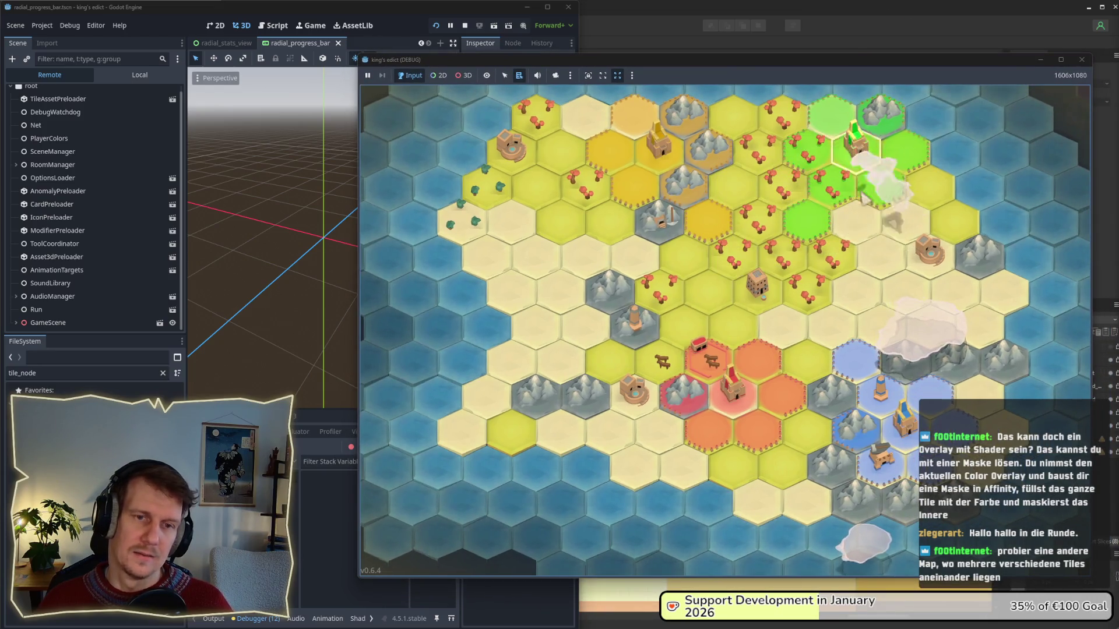
scroll(729, 274, "down", 3)
scroll(729, 303, "up", 1)
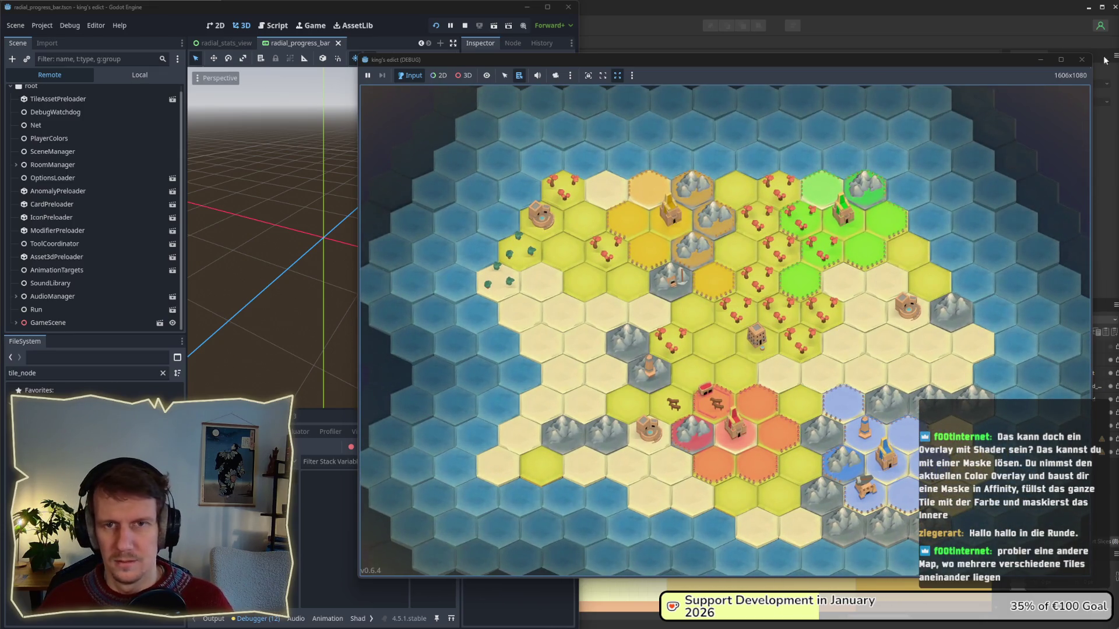
left_click(476, 26)
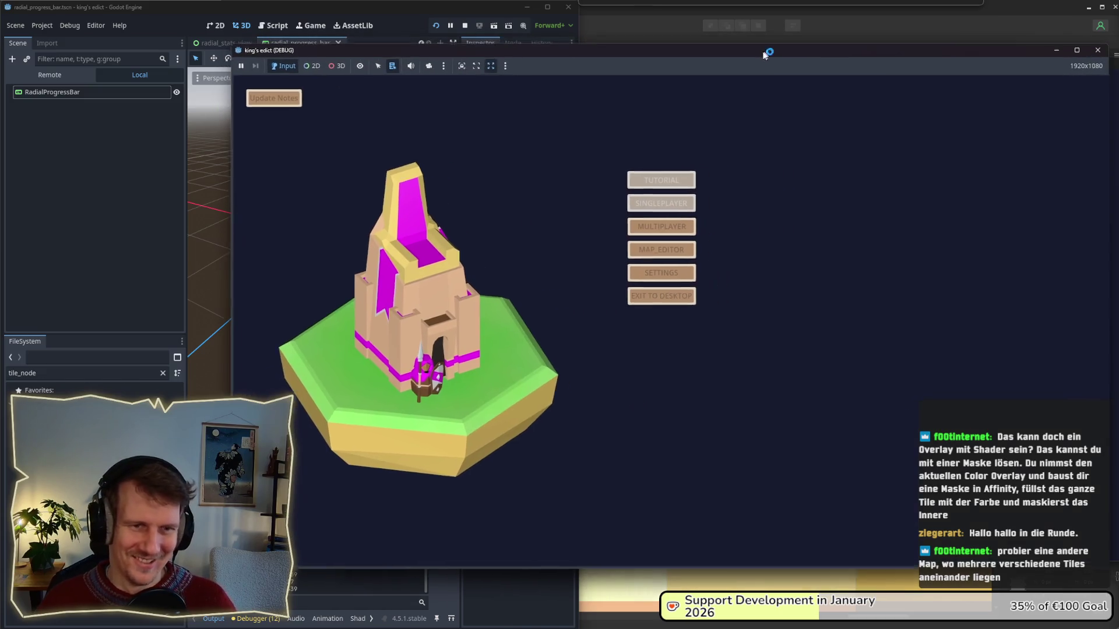
- Create a multiplayer game on Small Islands 2.map, zoom out, and return to the editor
left_click(680, 228)
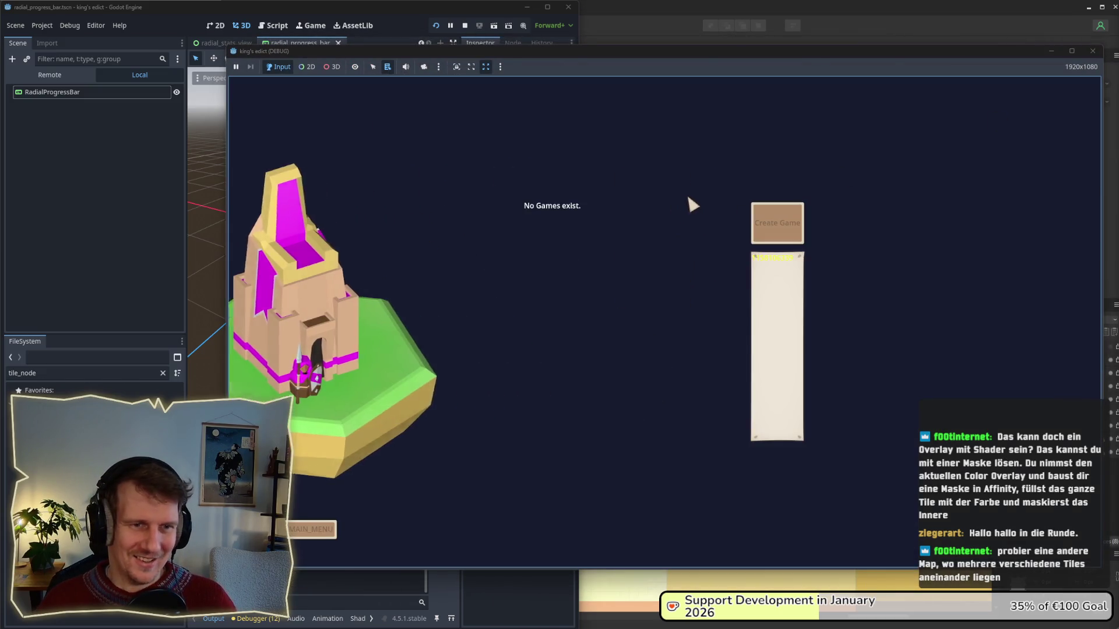
left_click(778, 223)
left_click(778, 127)
left_click(777, 233)
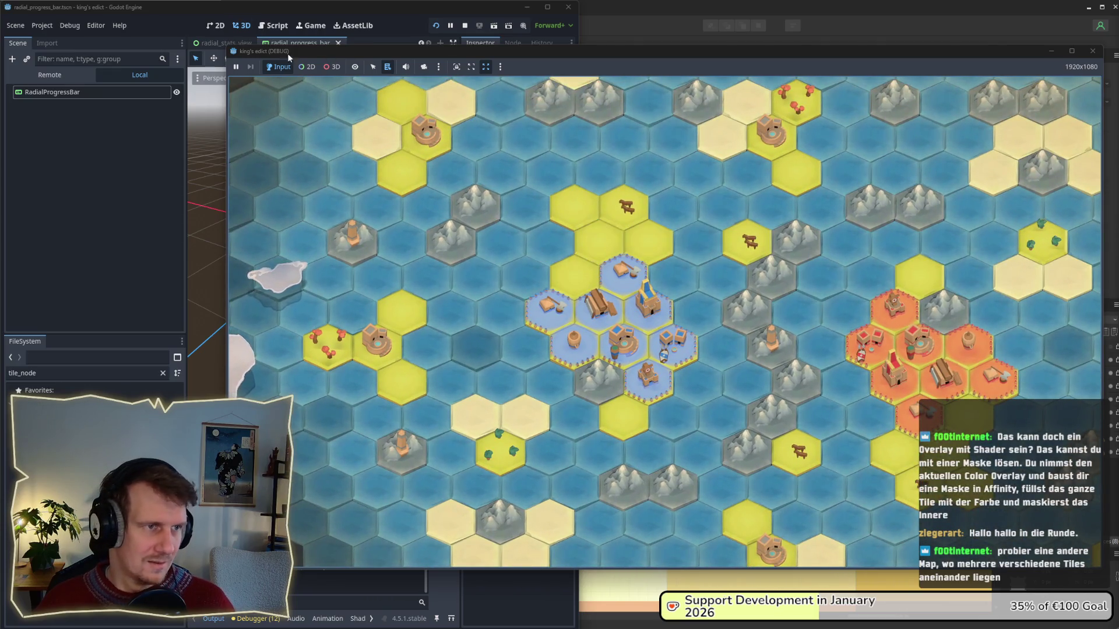
scroll(510, 209, "down", 2)
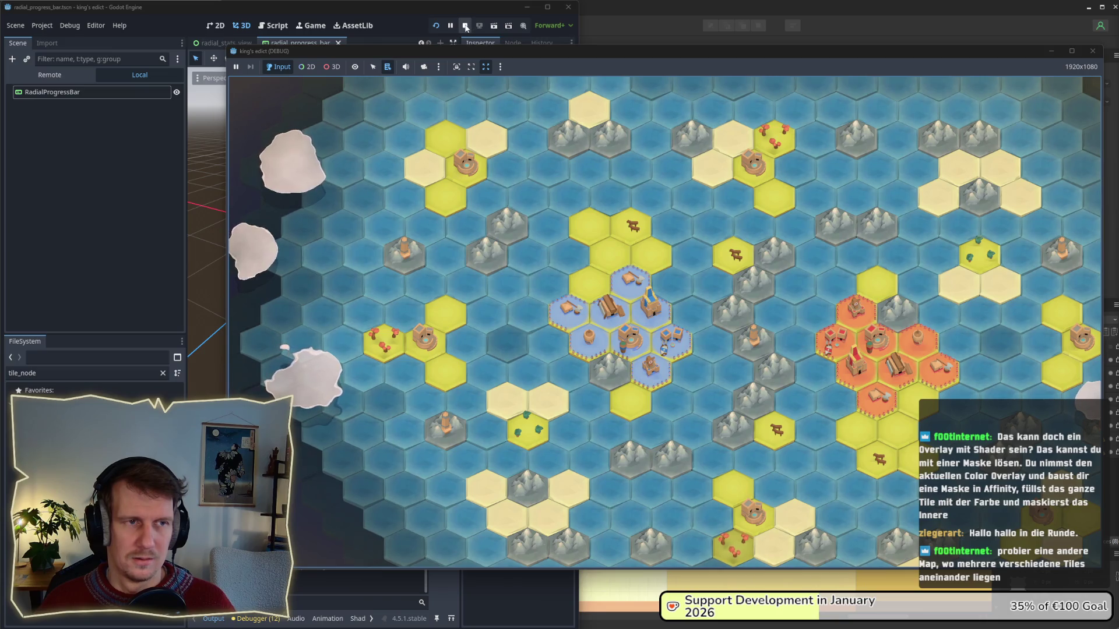
left_click(205, 207)
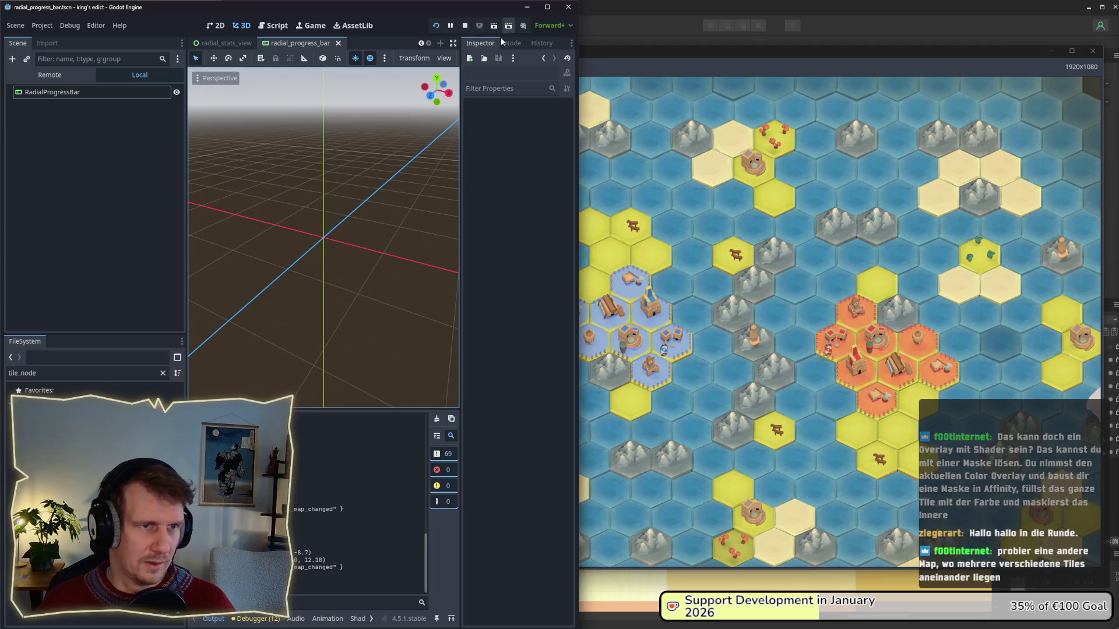
- Switch windows and rerun the project with F5
key("alt+Tab")
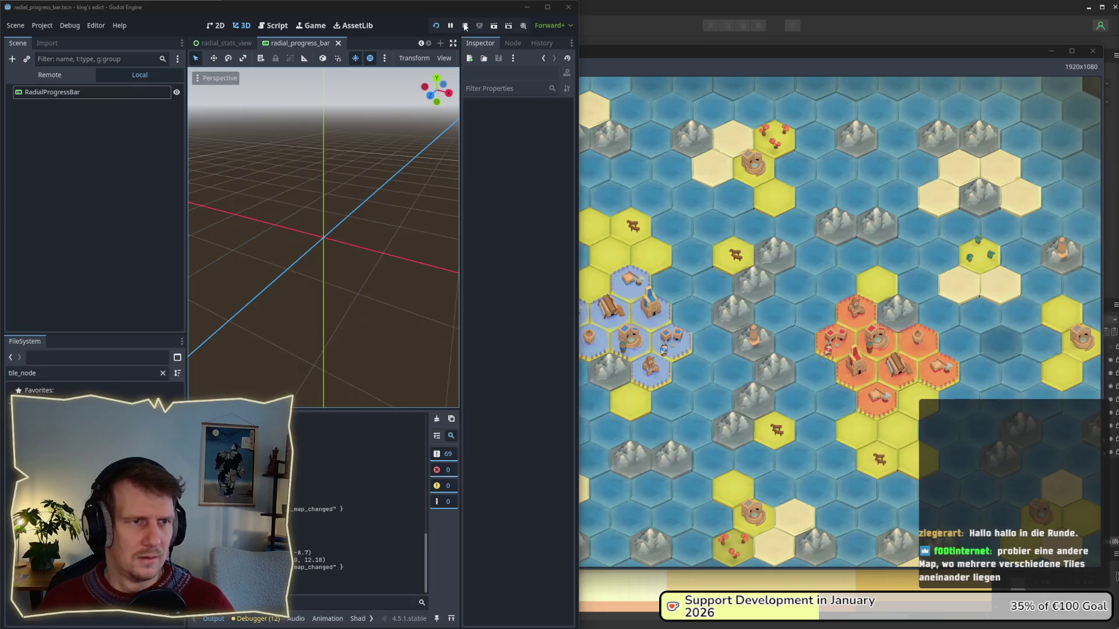
left_click(1058, 44)
key("F5")
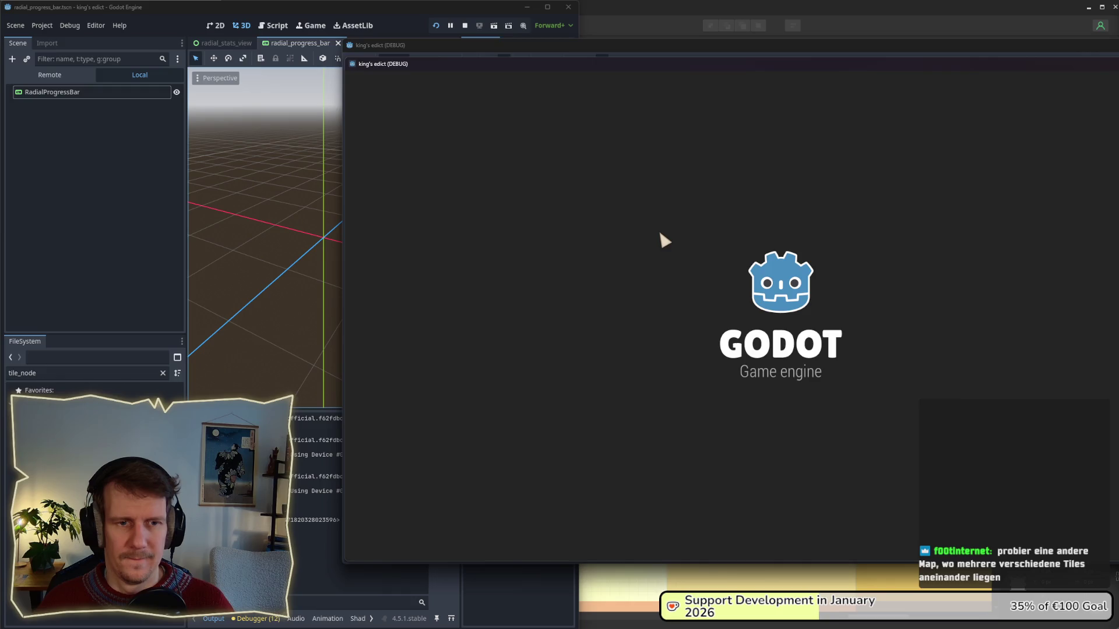
- Start a new multiplayer game on Small Islands 2.map
left_click(763, 223)
left_click(884, 129)
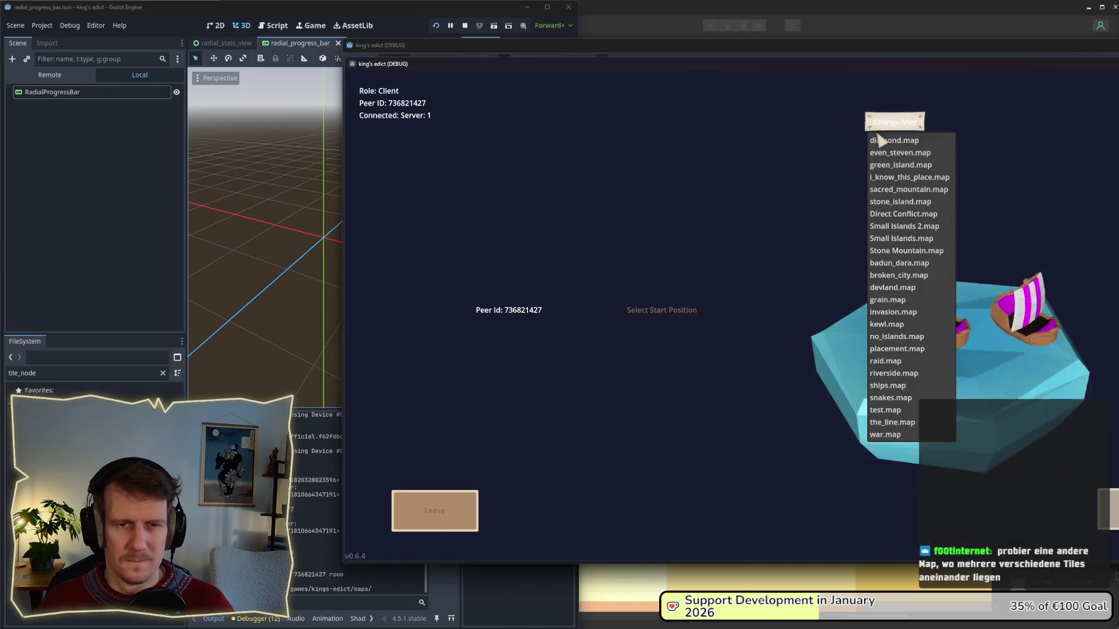
left_click(903, 226)
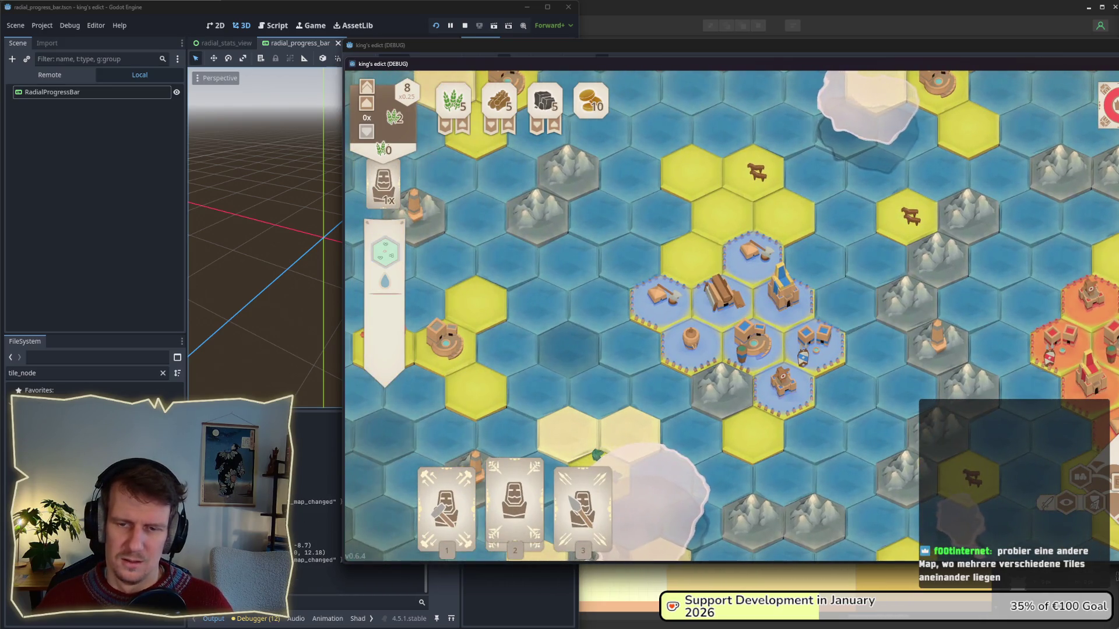
- Go back to the main menu and rerun the project with F5
key("Escape")
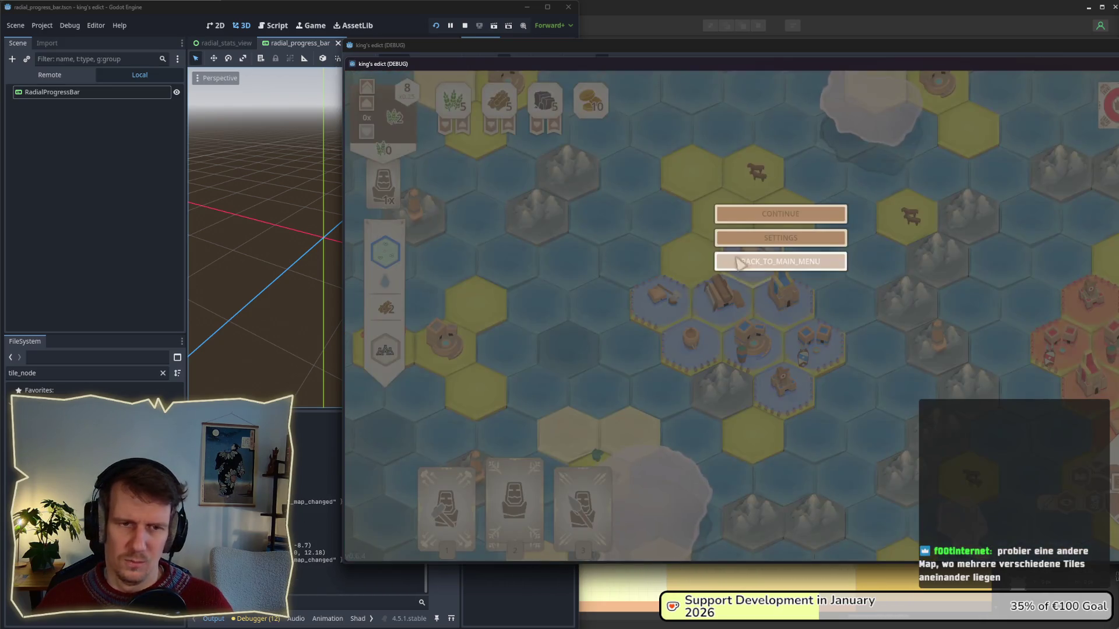
left_click(741, 265)
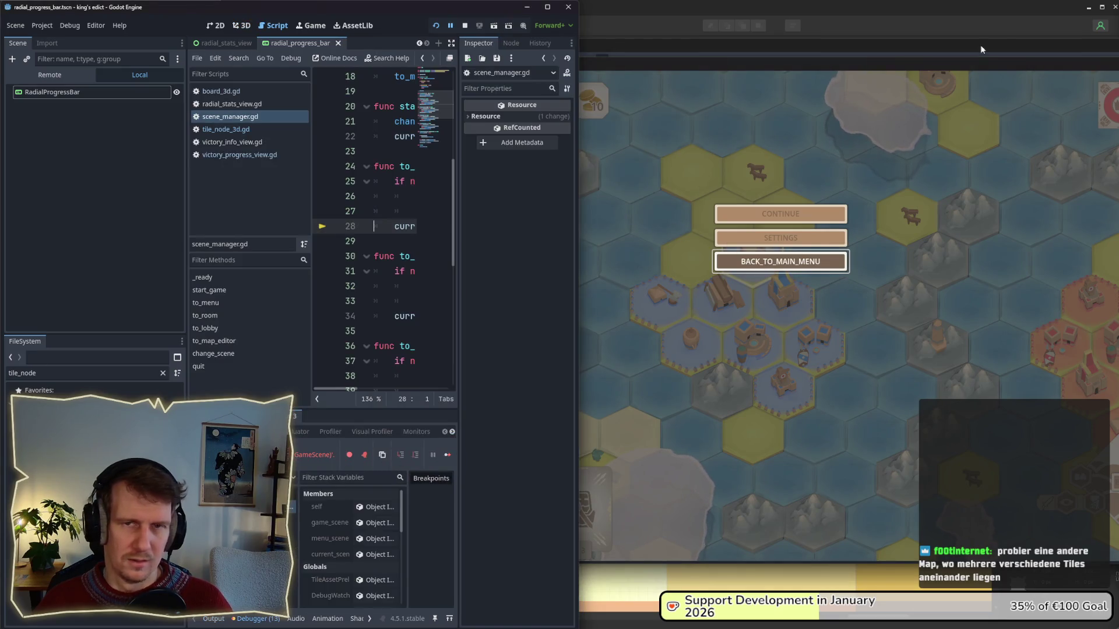
key("F5")
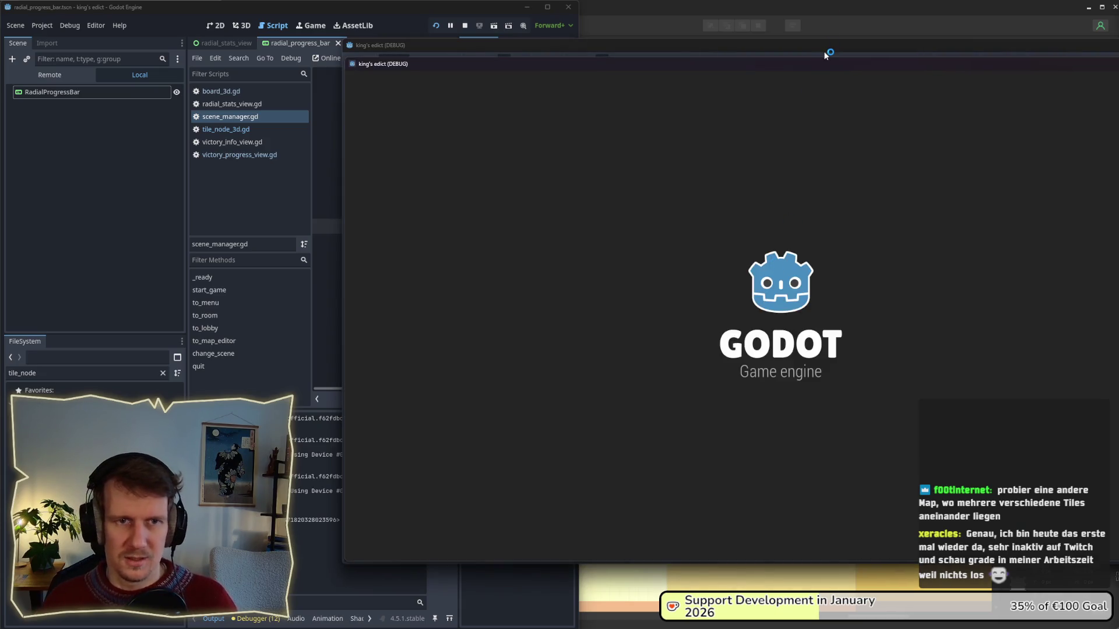
- Start a multiplayer match on i_know_this_place.map
left_click(784, 221)
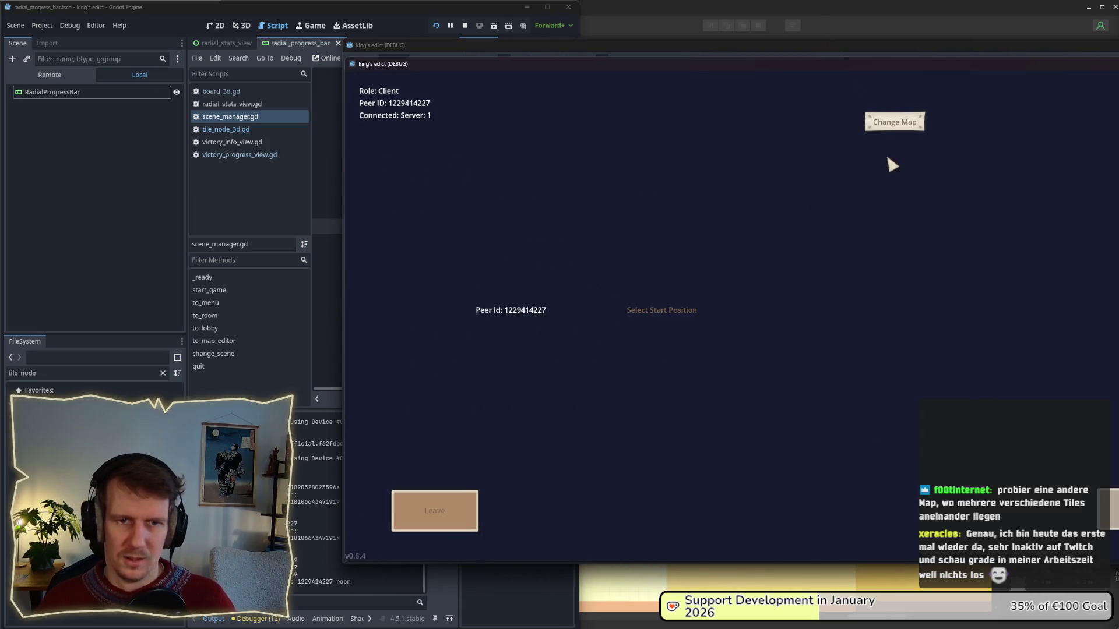
left_click(894, 122)
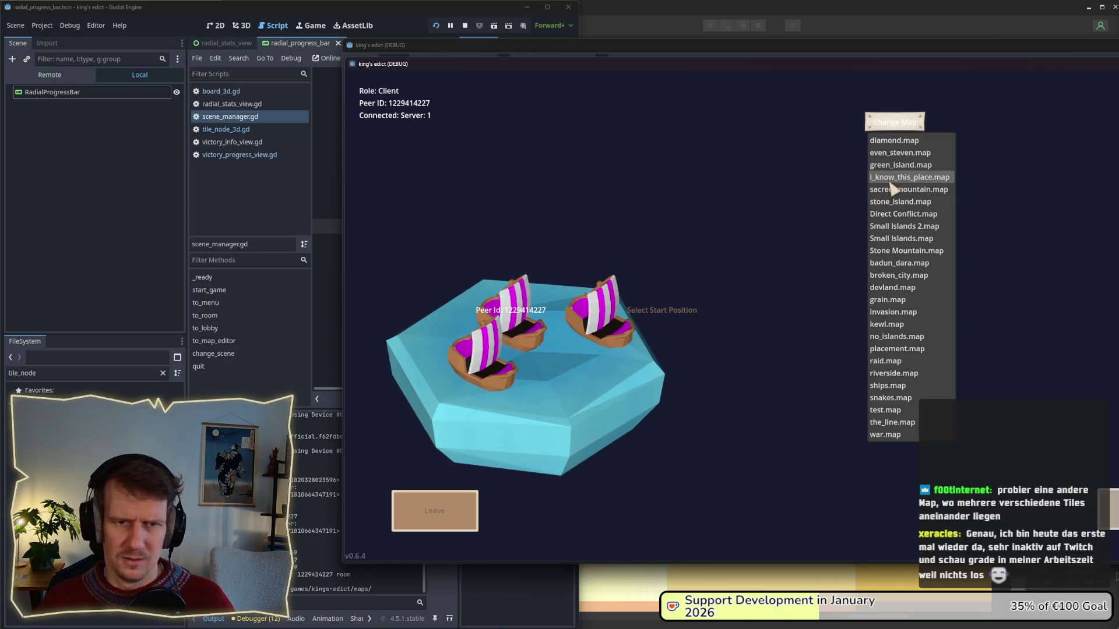
left_click(890, 182)
left_click(629, 342)
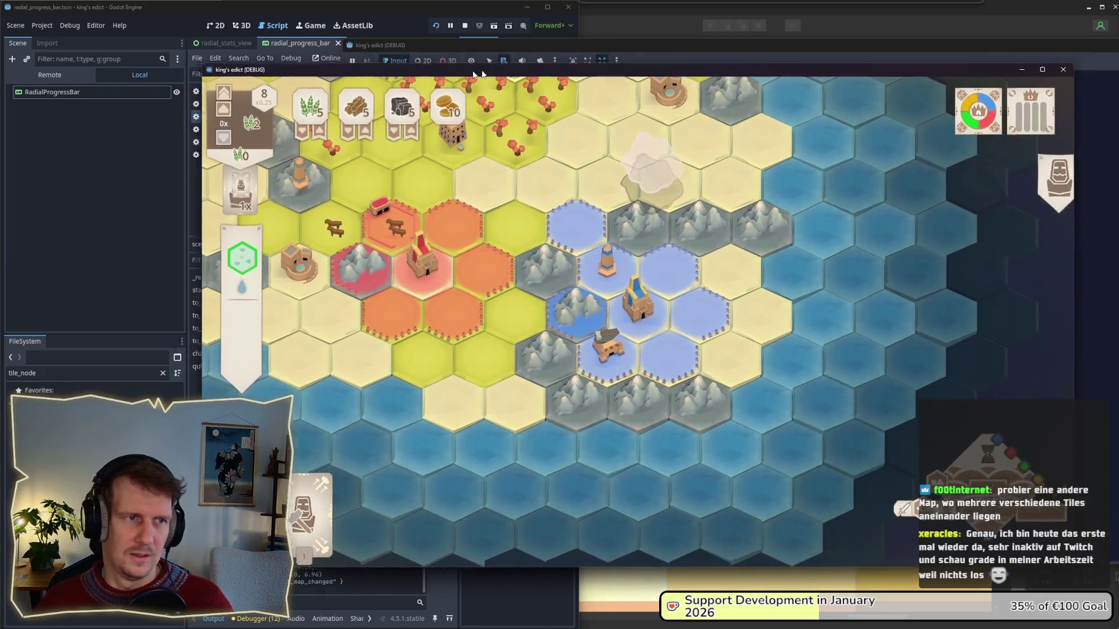
- Restore the game window and close the extra main-menu game instance
double_click(624, 59)
left_click(851, 63)
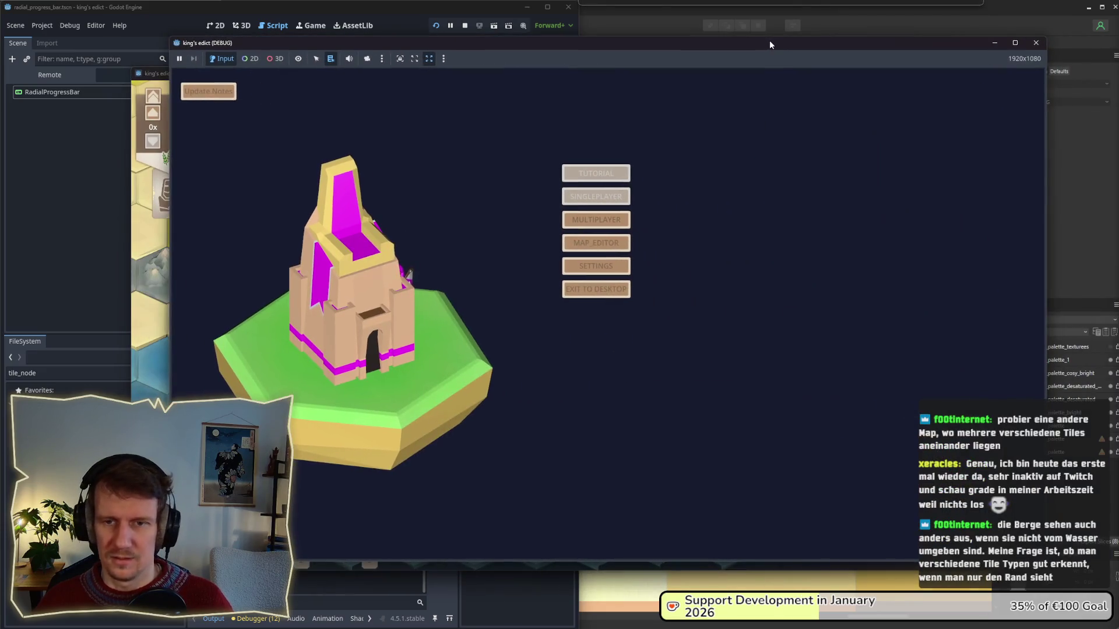
left_click(1036, 43)
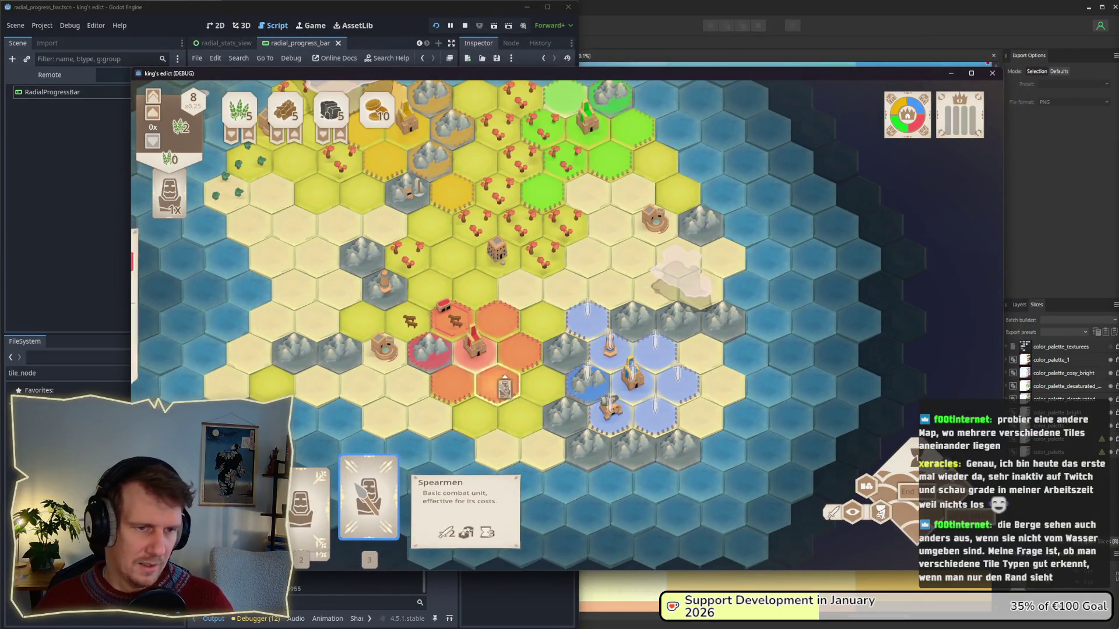
- Play a Spearmen card, two Servants and a blue-flag building onto map hexes
left_click(373, 513)
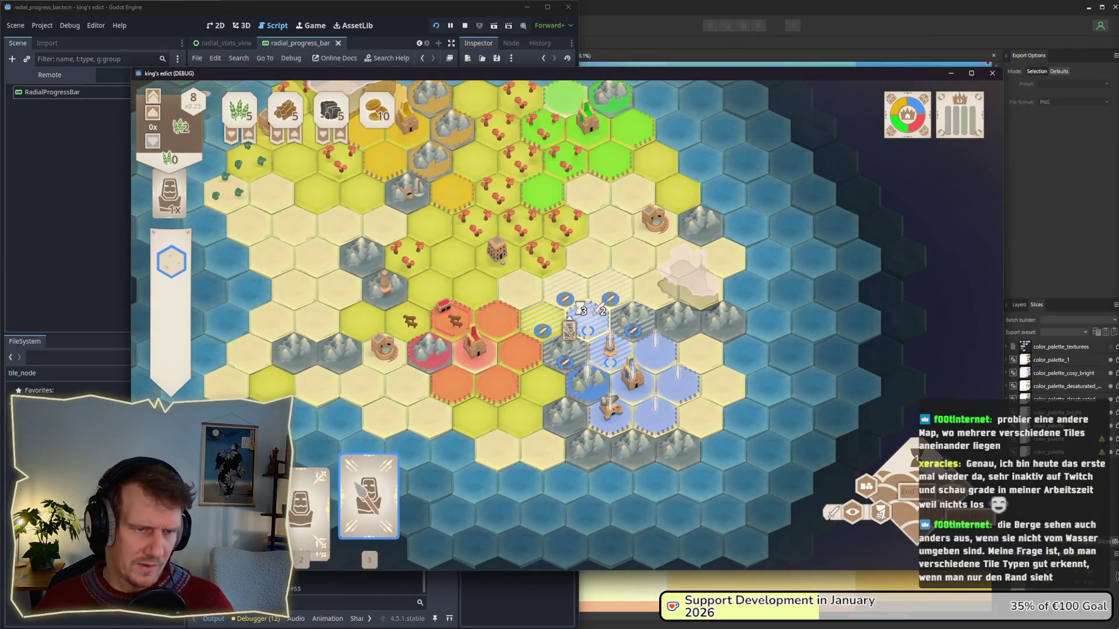
left_click(587, 314)
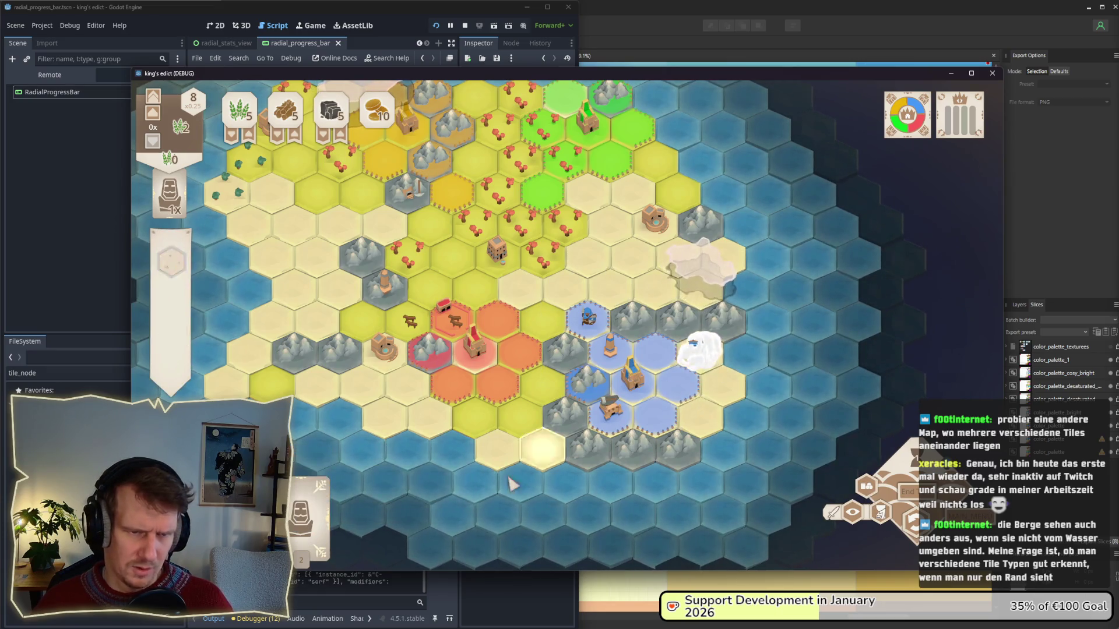
left_click(309, 504)
left_click(723, 381)
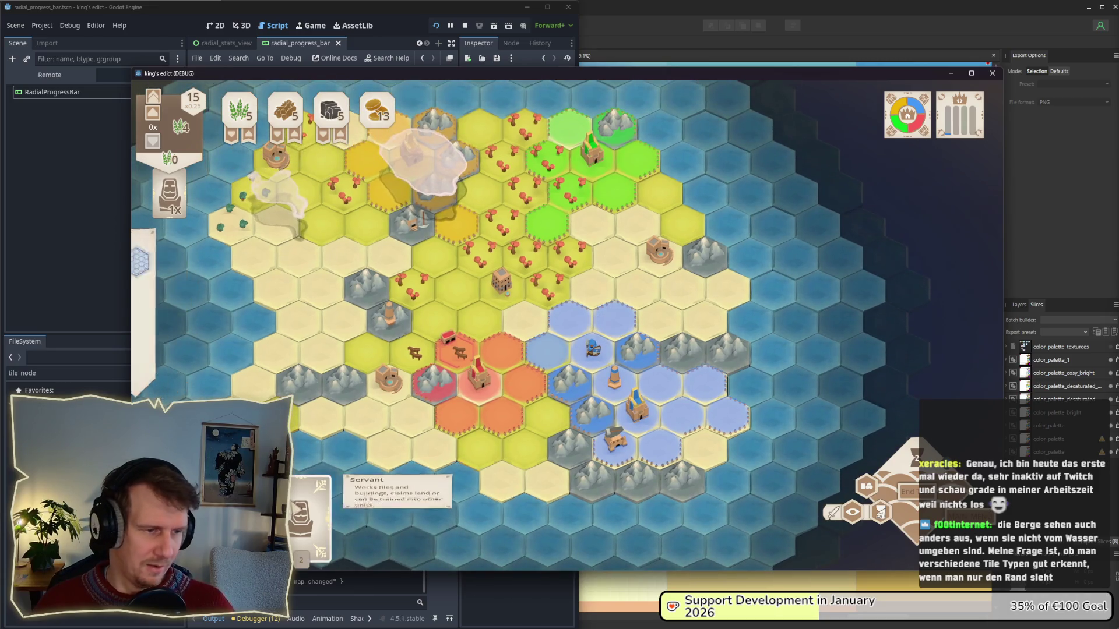
left_click(307, 513)
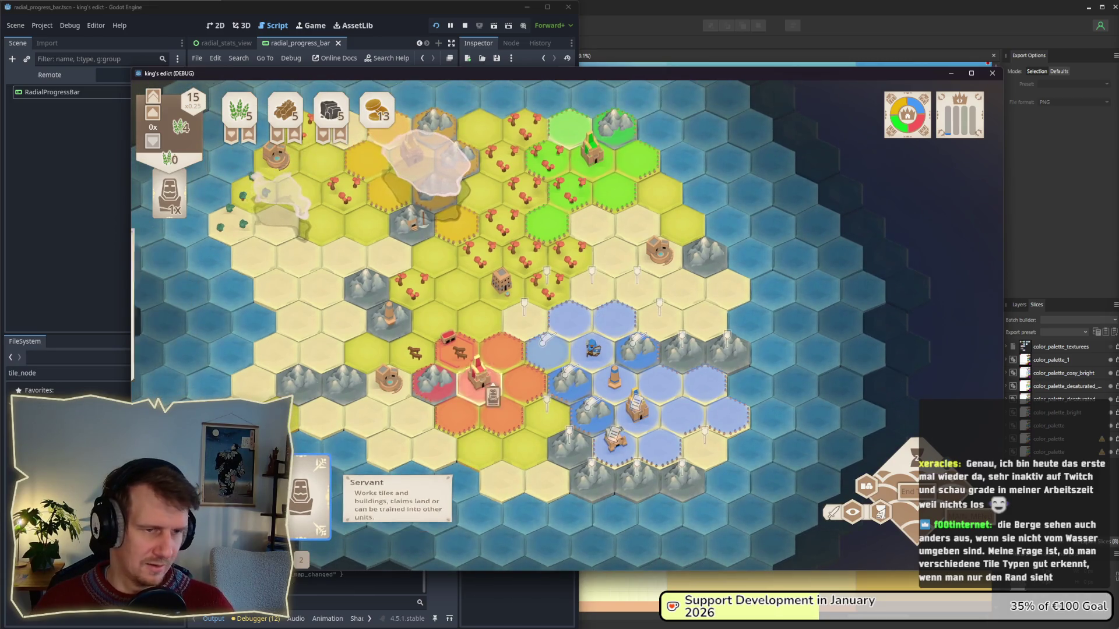
left_click(603, 293)
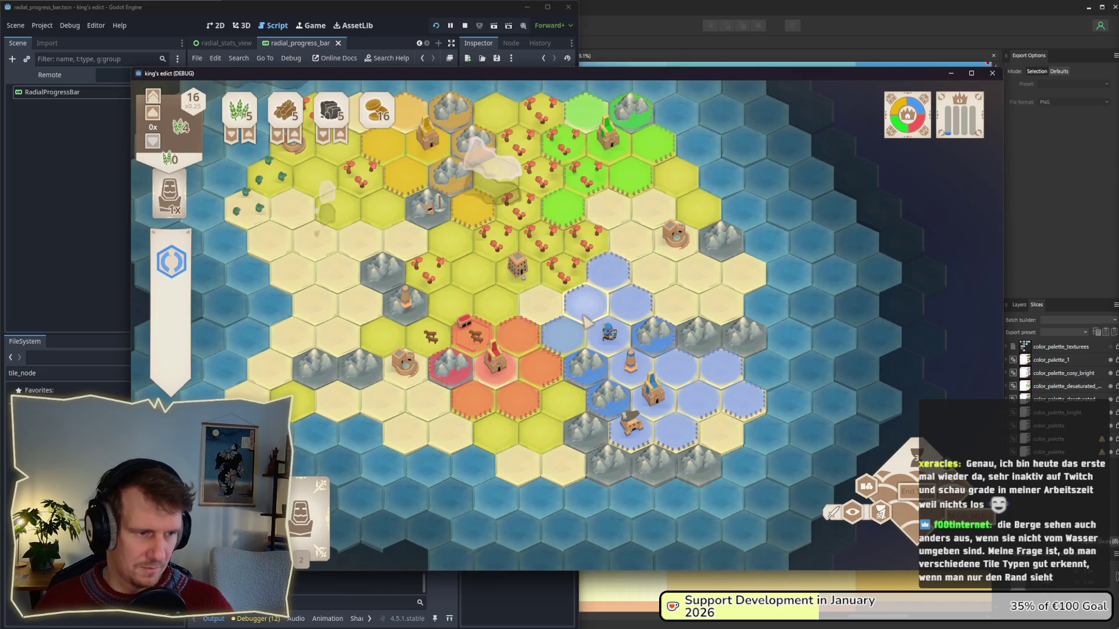
left_click(311, 501)
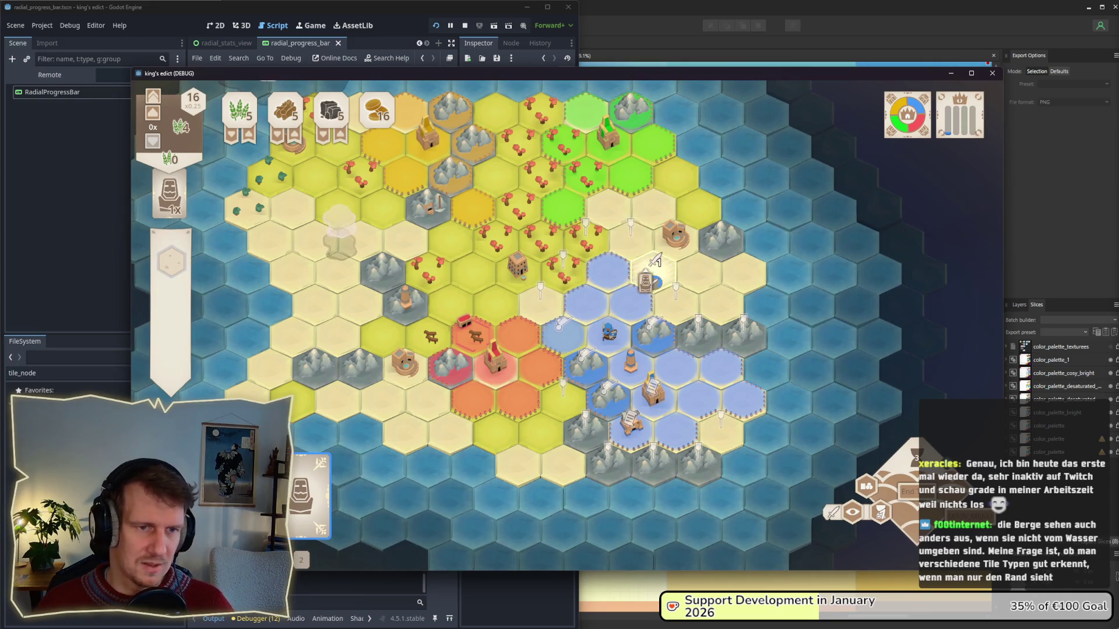
left_click(651, 268)
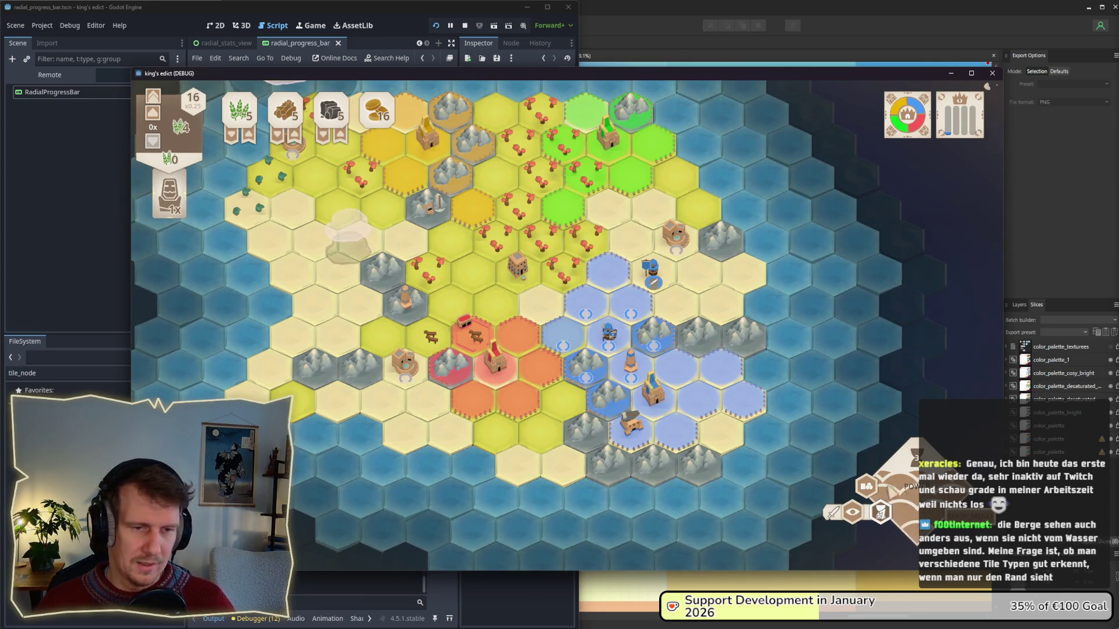
- Cash in the tower for coins and place a unit at the blue territory's northern edge
left_click(640, 377)
left_click(630, 374)
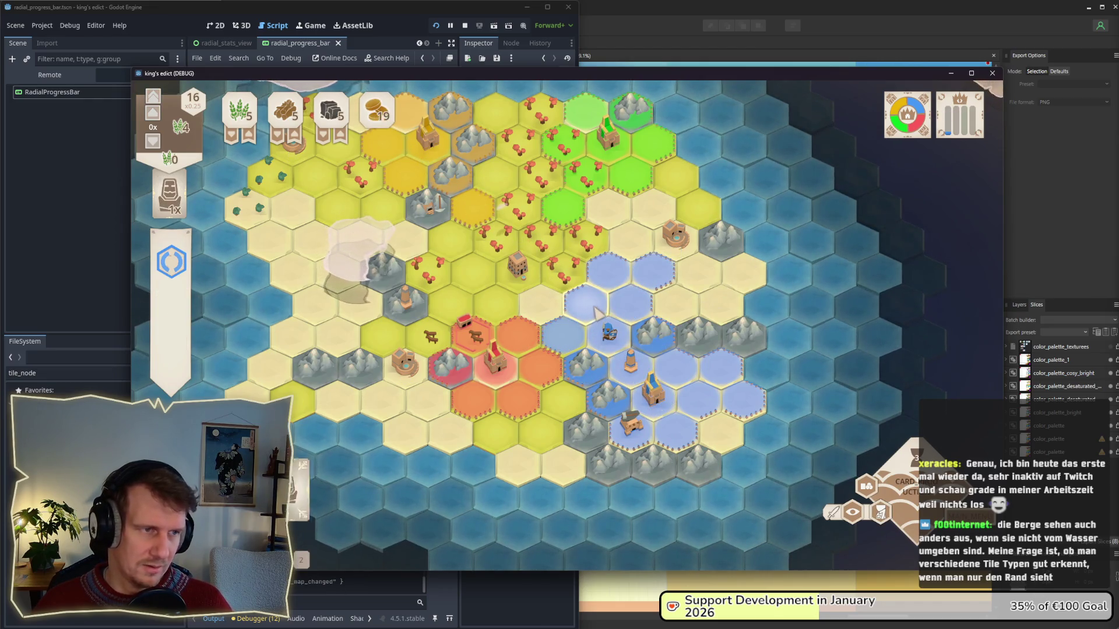
scroll(599, 308, "up", 2)
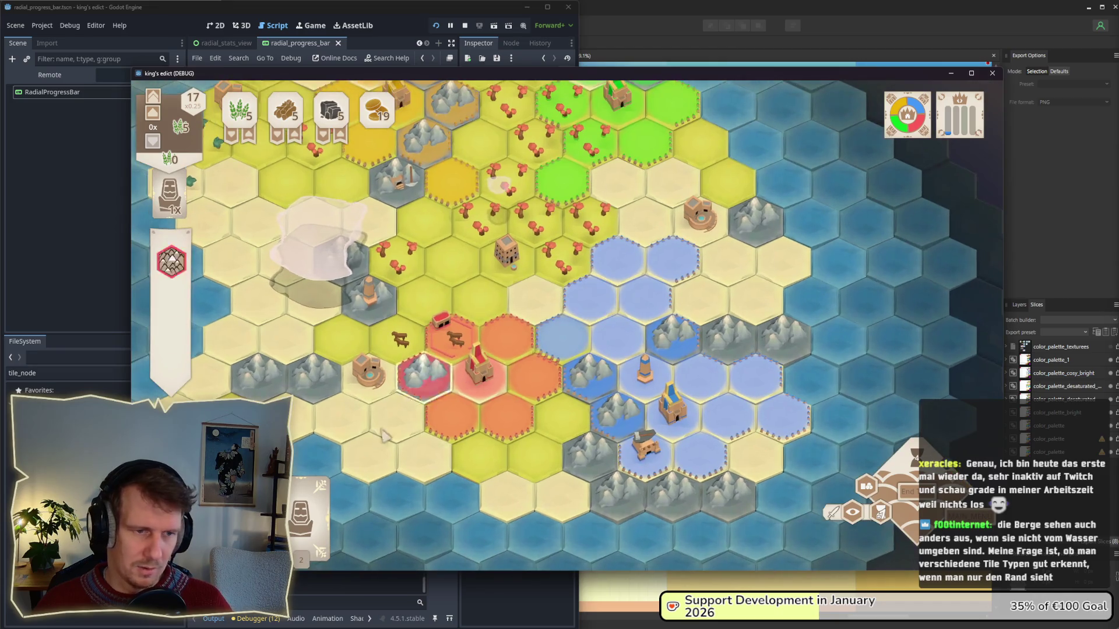
left_click(309, 495)
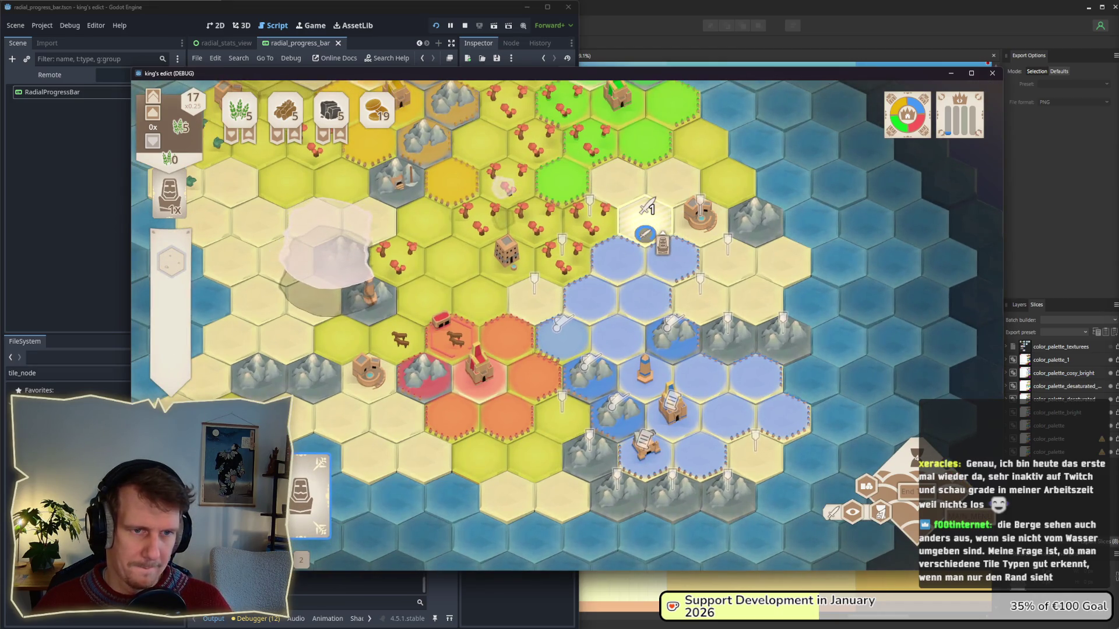
left_click(646, 209)
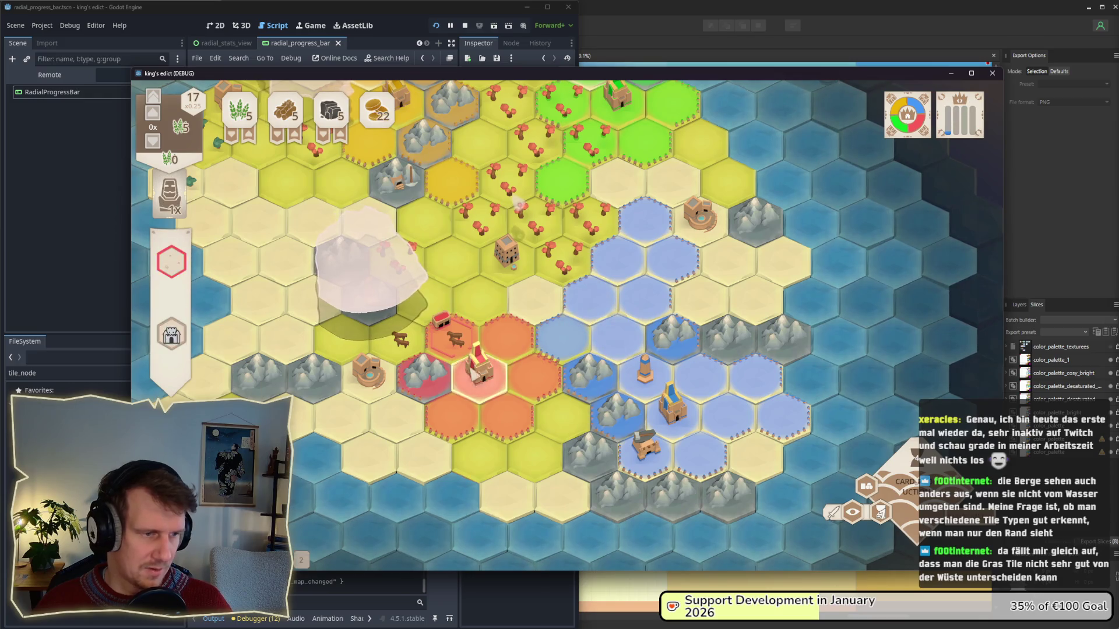
- End the turn to reach turn 19 and pan around the island
left_click(306, 495)
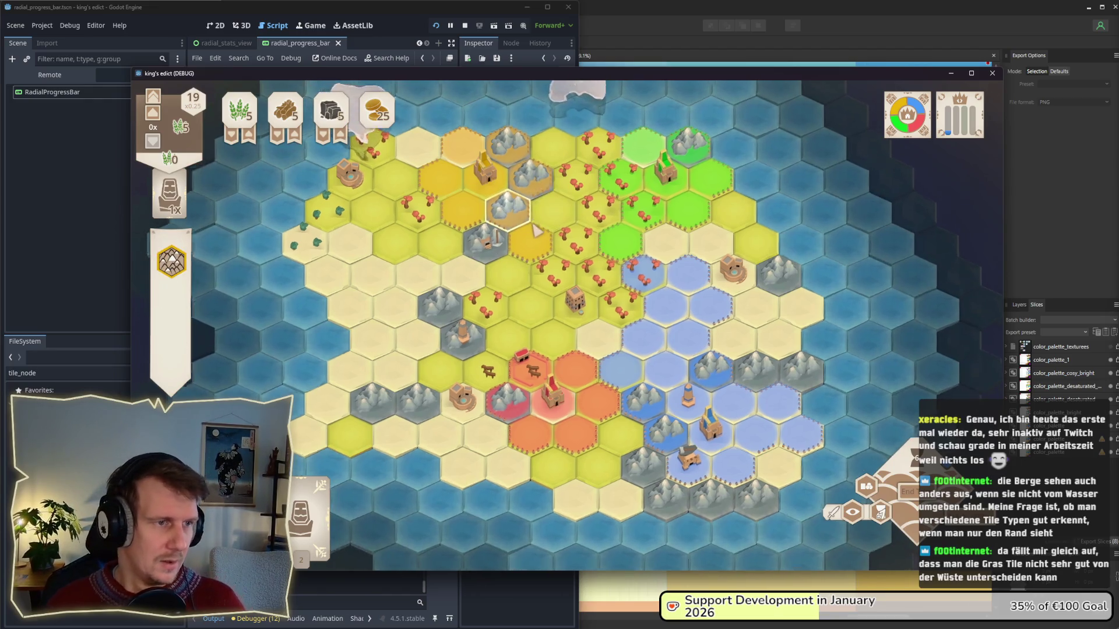
key("w")
key("s")
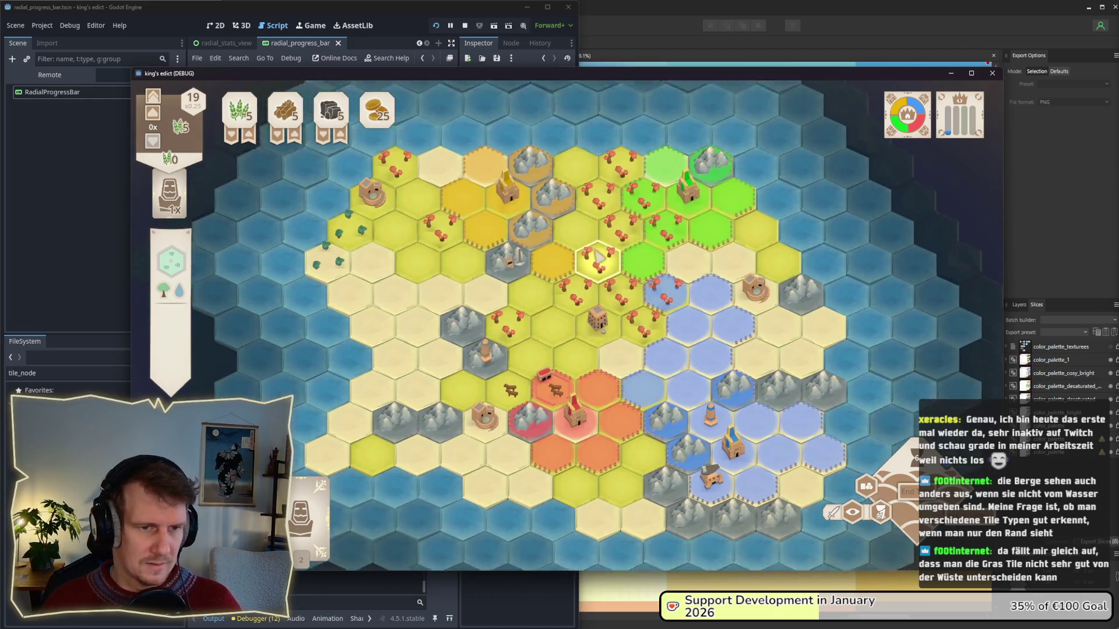
scroll(589, 265, "up", 2)
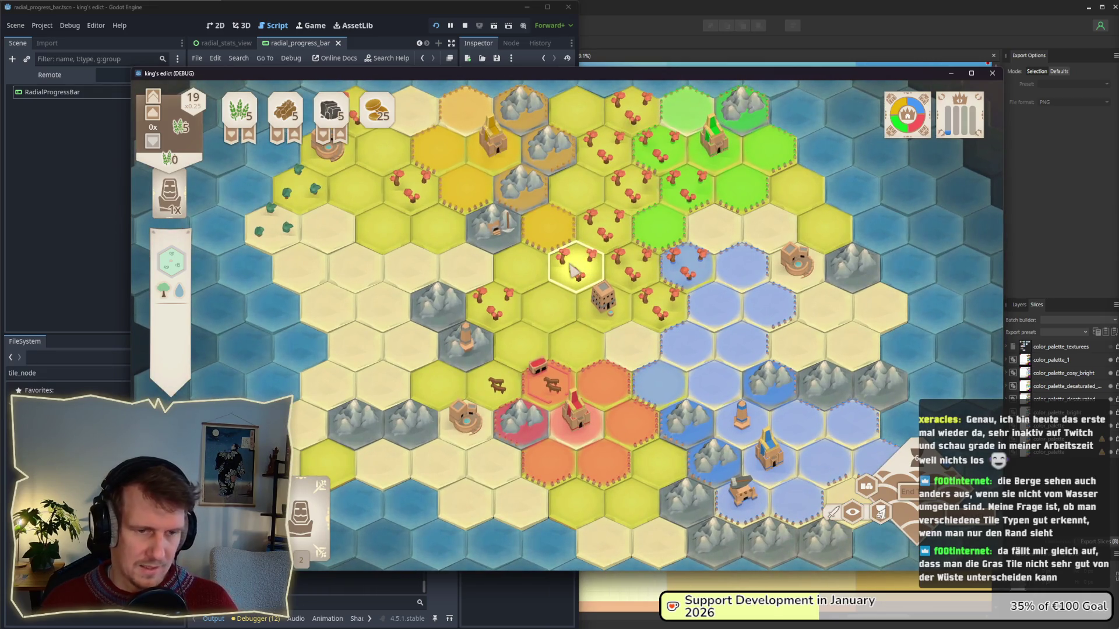
scroll(572, 269, "down", 2)
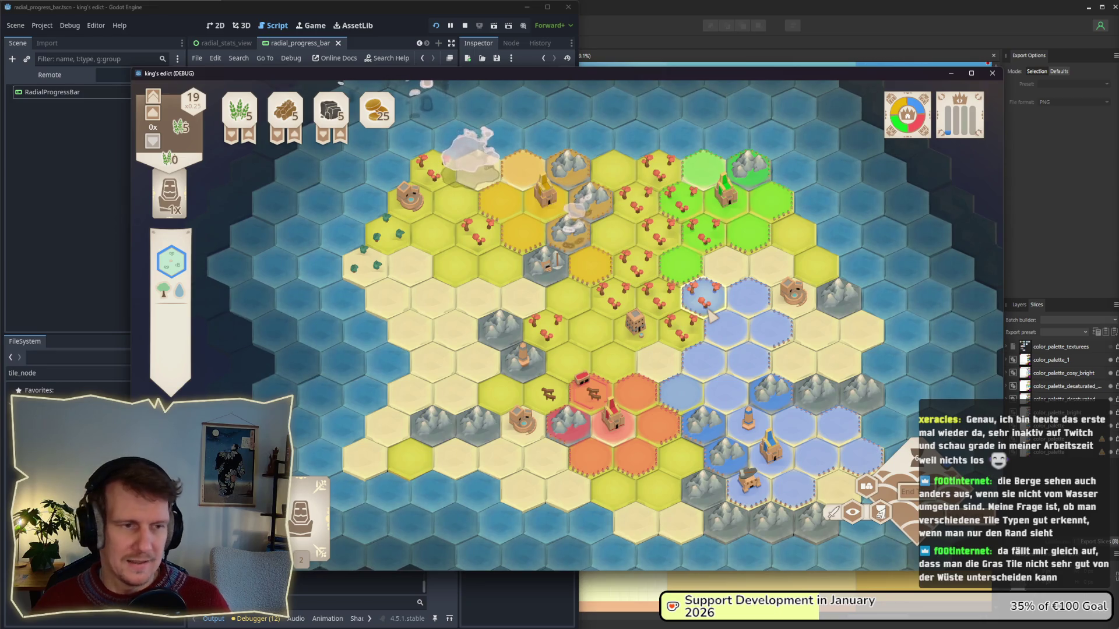
- Switch to the Bildschirmfotos screenshots folder in File Explorer
key("alt+Tab")
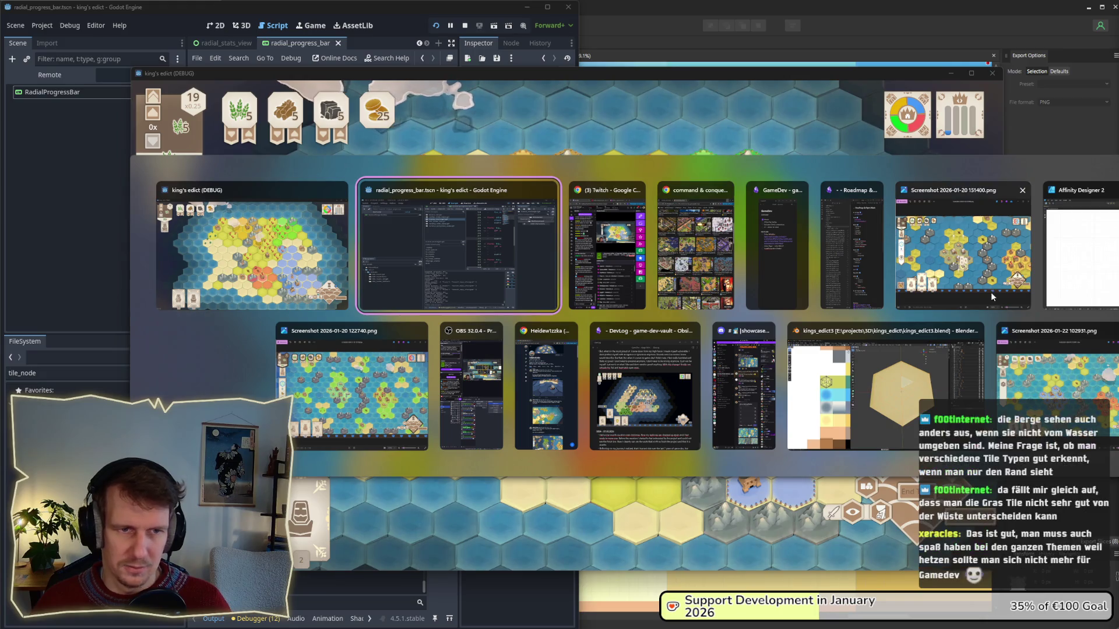
left_click(841, 285)
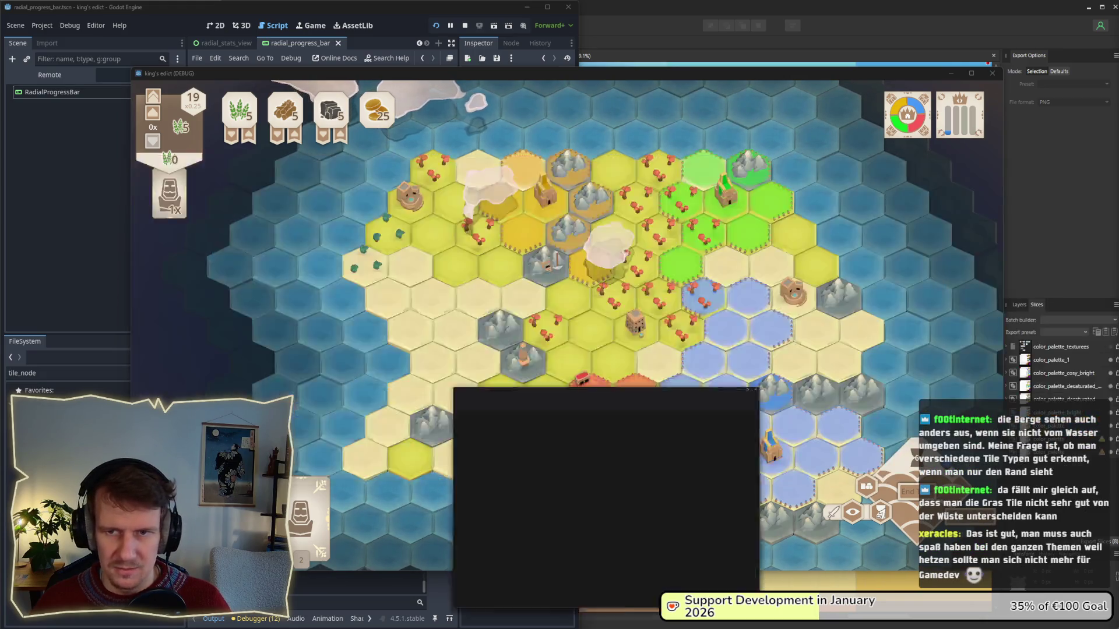
scroll(622, 330, "up", 10)
scroll(623, 333, "down", 15)
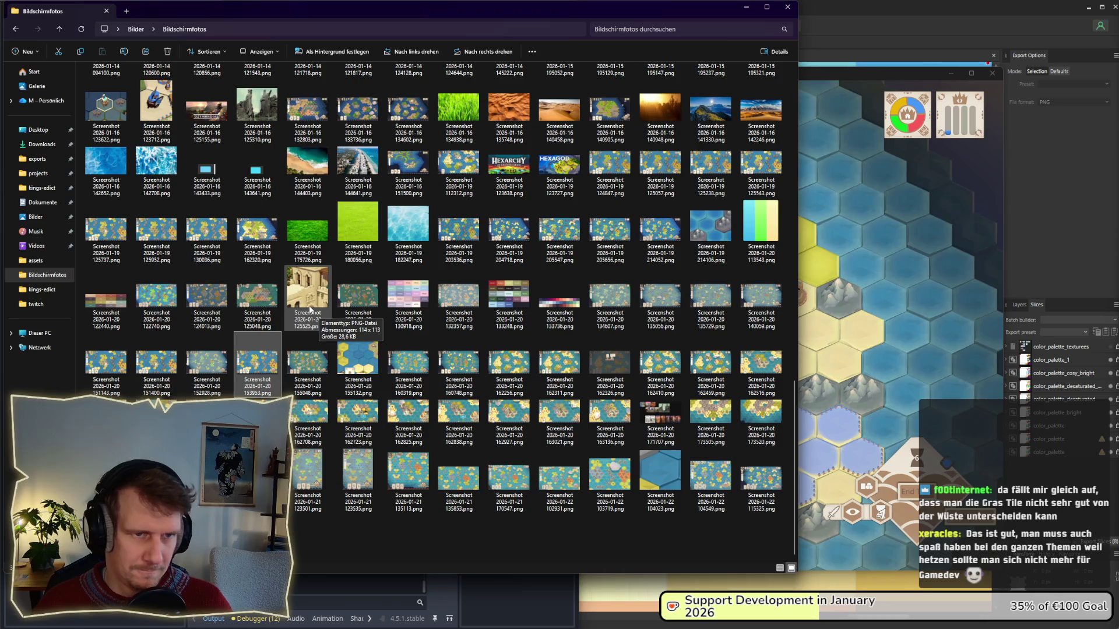
- Show the Bildschirmfotos screenshots as large thumbnails
left_click(262, 51)
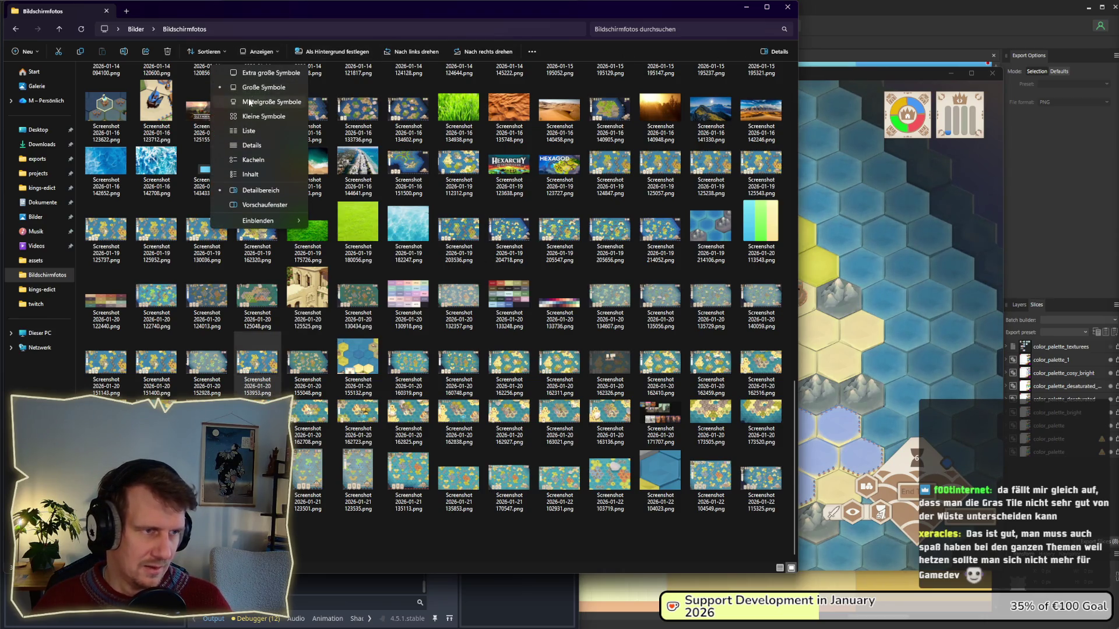
left_click(249, 102)
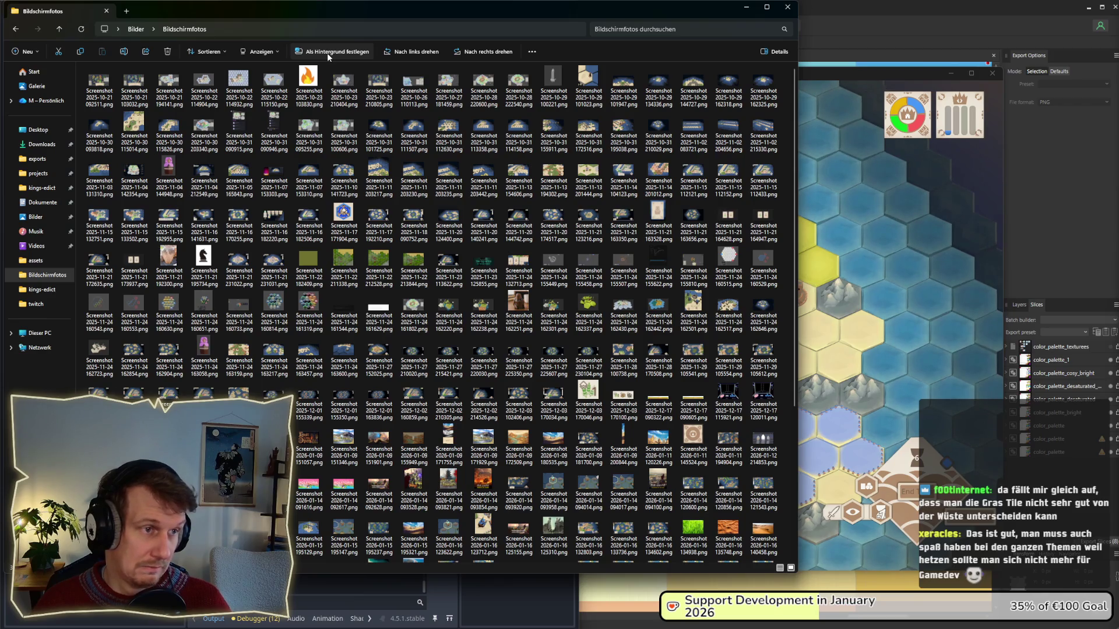
left_click(260, 52)
left_click(262, 88)
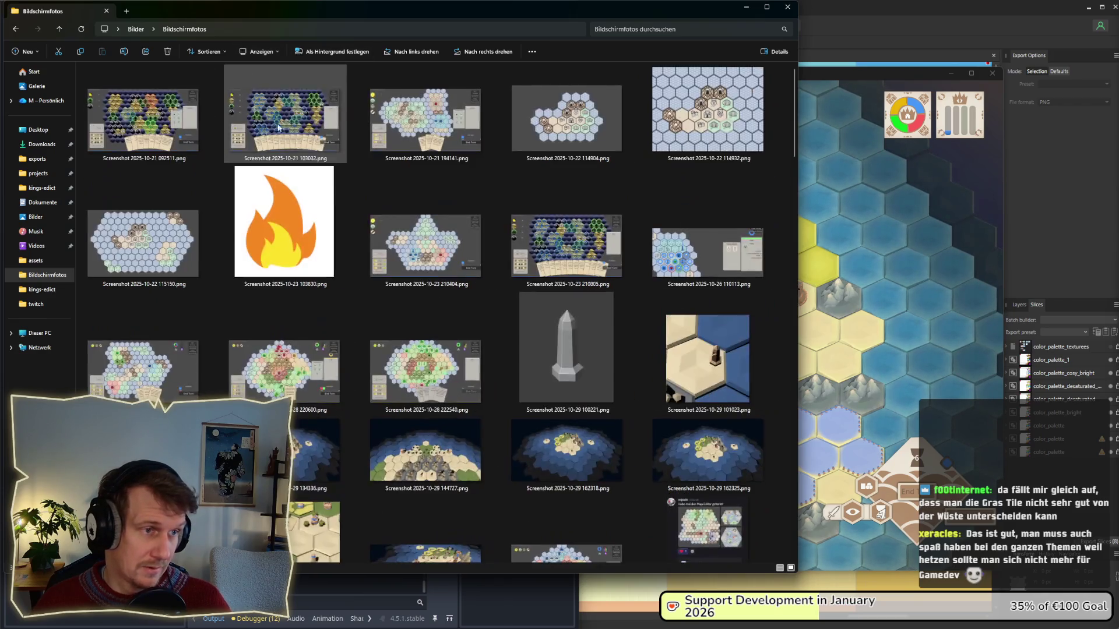
- Scroll to the November 2025 map screenshots, then minimize the folder
scroll(483, 265, "down", 15)
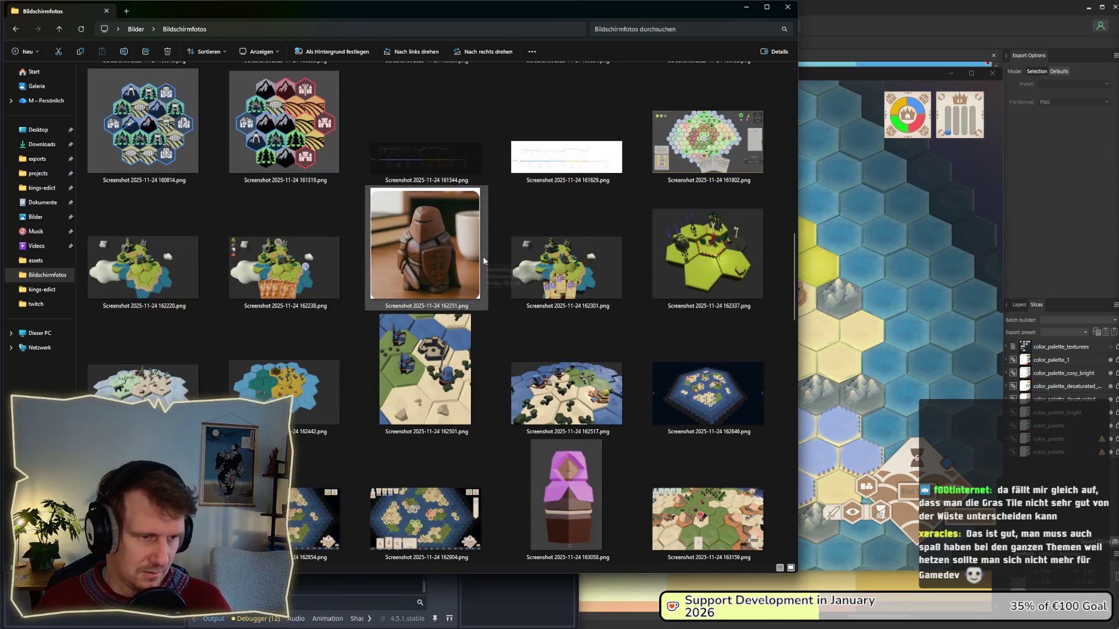
scroll(484, 261, "down", 3)
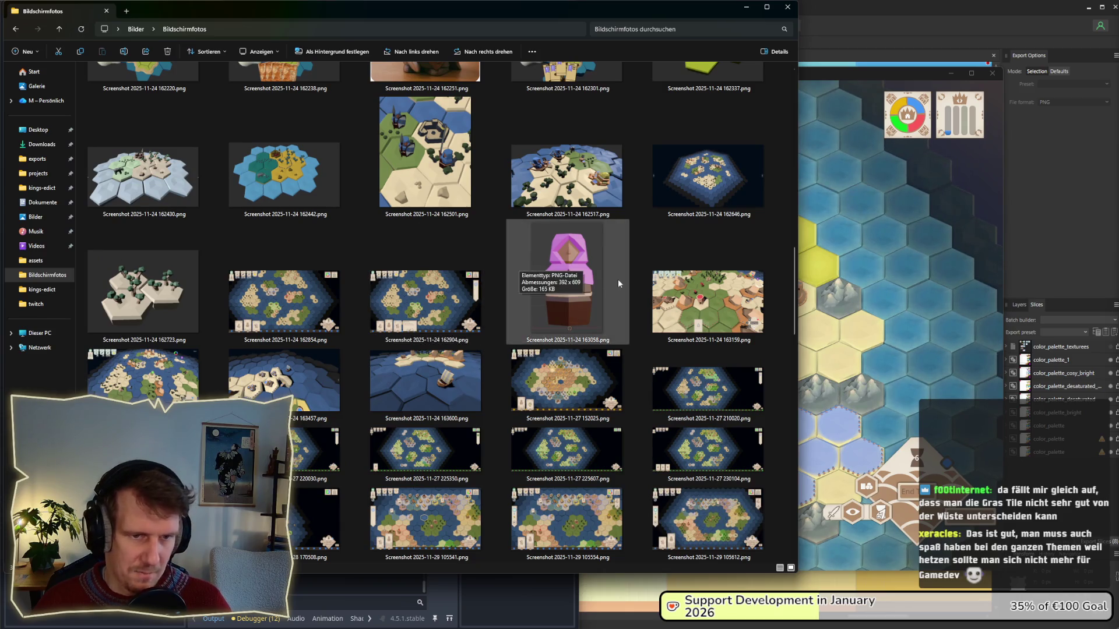
scroll(615, 277, "down", 10)
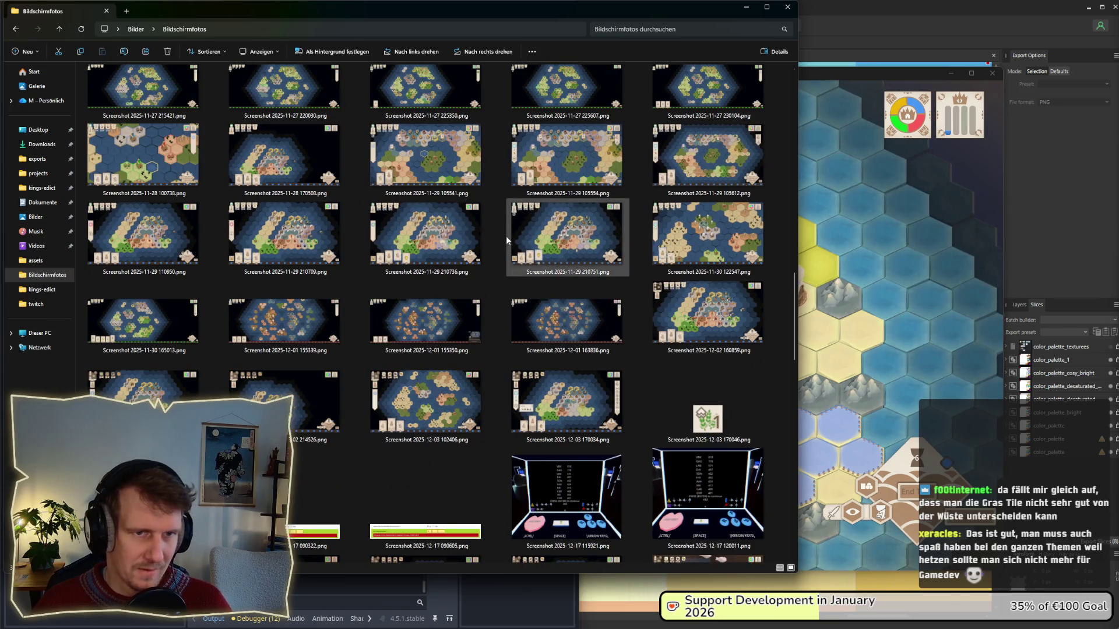
scroll(505, 239, "up", 5)
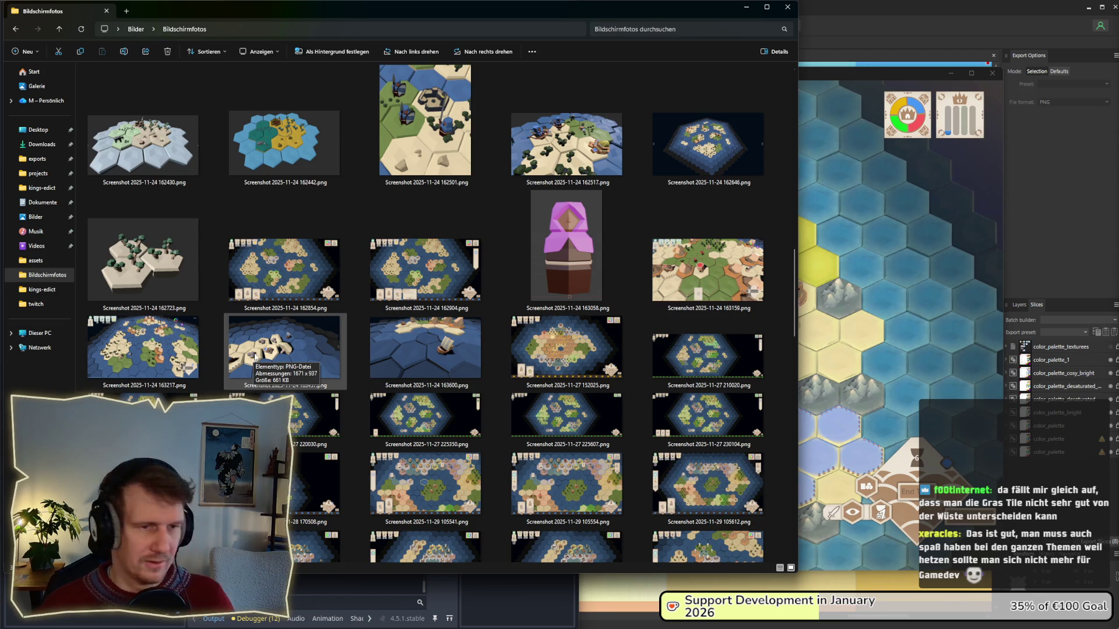
left_click(746, 7)
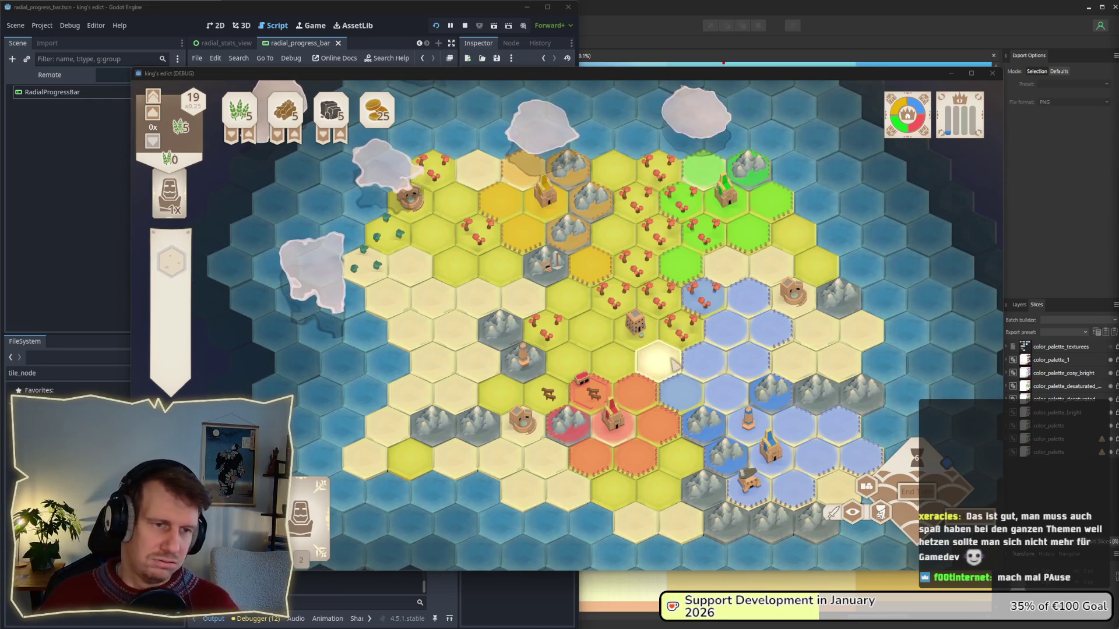
- Zoom and pan the hex map to frame the whole island
scroll(670, 356, "up", 5)
scroll(641, 349, "down", 5)
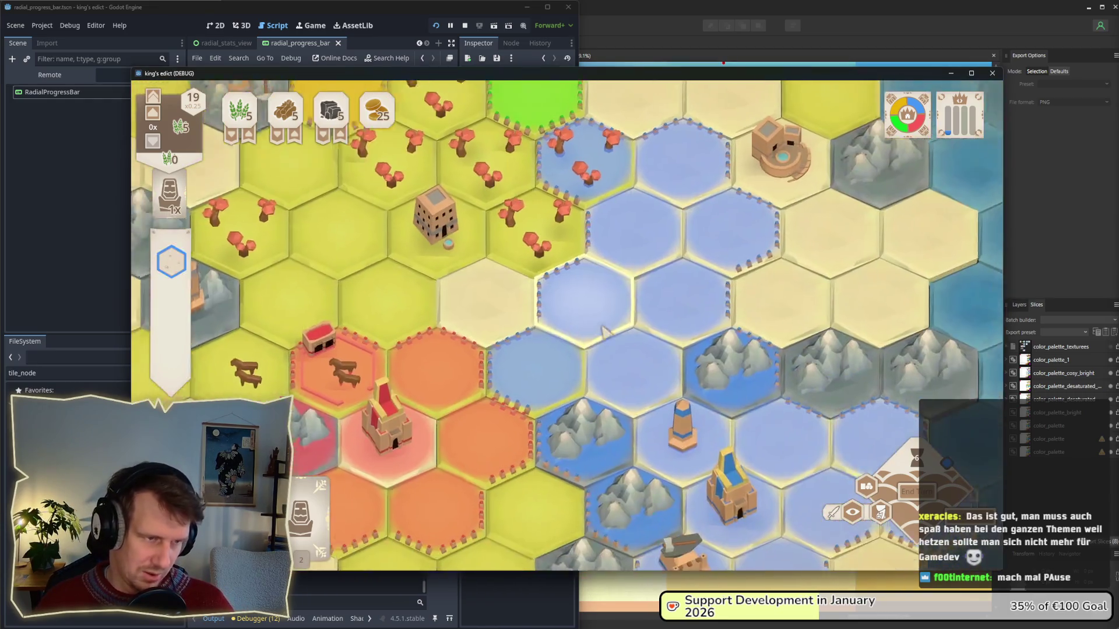
scroll(566, 338, "up", 5)
key("a")
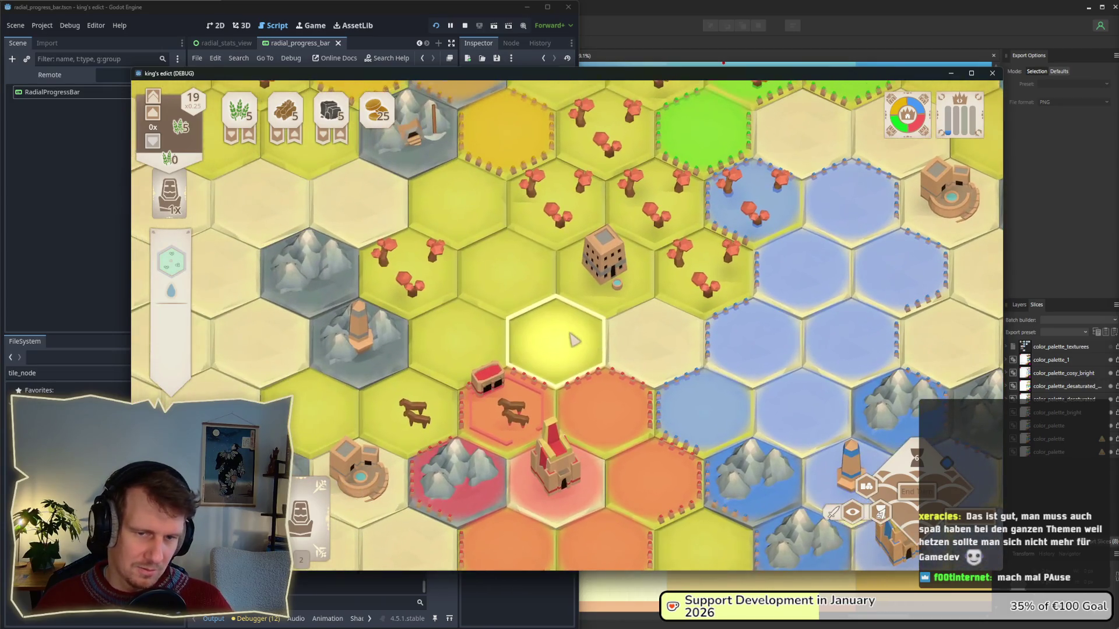
key("s")
key("d")
key("w")
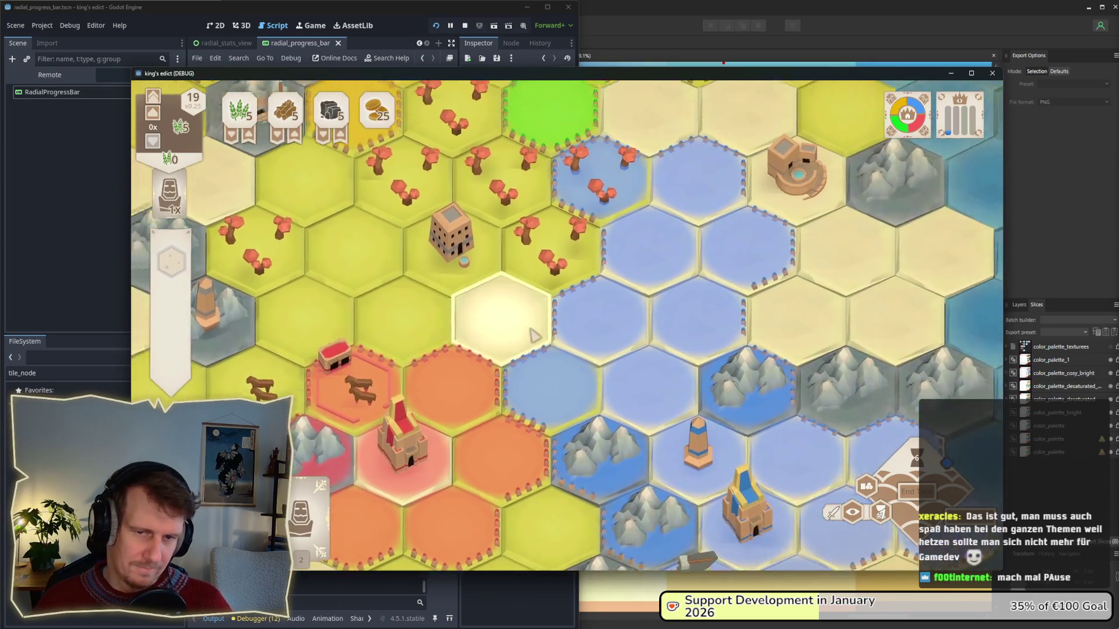
scroll(554, 345, "down", 4)
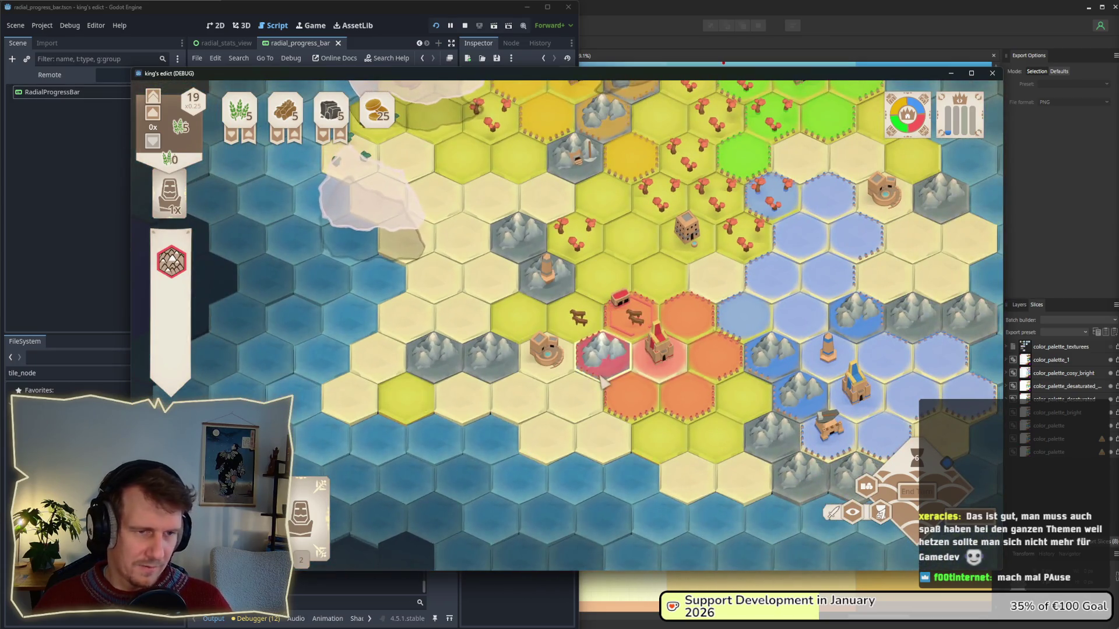
key("w")
key("d")
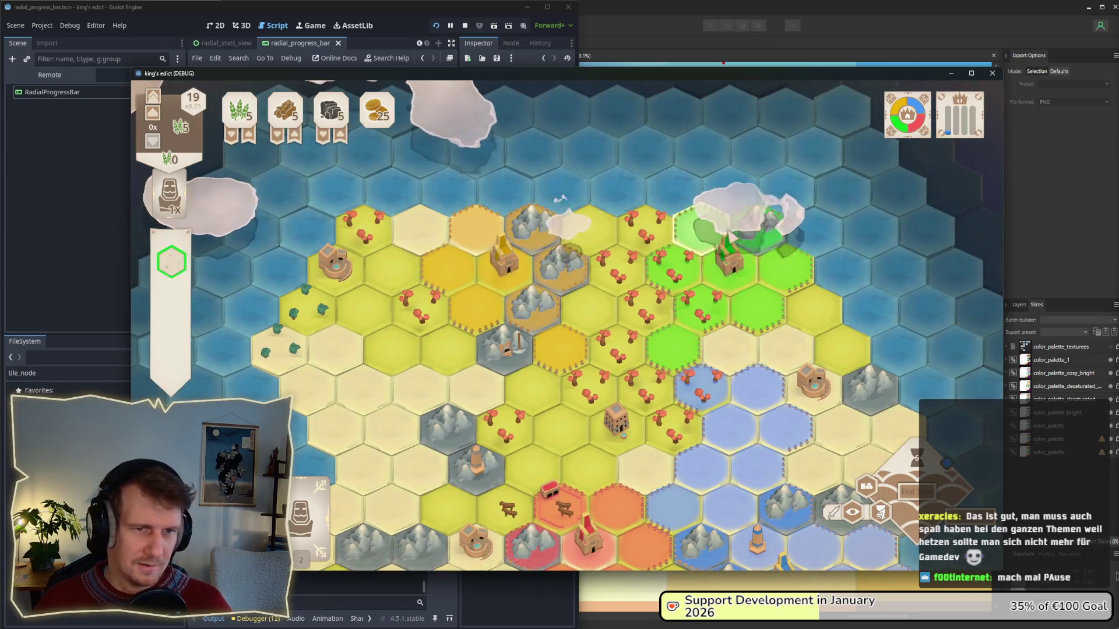
key("w")
key("a")
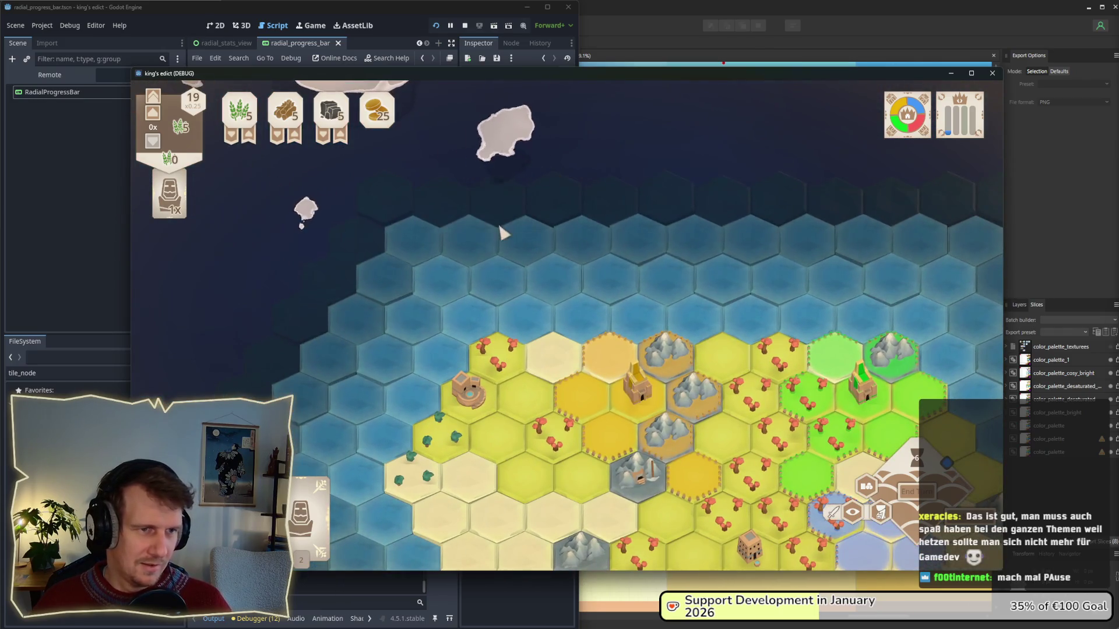
key("s")
key("d")
scroll(499, 275, "down", 2)
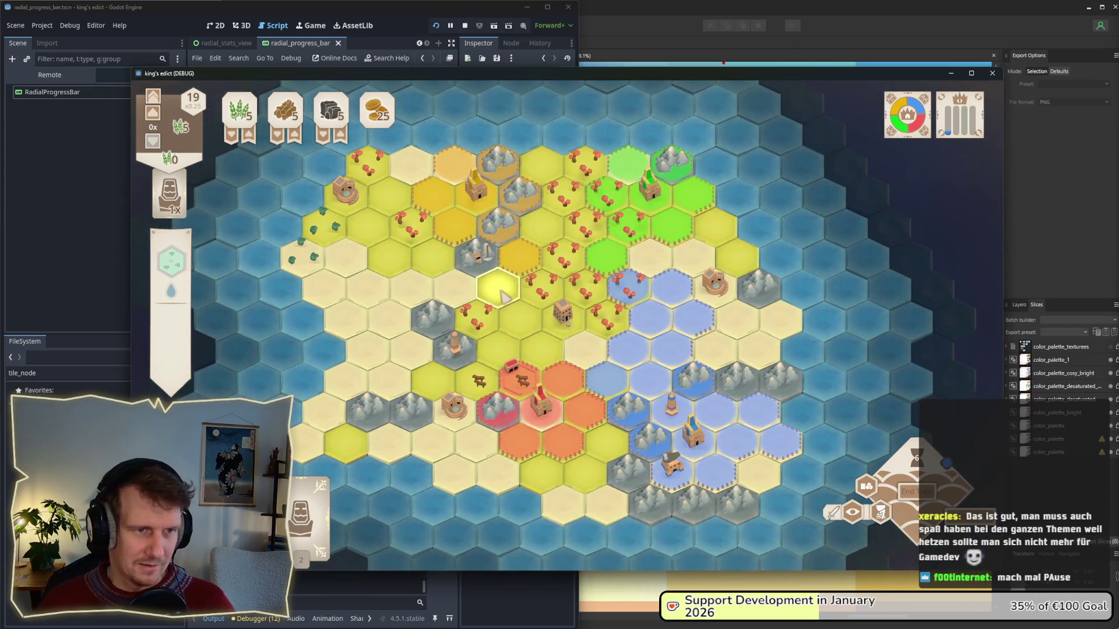
key("s")
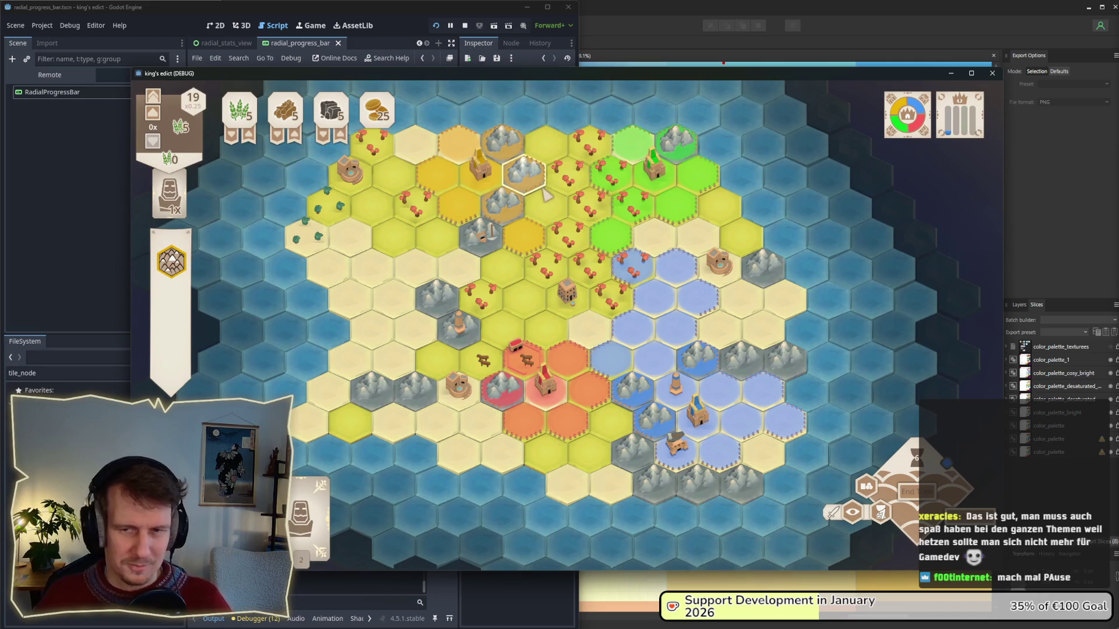
- Zoom out and snip the game window showing the round-19 territories, then pause
scroll(546, 197, "up", 1)
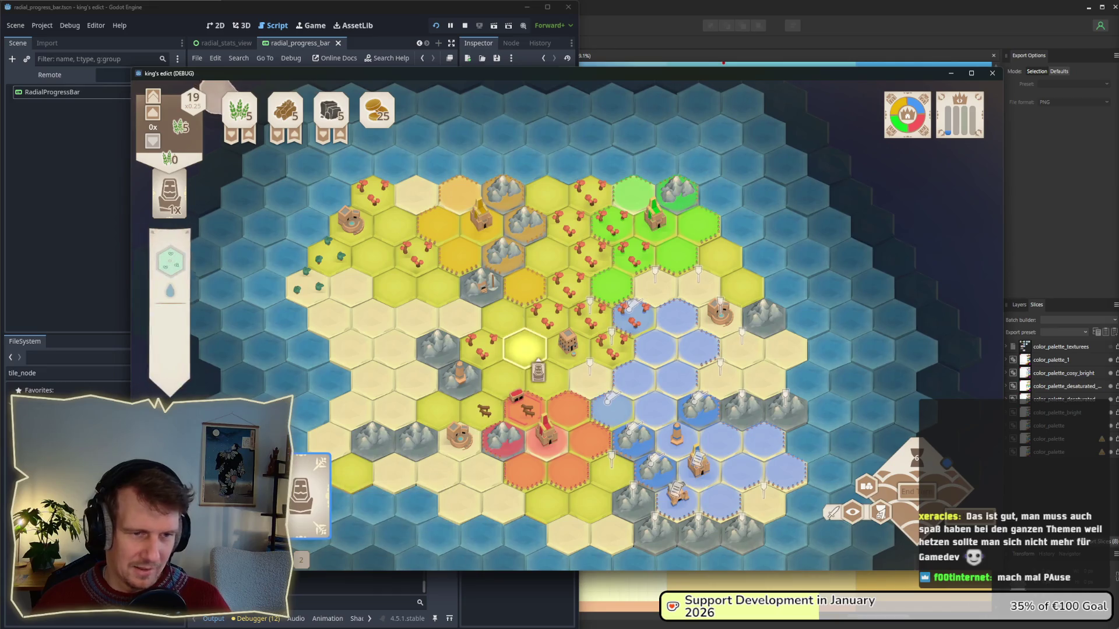
scroll(590, 377, "up", 3)
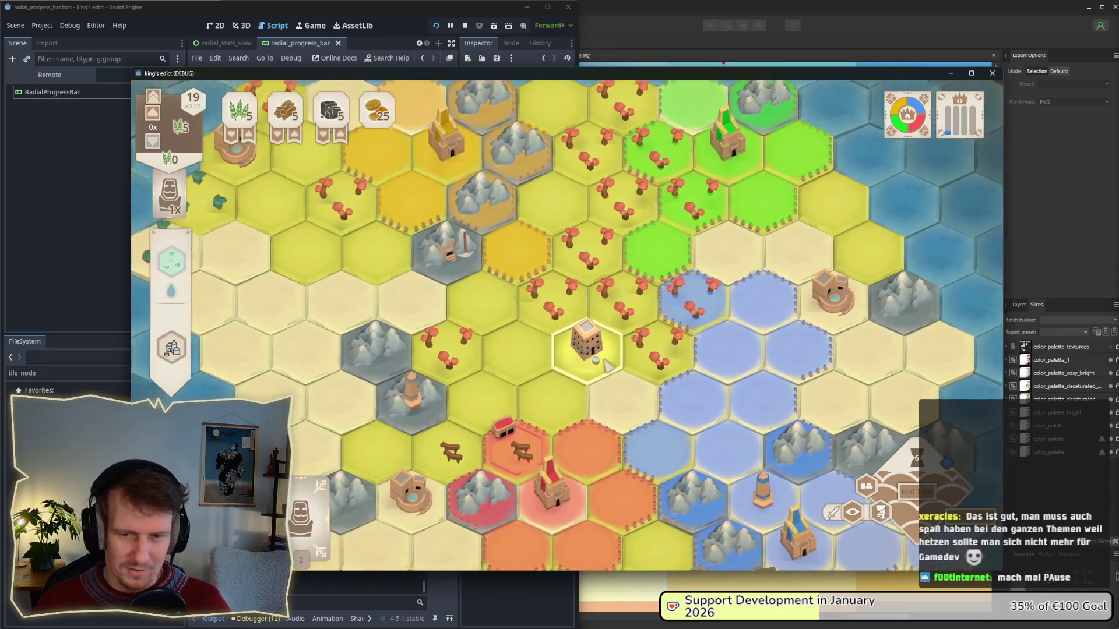
scroll(610, 359, "down", 3)
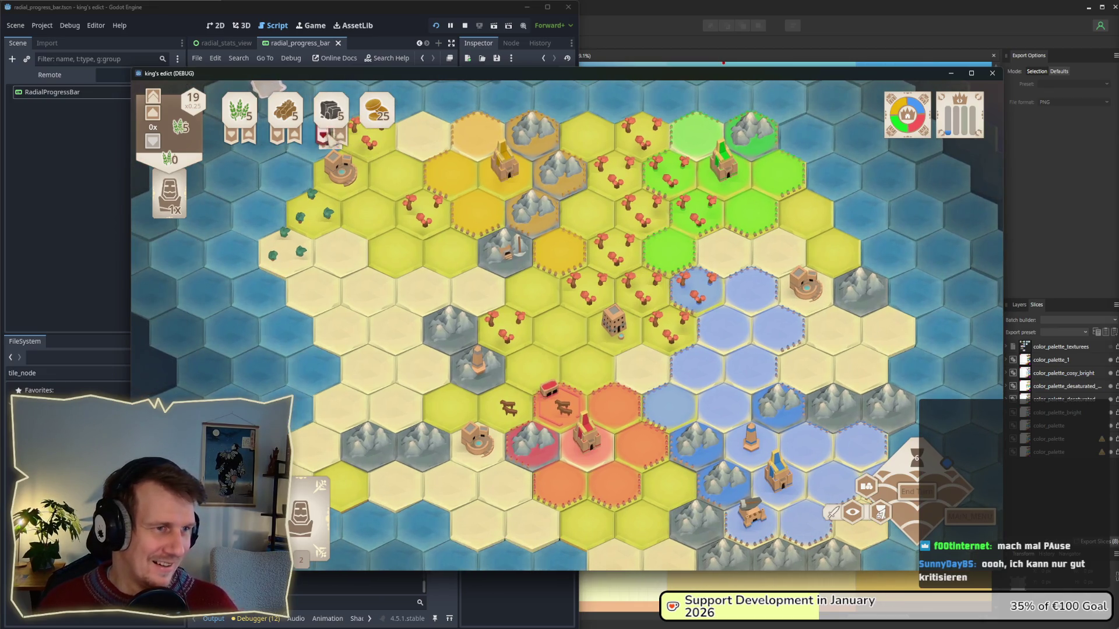
scroll(653, 277, "down", 2)
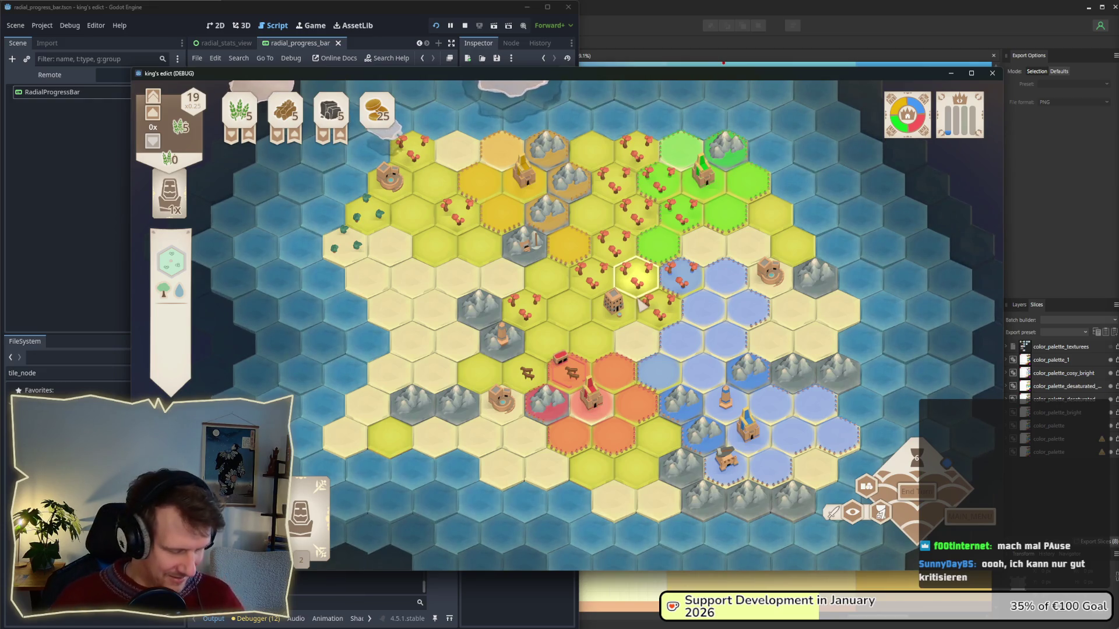
key("super+shift+s")
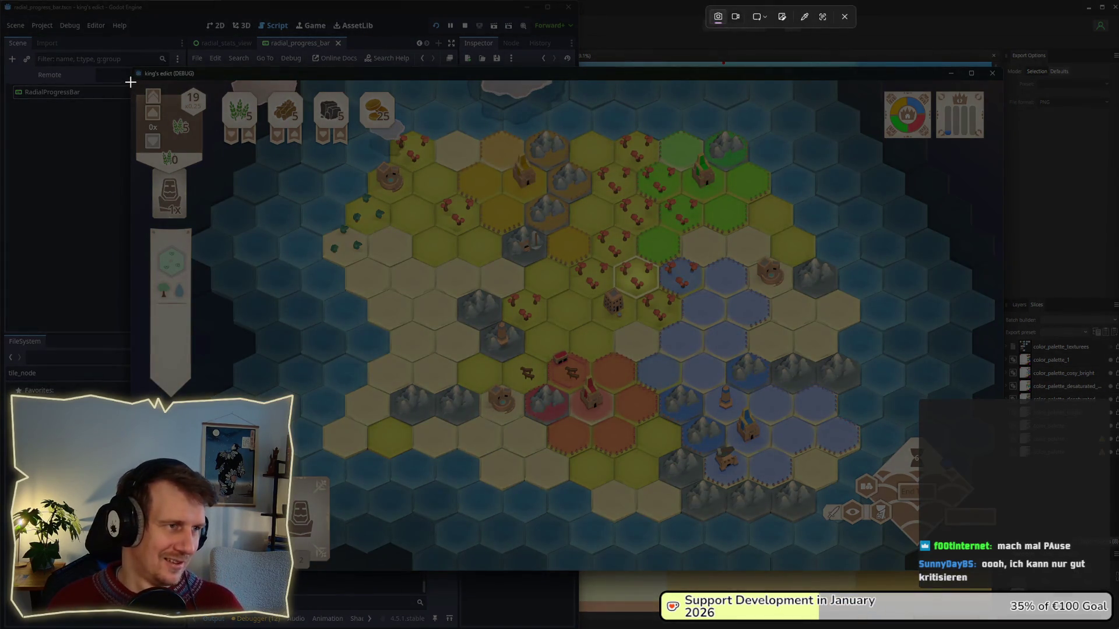
left_click_drag(131, 79, 1002, 571)
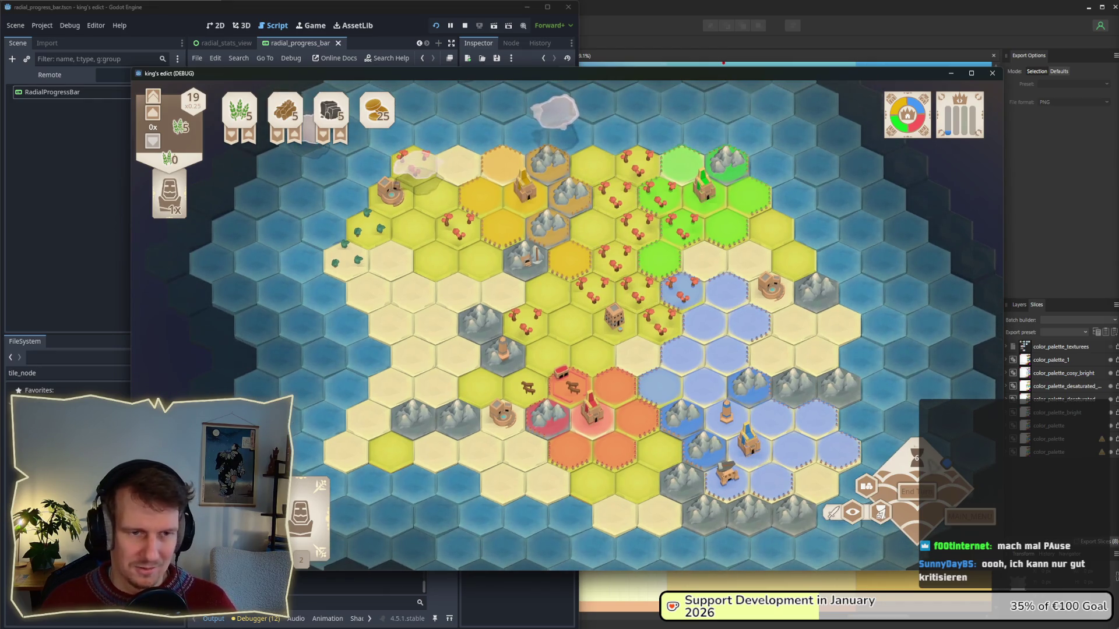
key("Escape")
- Return to the main menu and start a multiplayer match on Small Islands 2.map
left_click(582, 270)
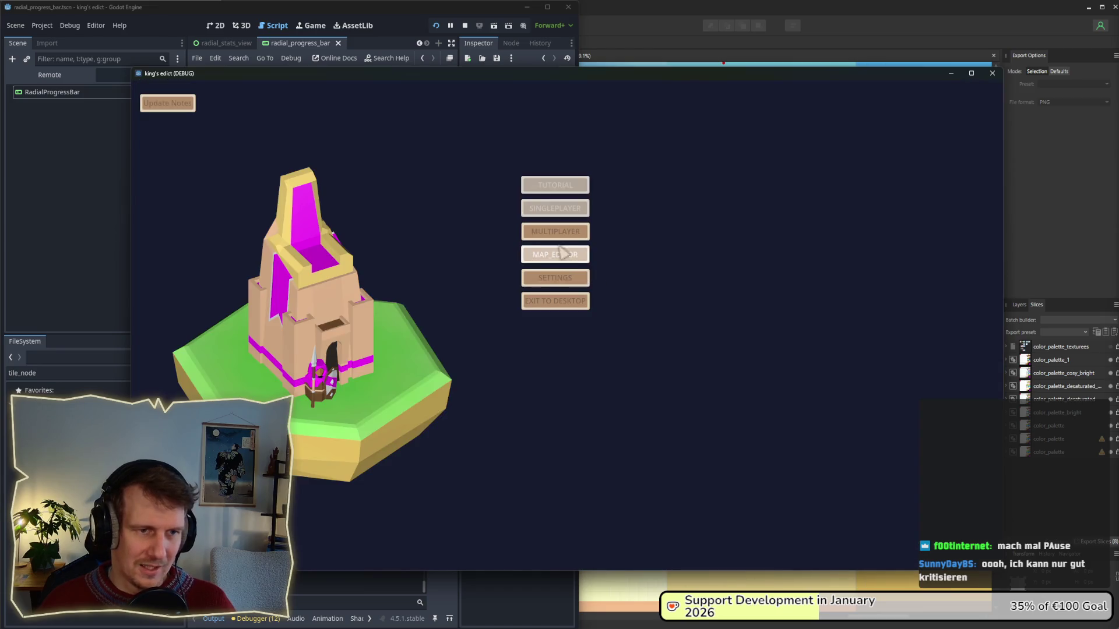
left_click(582, 254)
left_click(680, 135)
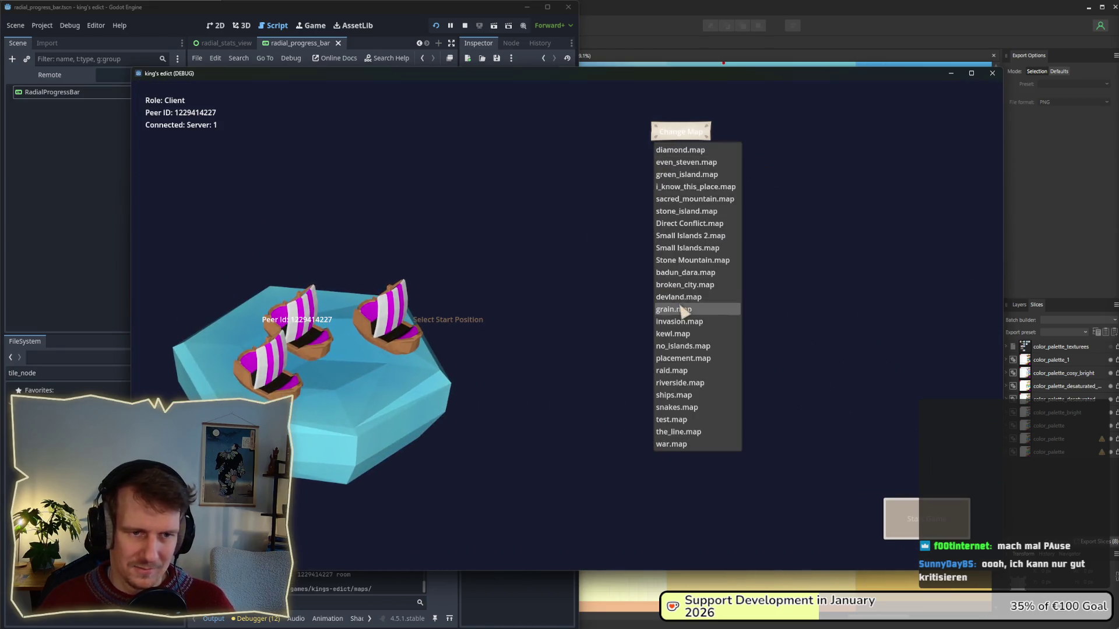
left_click(665, 236)
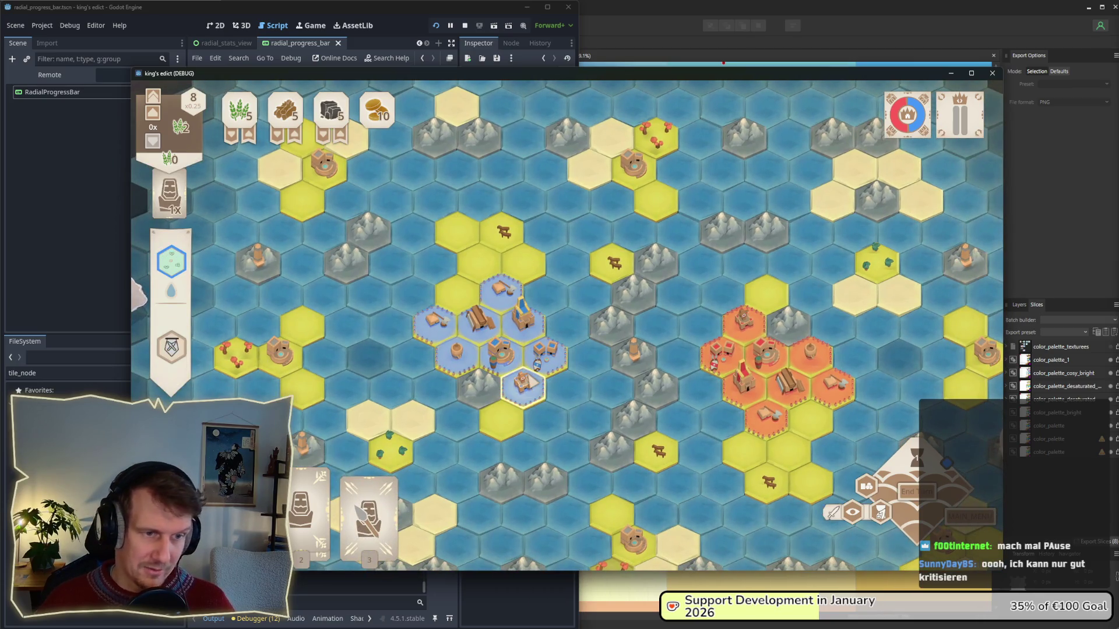
- Snip the game window showing the island territories, then pause
key("super+shift+s")
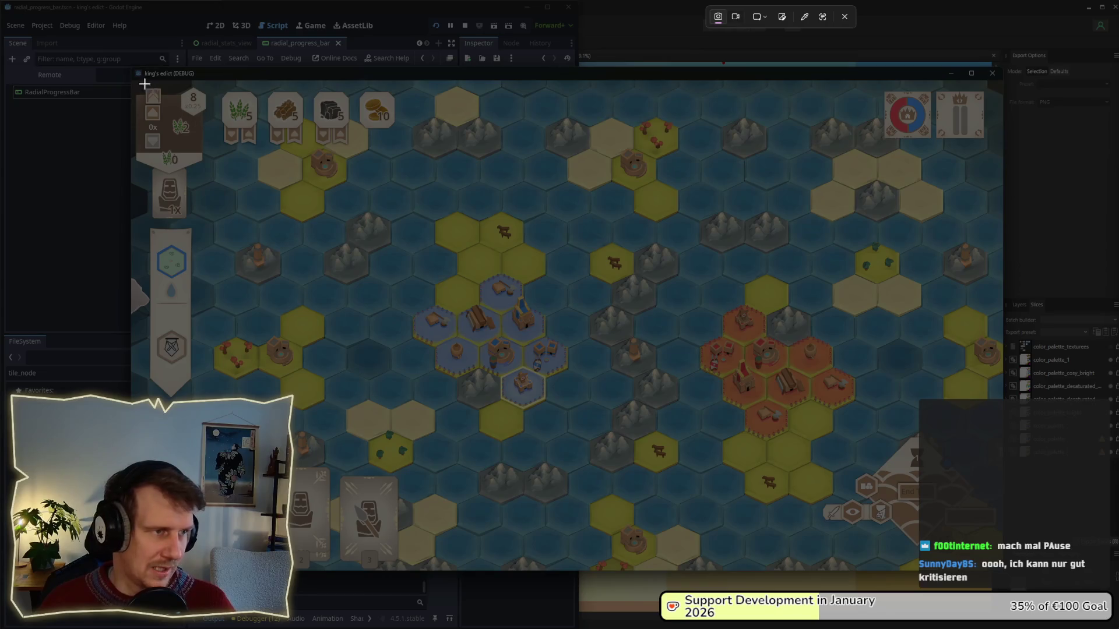
mouse_move(129, 80)
left_mouse_down()
mouse_move(494, 268)
mouse_move(1002, 571)
left_mouse_up()
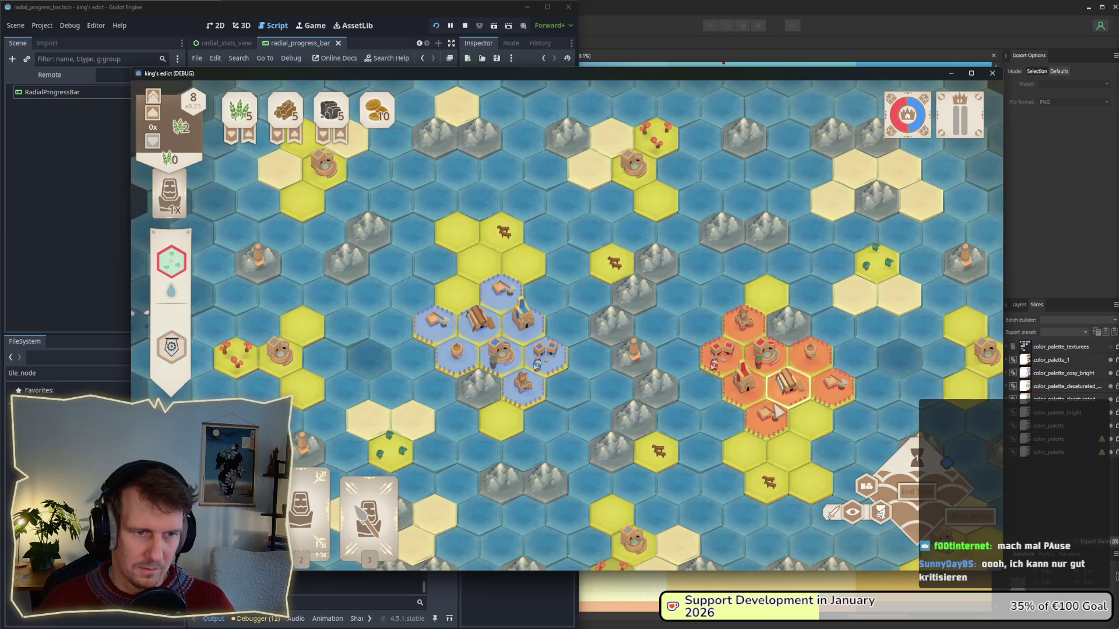
left_click(959, 520)
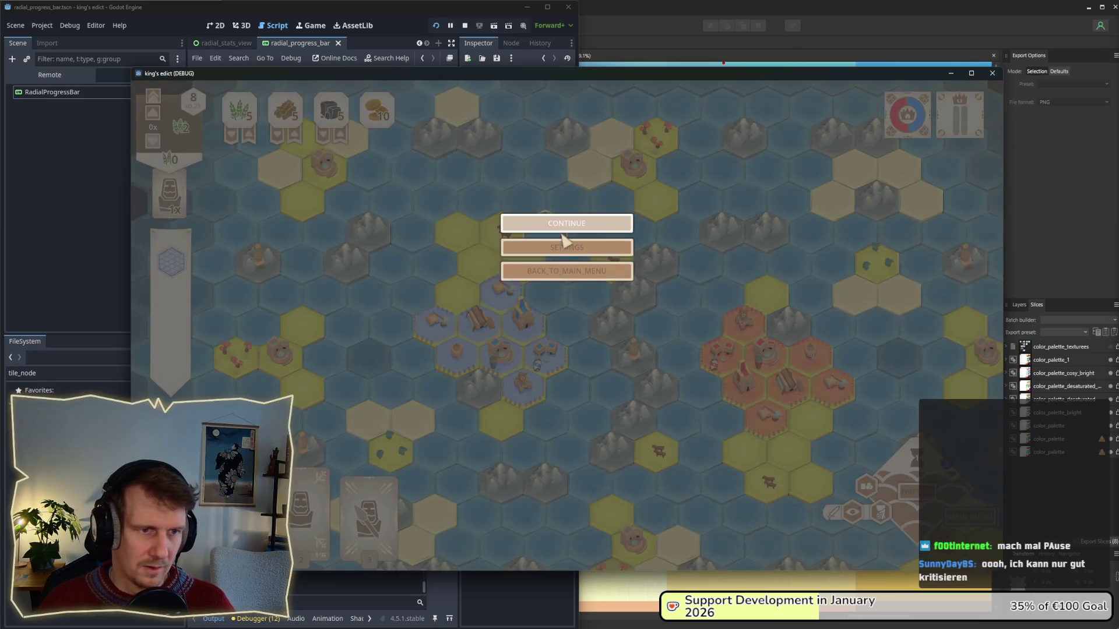
- Resume the game from the breakpoint and create a new multiplayer game room
left_click(571, 273)
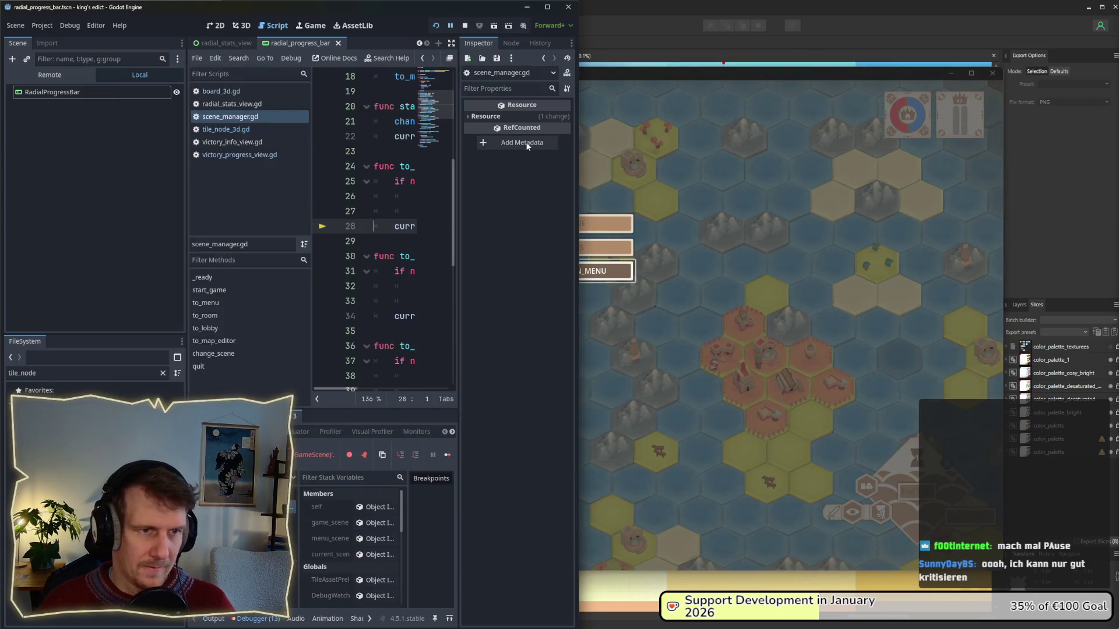
left_click(435, 25)
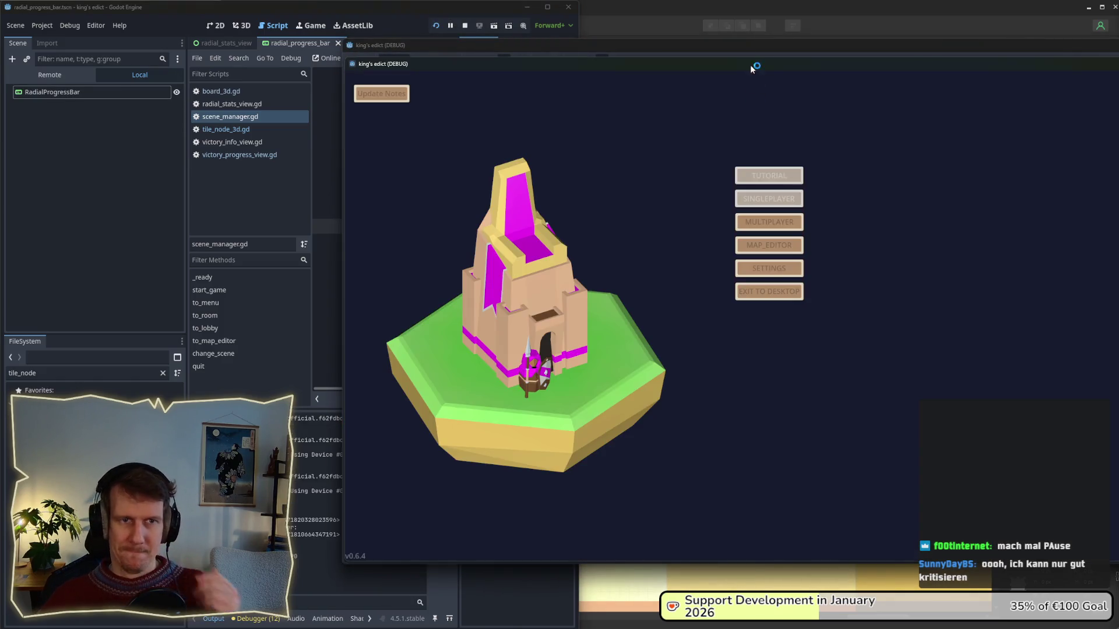
left_click(763, 222)
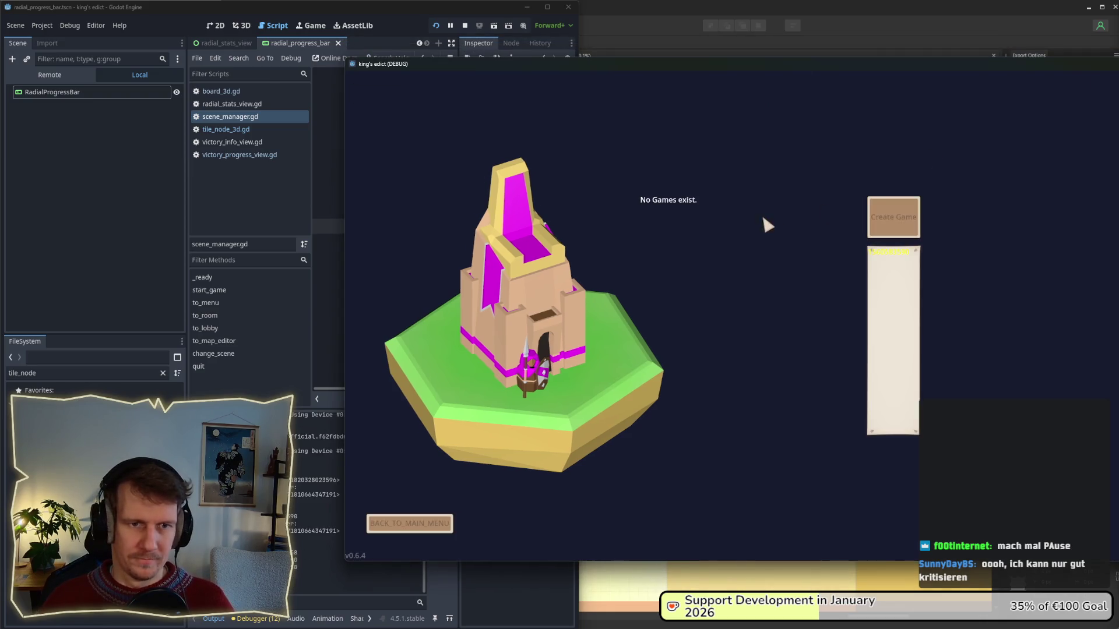
left_click(891, 220)
- Select Stone Mountain.map instead of stone_island and begin at start position 1
left_click(888, 124)
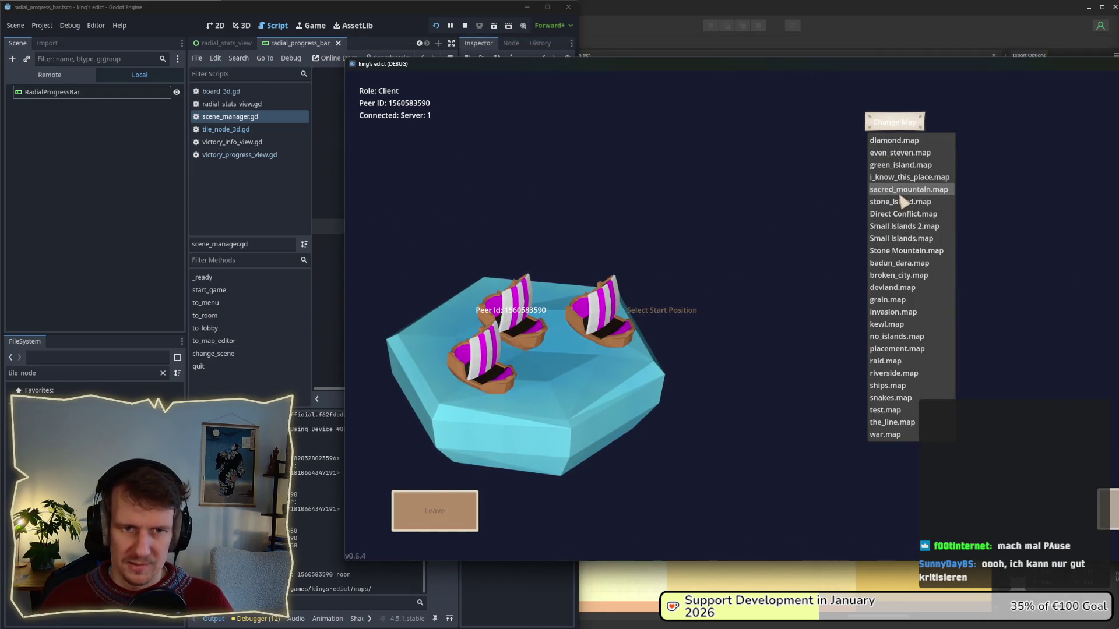
left_click(902, 203)
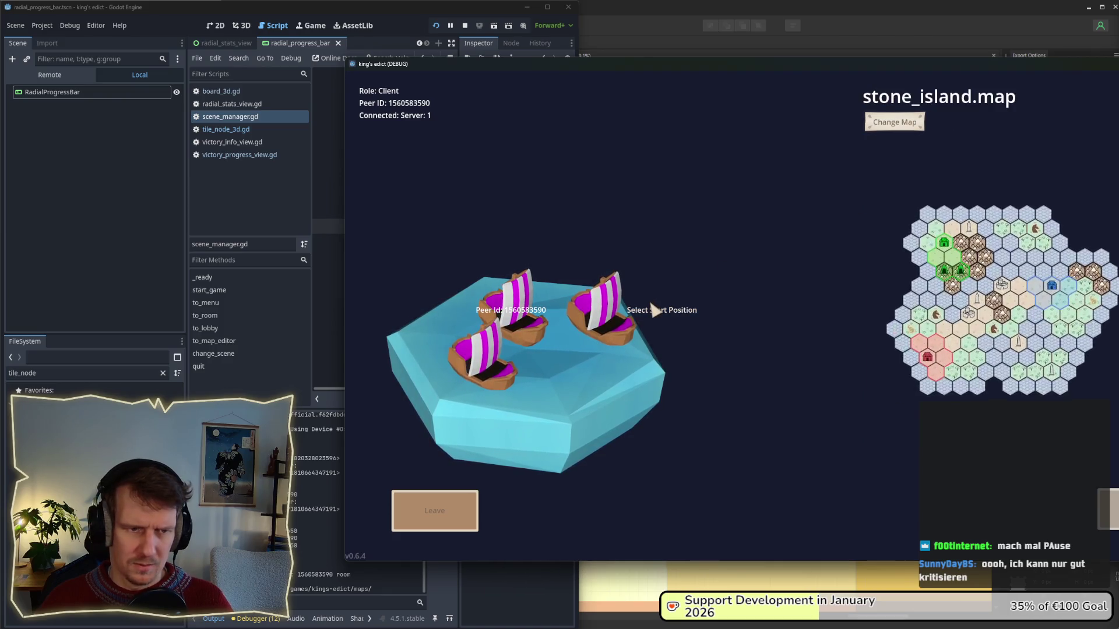
left_click(906, 123)
left_click(904, 250)
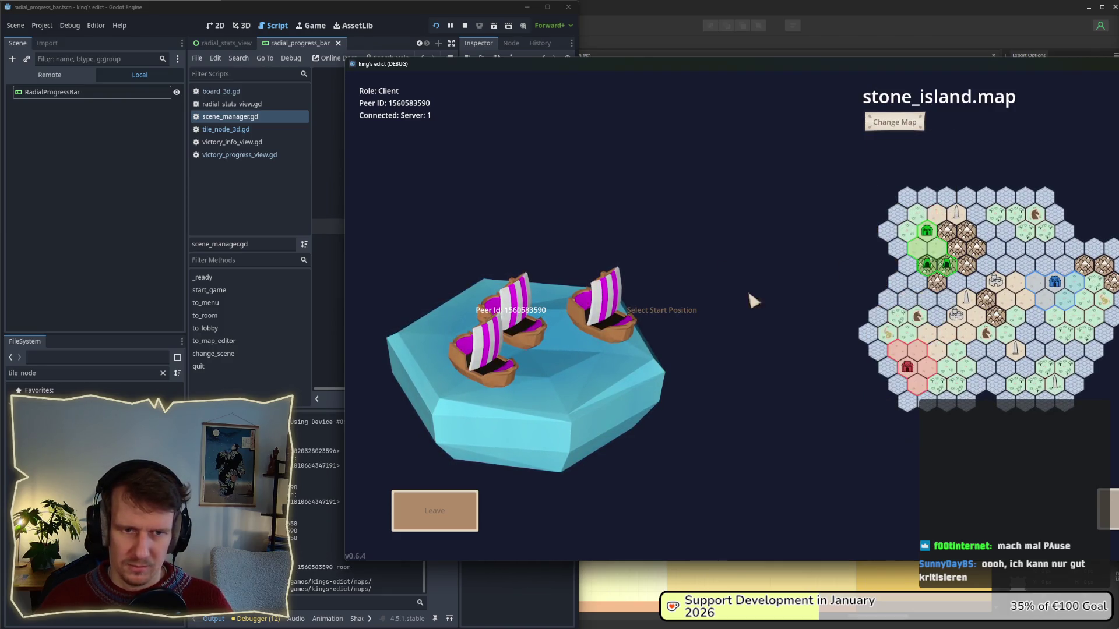
left_click(632, 341)
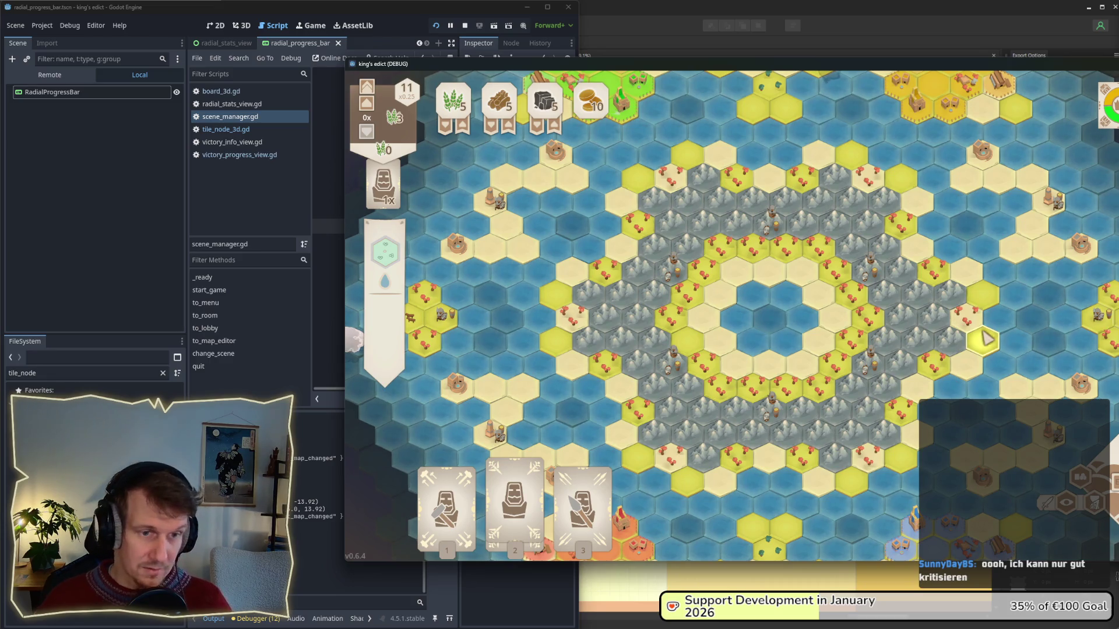
- Snip the Stone Mountain board, then leave the match for the main menu
key("super+shift+s")
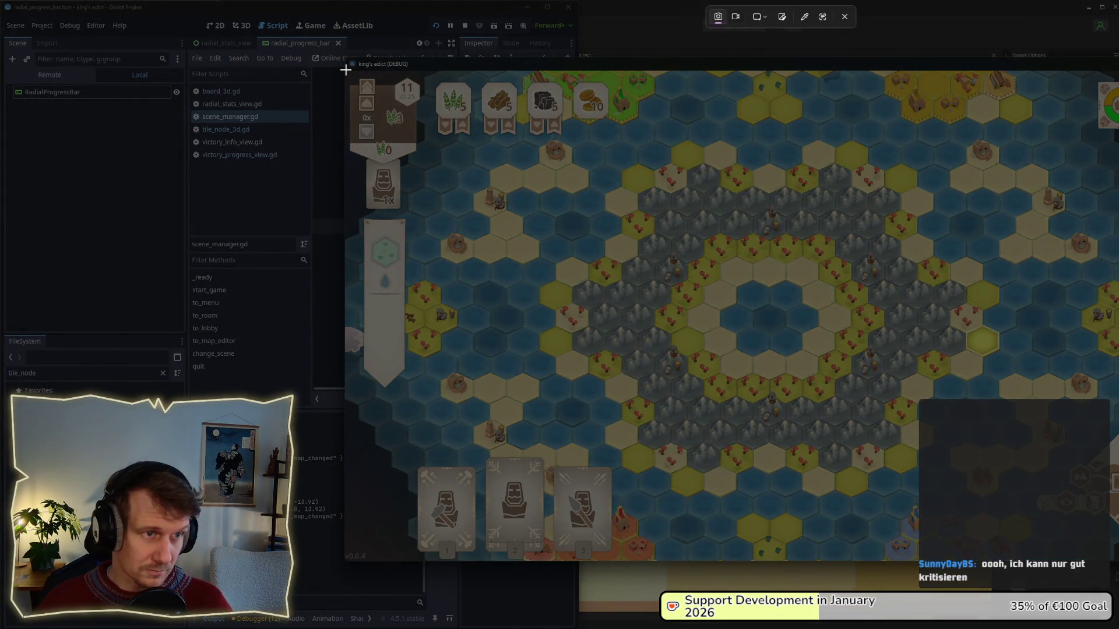
mouse_move(344, 70)
left_mouse_down()
mouse_move(1118, 547)
mouse_move(1118, 561)
left_mouse_up()
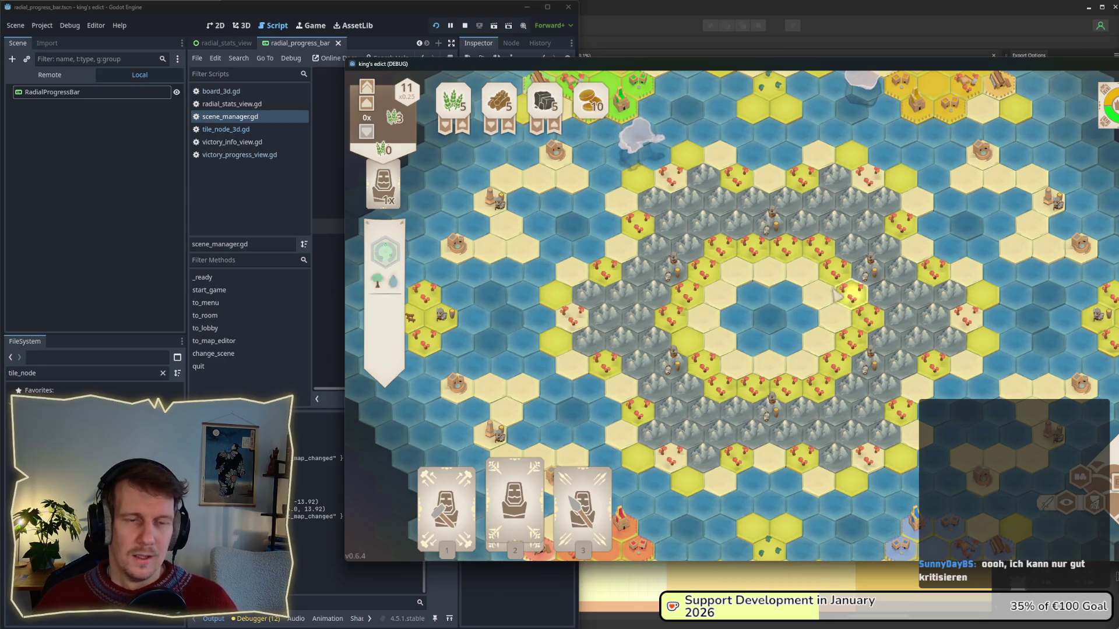
key("w")
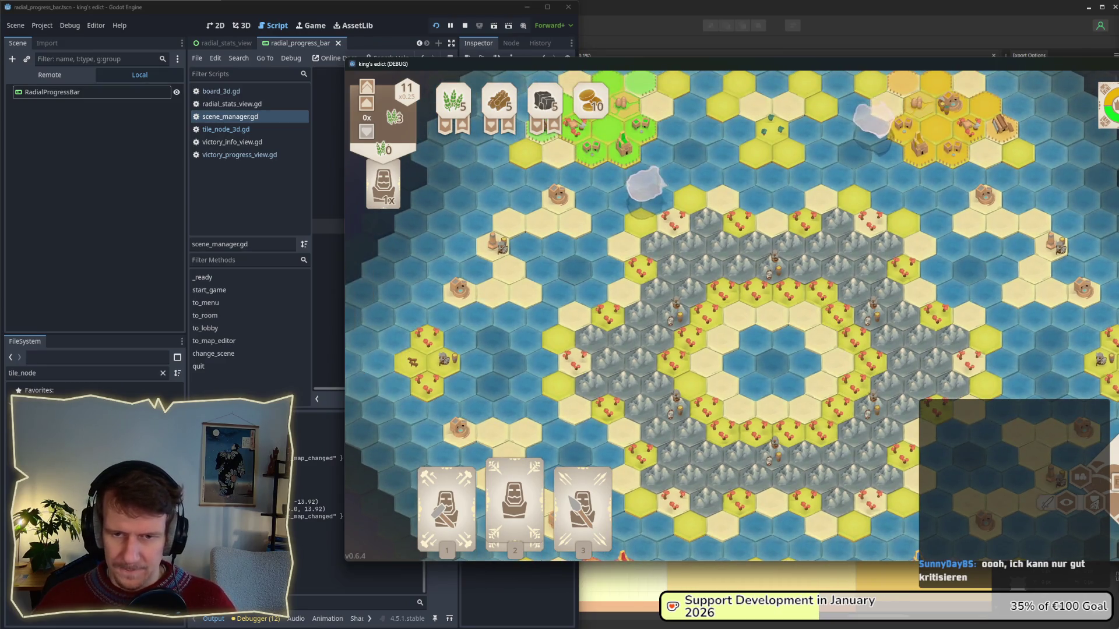
key("Escape")
left_click(780, 262)
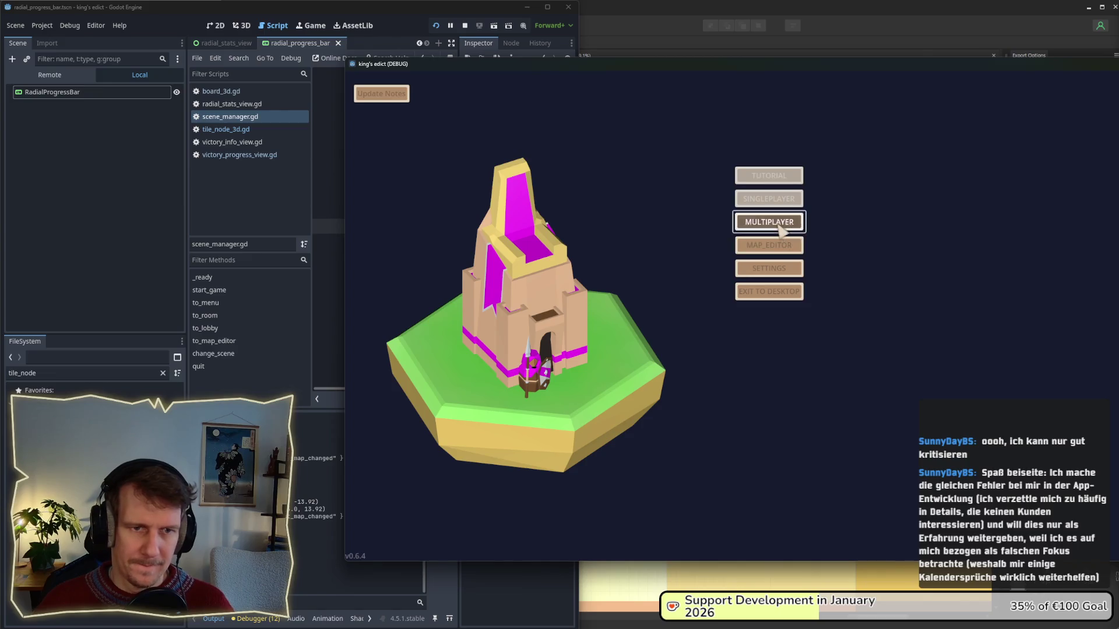
- Create a multiplayer game with Direct Conflict.map selected and start it
left_click(781, 219)
left_click(889, 217)
left_click(895, 122)
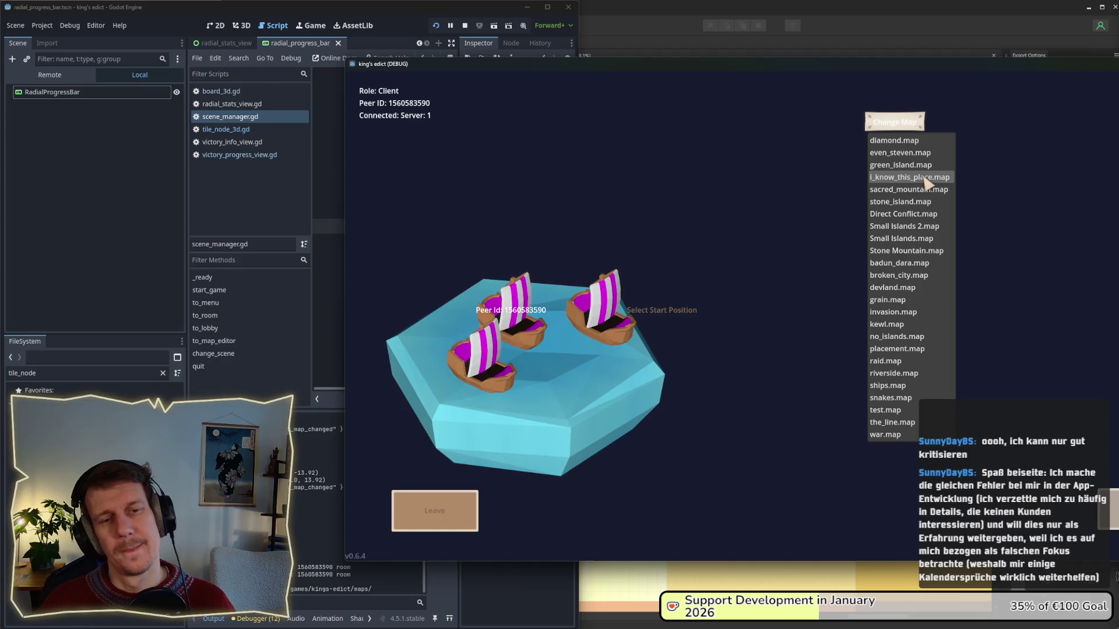
left_click(914, 214)
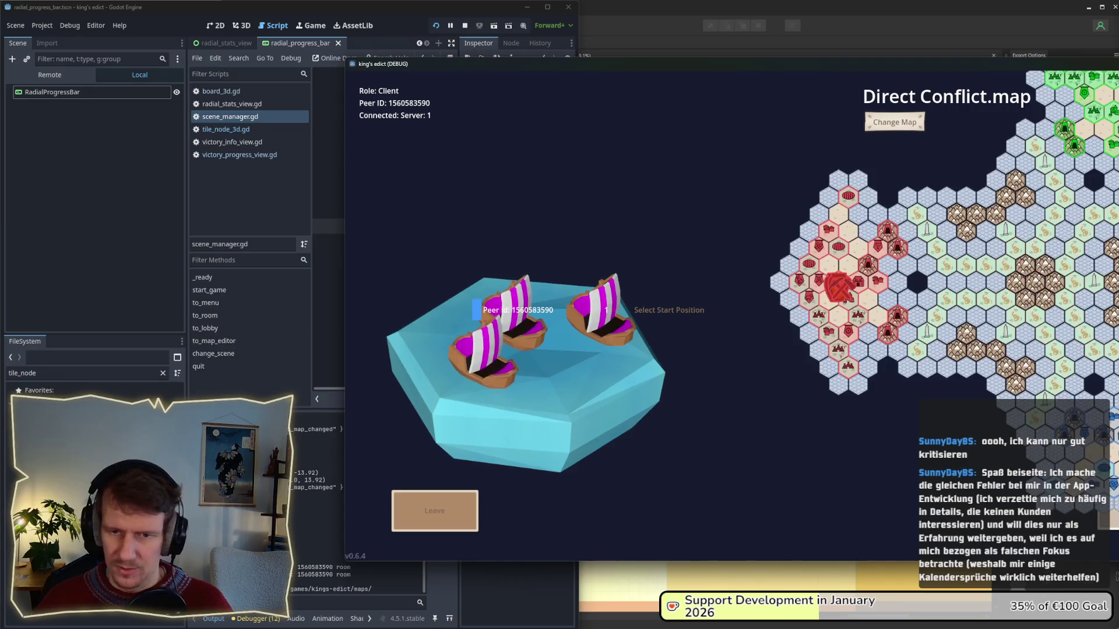
left_click(839, 288)
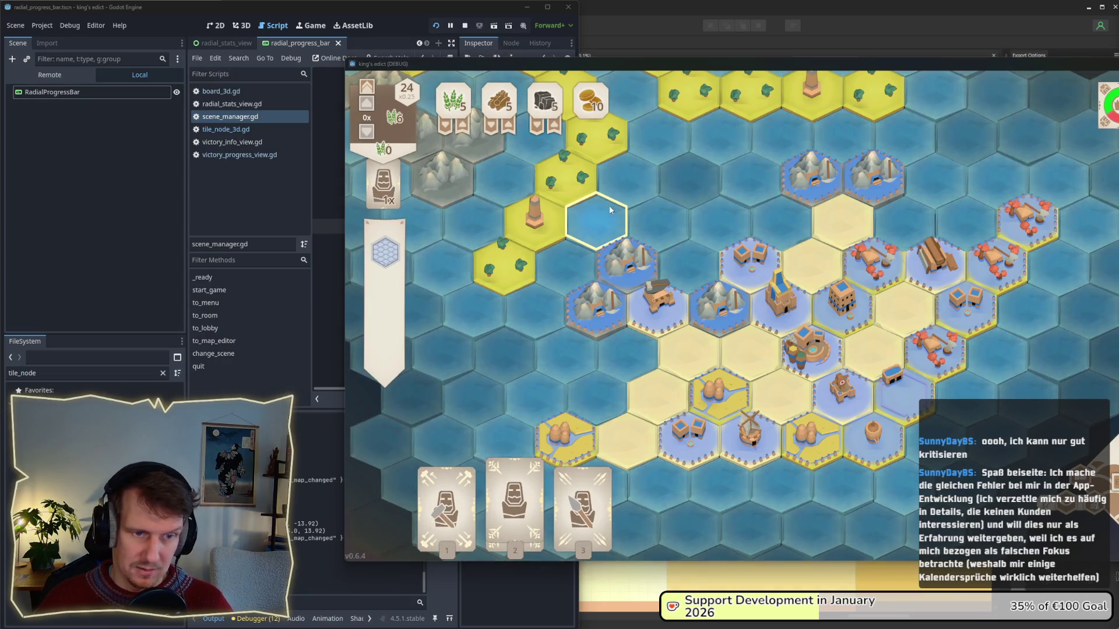
- Screenshot the Direct Conflict board, then try the Servant card on a tile
key("super+shift+s")
mouse_move(347, 76)
left_mouse_down()
mouse_move(1118, 545)
mouse_move(1118, 561)
left_mouse_up()
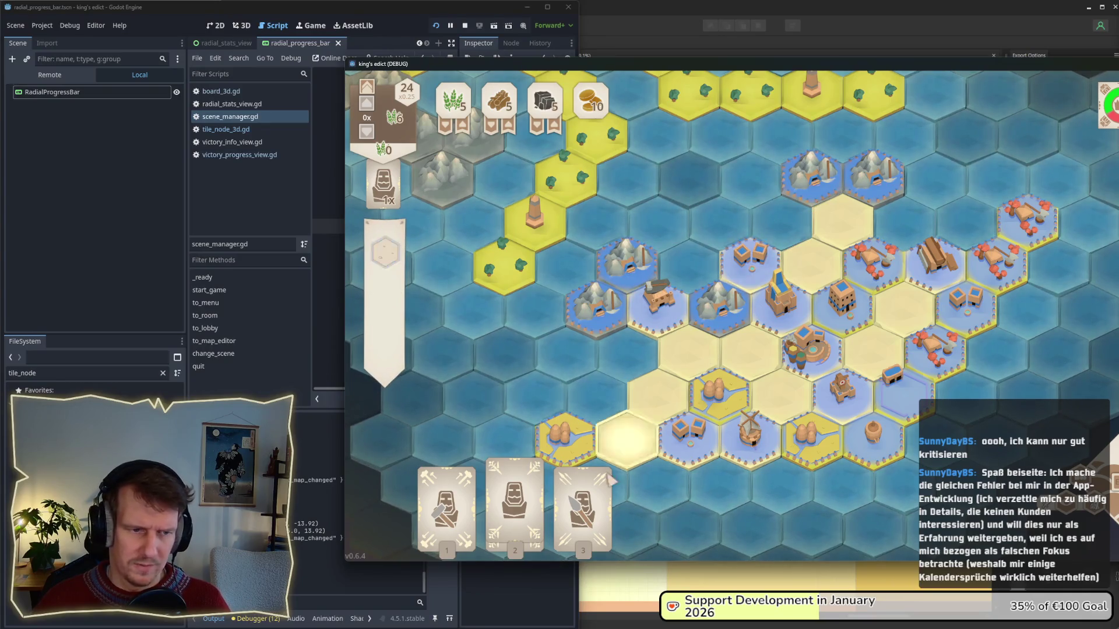
left_click(514, 495)
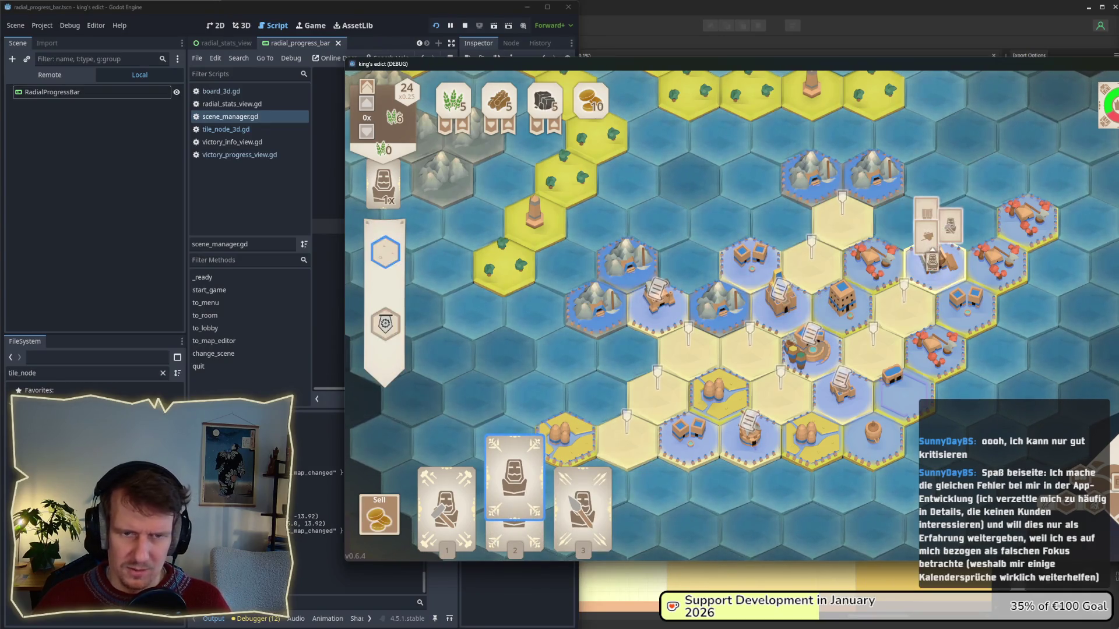
left_click(813, 251)
left_click(796, 261)
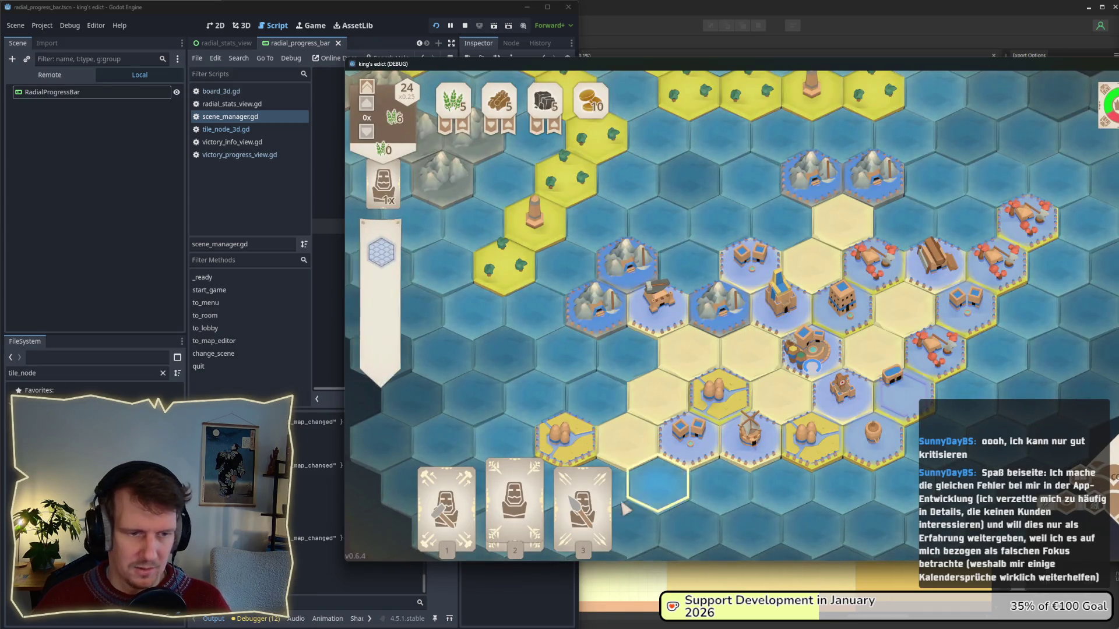
- Buy a Ship with the Servant card and move the game window up-left
mouse_move(562, 513)
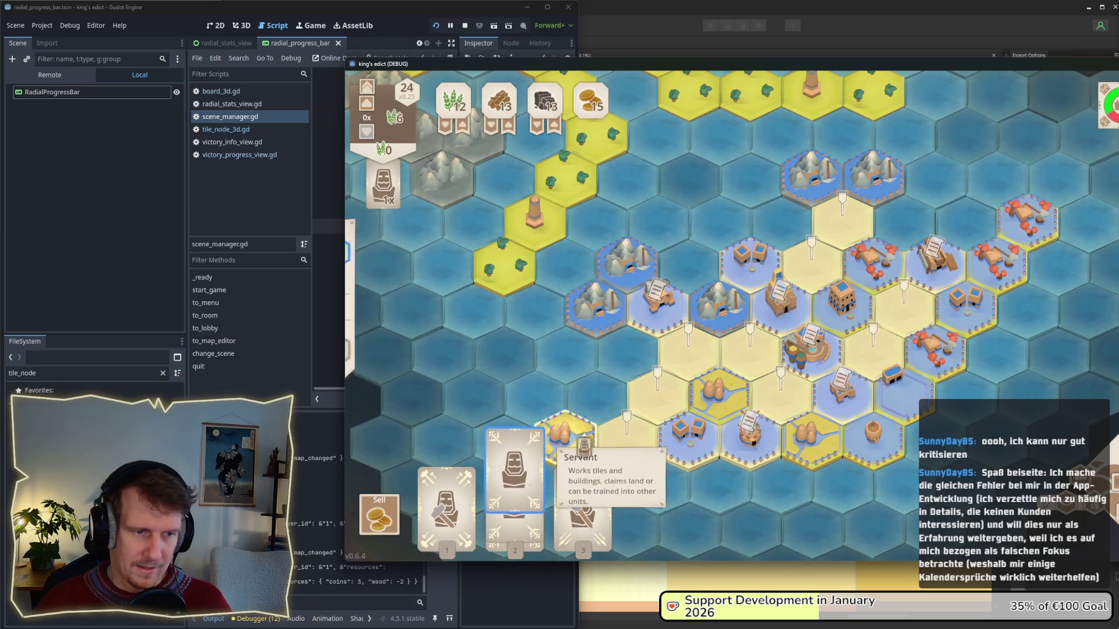
left_click(513, 460)
left_click(789, 143)
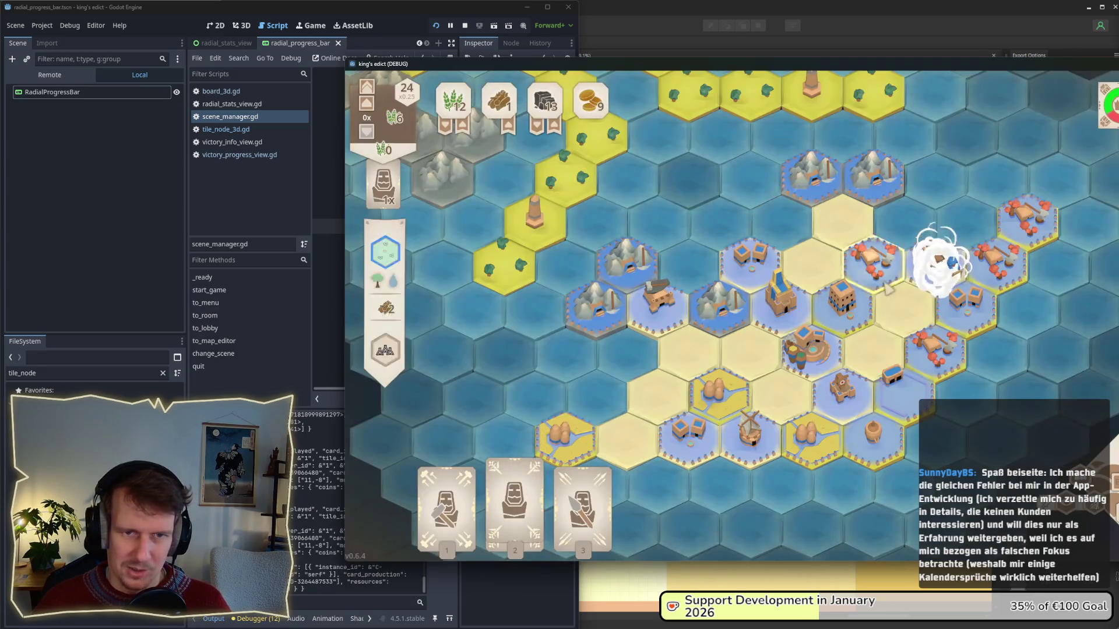
left_click_drag(787, 63, 580, 52)
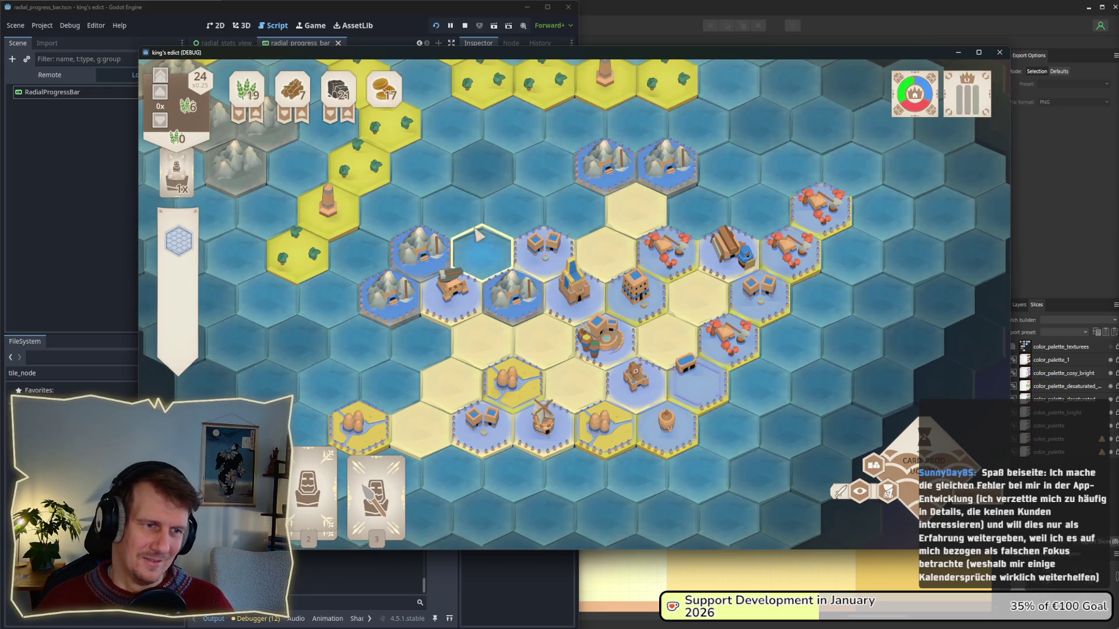
- Place the ship on the water hex beside the red settlement
key("d")
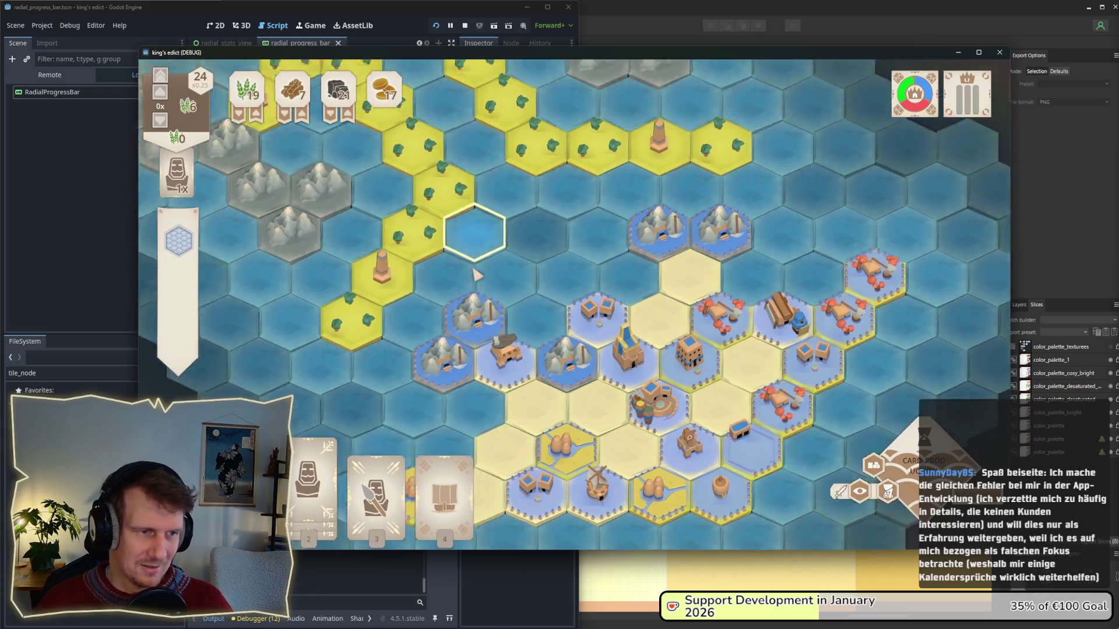
scroll(539, 308, "up", 3)
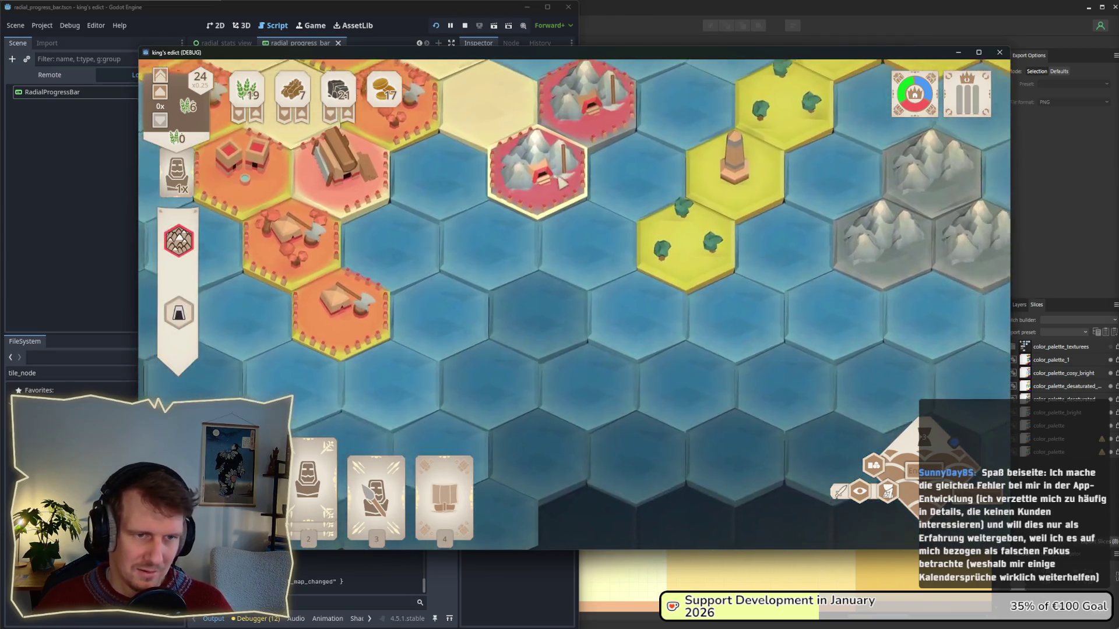
key("4")
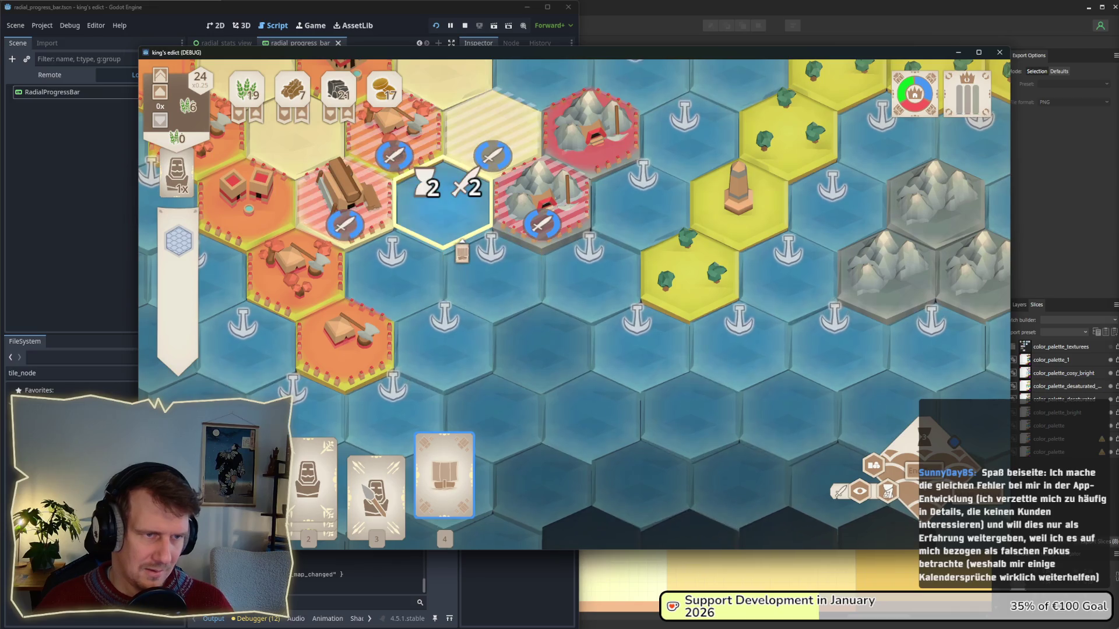
left_click(491, 286)
- Advance to Production and station Spearmen on the new blue tile
mouse_move(405, 497)
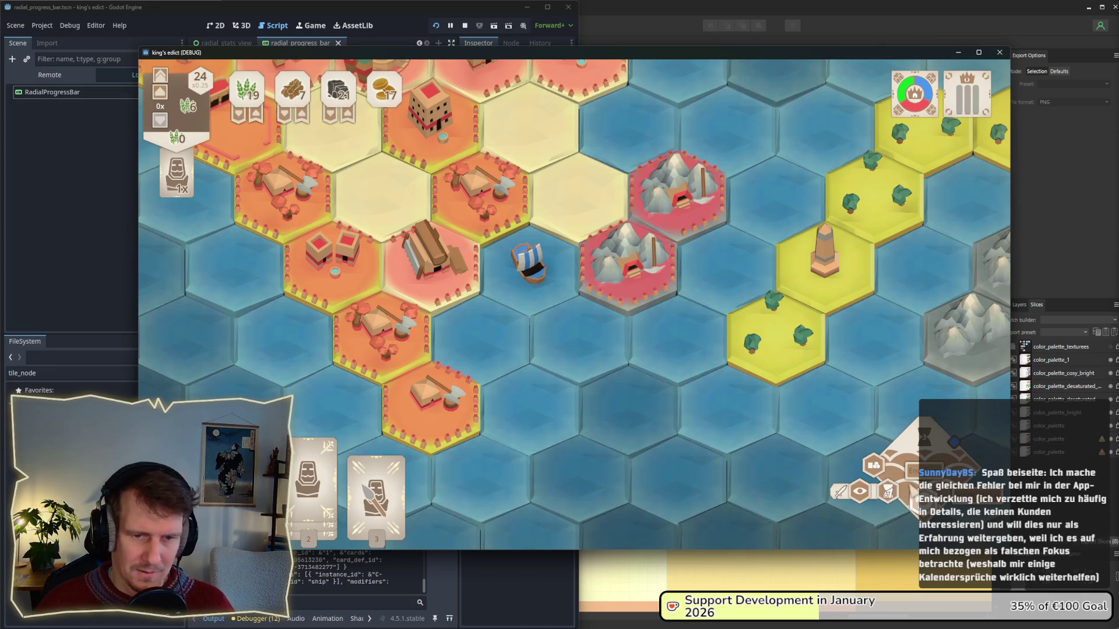
left_click(381, 482)
left_click(577, 219)
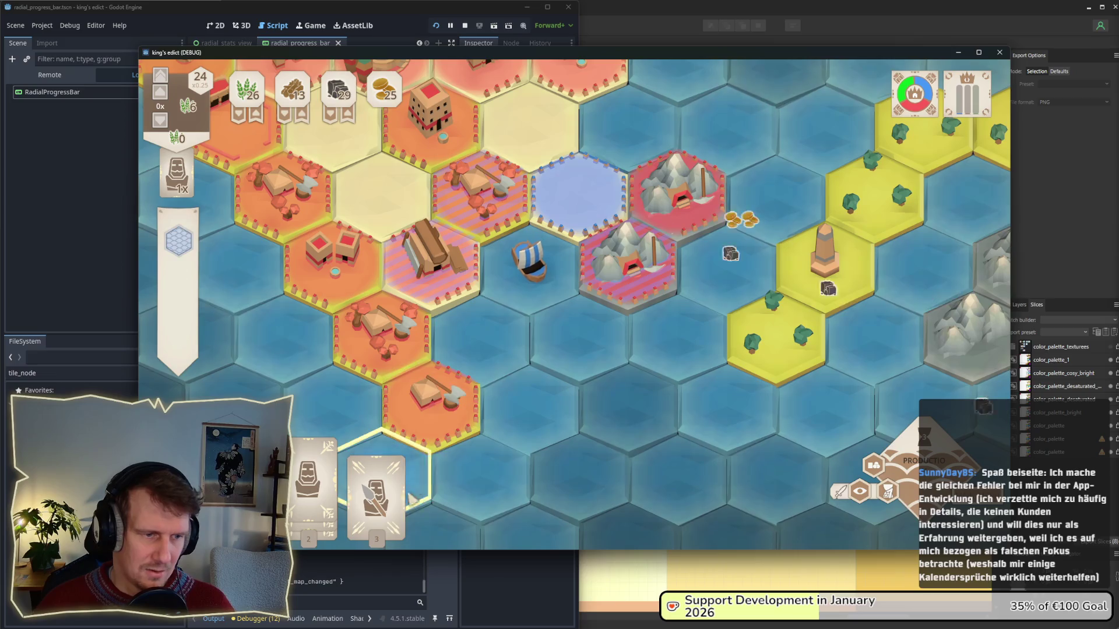
mouse_move(391, 479)
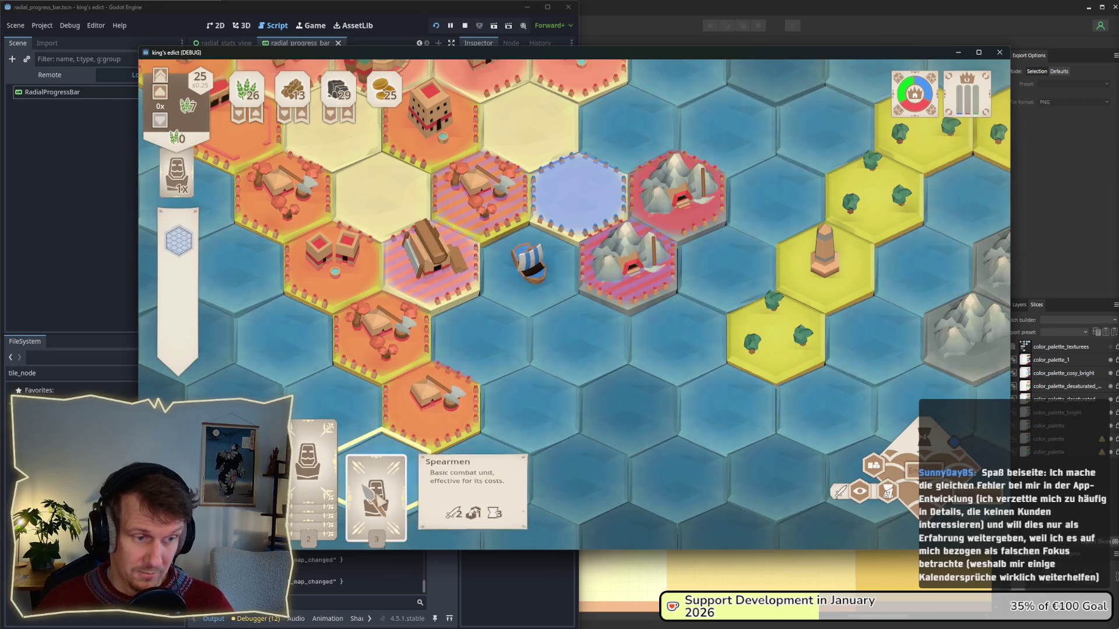
left_click_drag(386, 492, 558, 222)
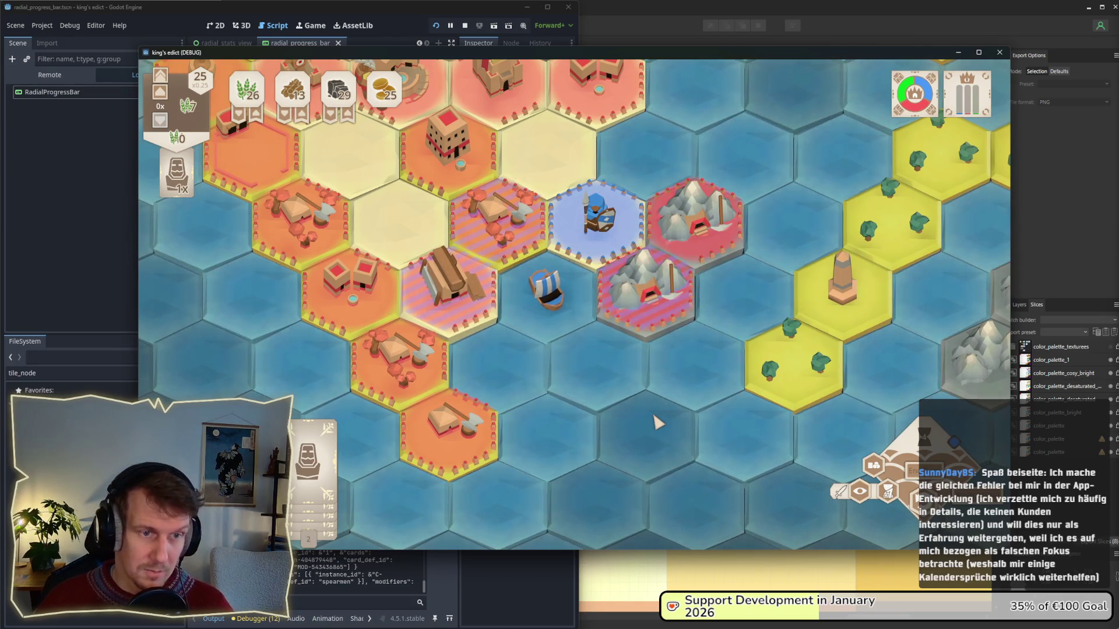
key("super+shift+s")
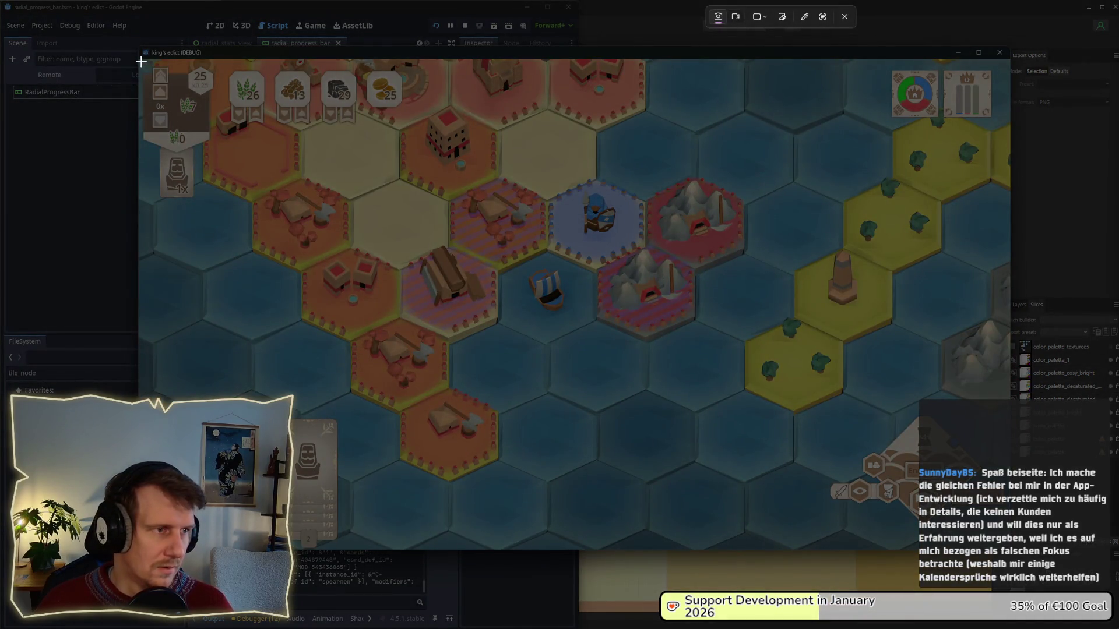
- Capture the game window and switch to the saved screenshots folder
mouse_move(139, 60)
left_mouse_down()
mouse_move(806, 467)
mouse_move(1011, 550)
left_mouse_up()
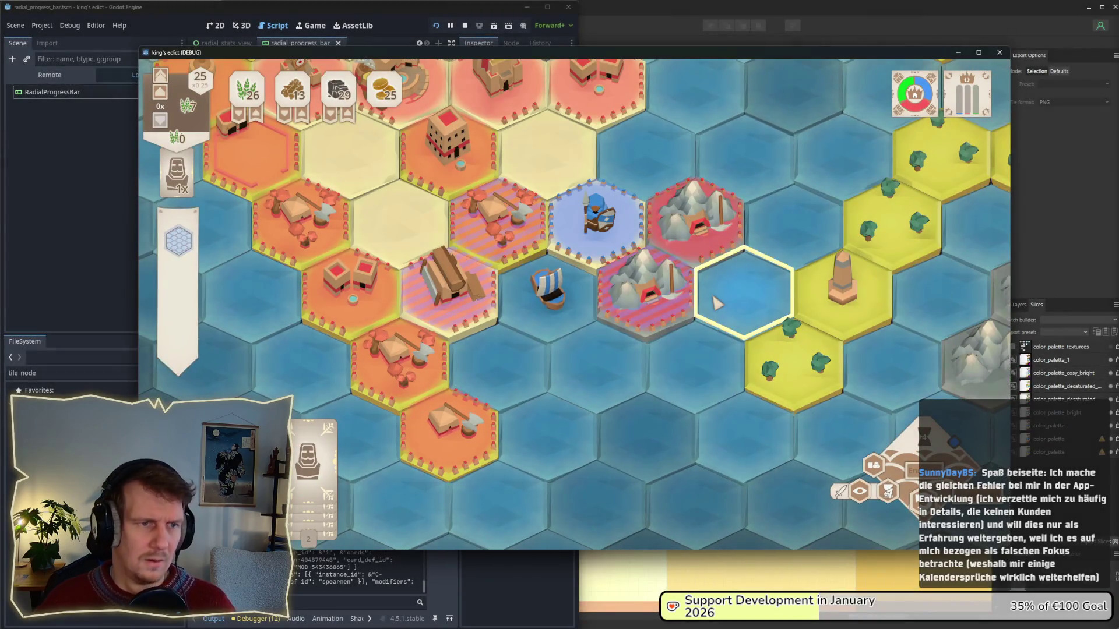
key("alt+Tab")
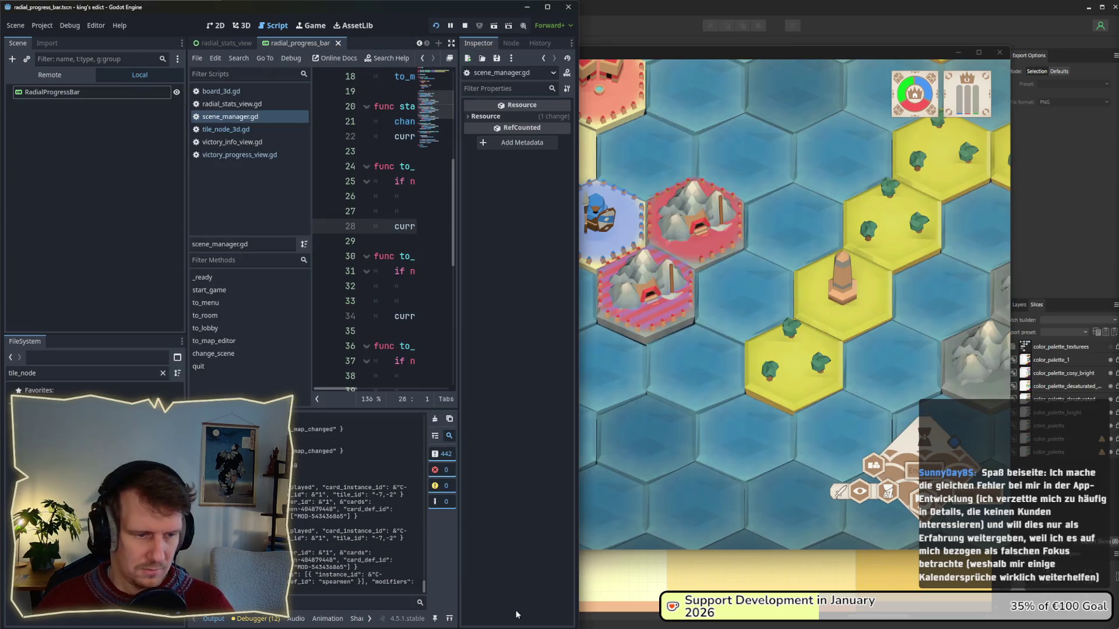
key("alt+Tab")
- Show the folder as medium icons and open Screenshot 2026-01-22 122558.png
scroll(505, 400, "down", 10)
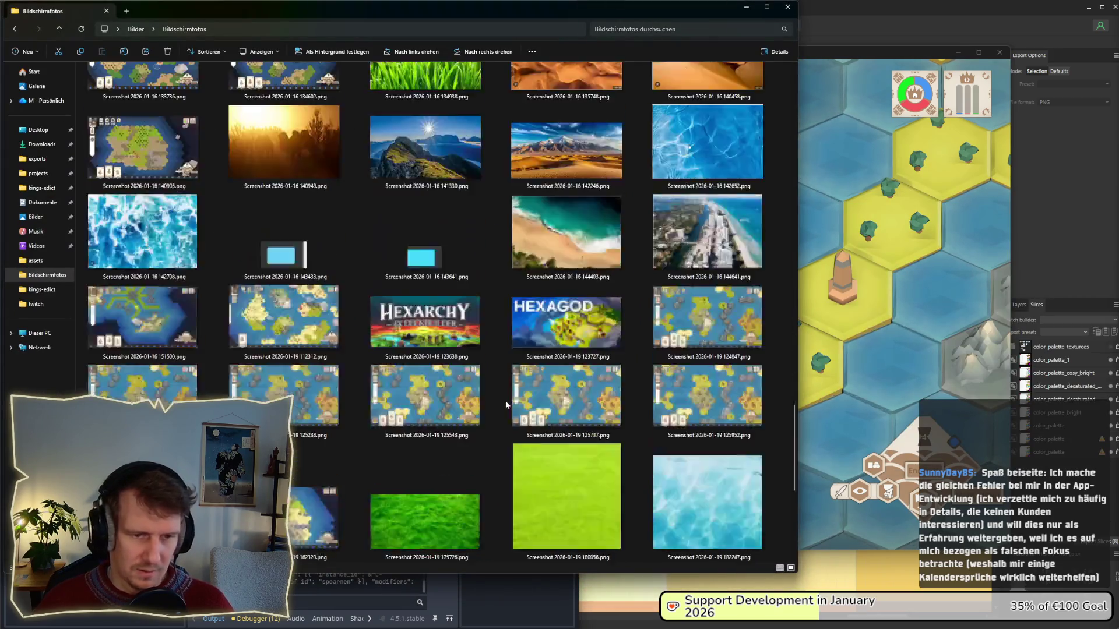
left_click(262, 52)
left_click(263, 104)
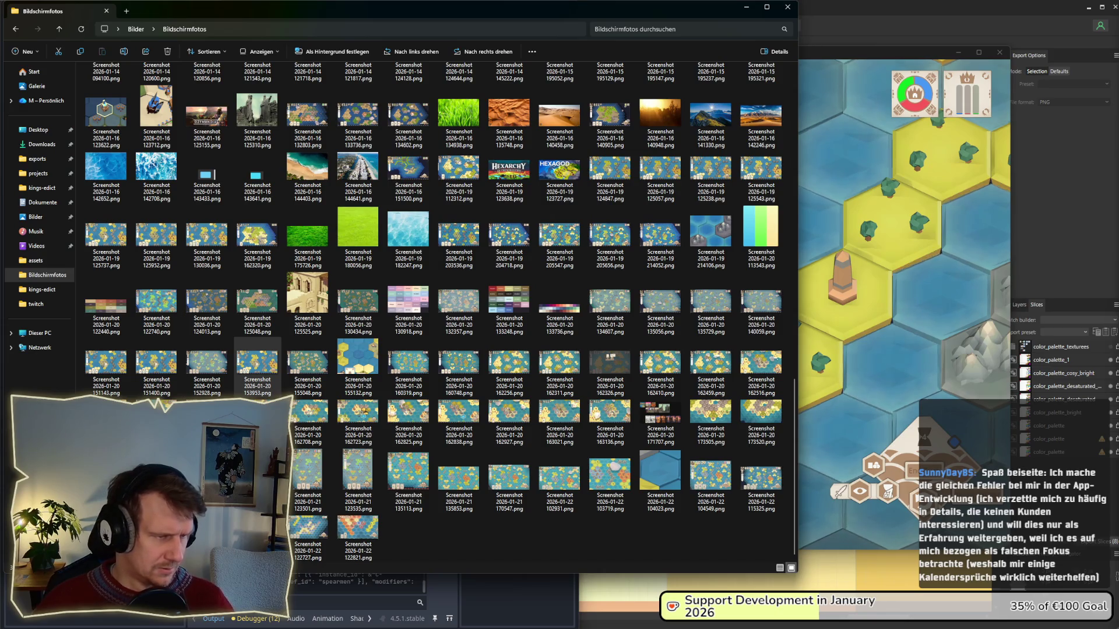
double_click(257, 361)
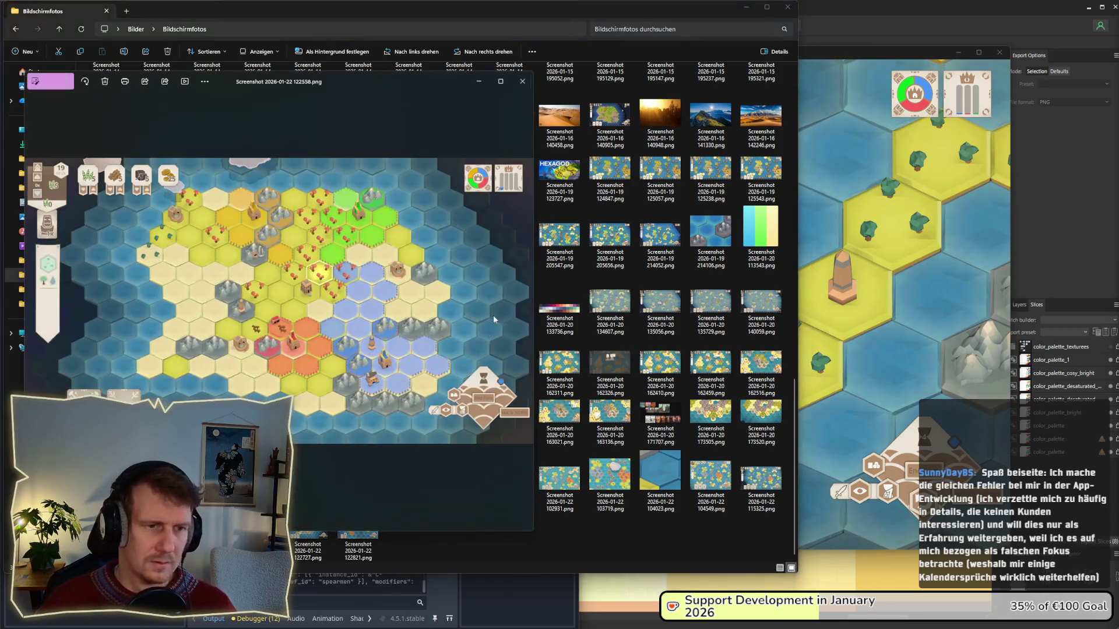
- Move and widen the Photos window, then compare the full-map and two-island screenshots
left_click_drag(368, 80, 539, 77)
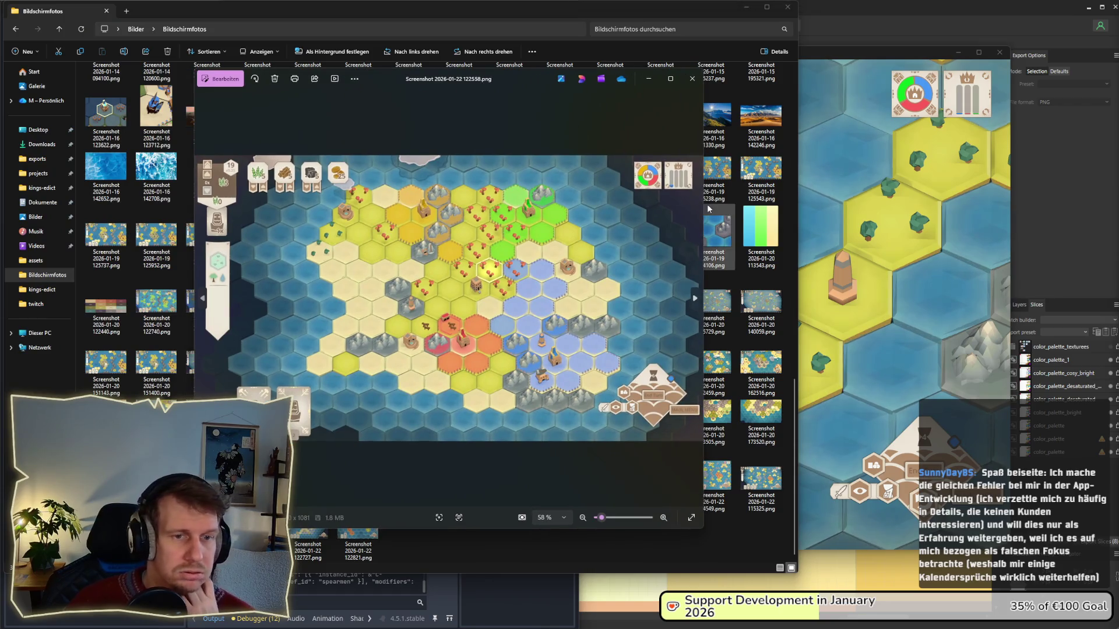
left_click_drag(706, 205, 934, 205)
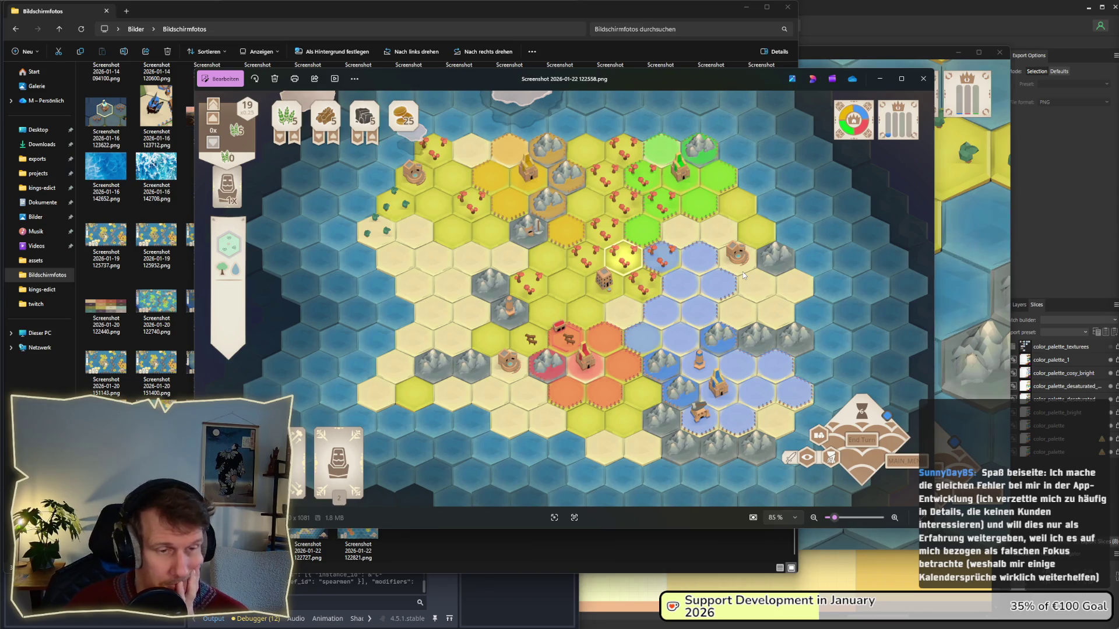
key("Right")
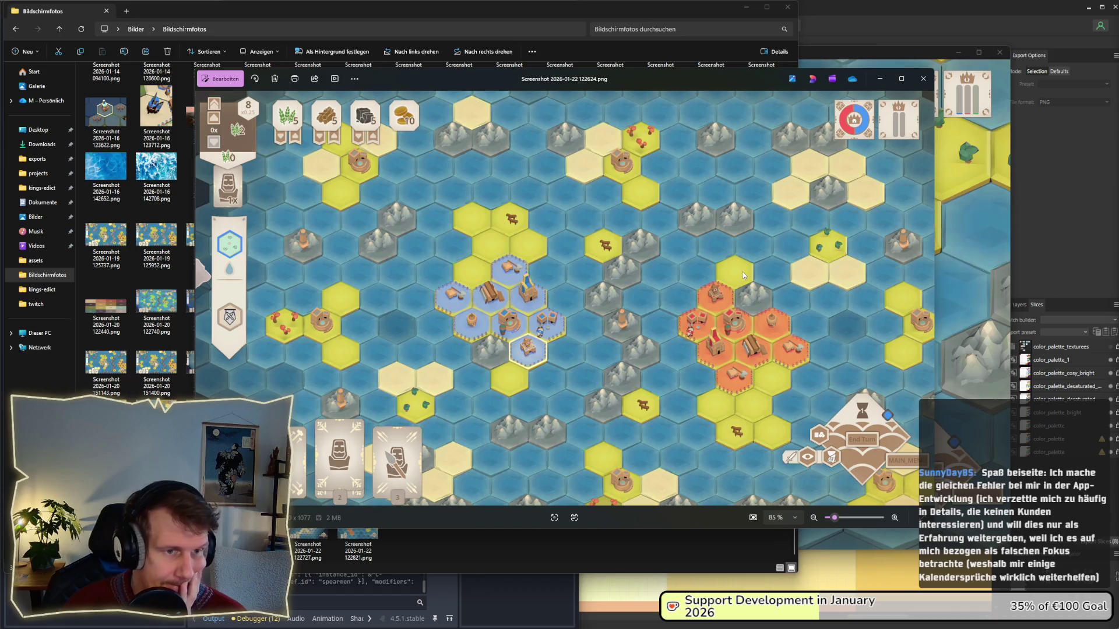
key("Left")
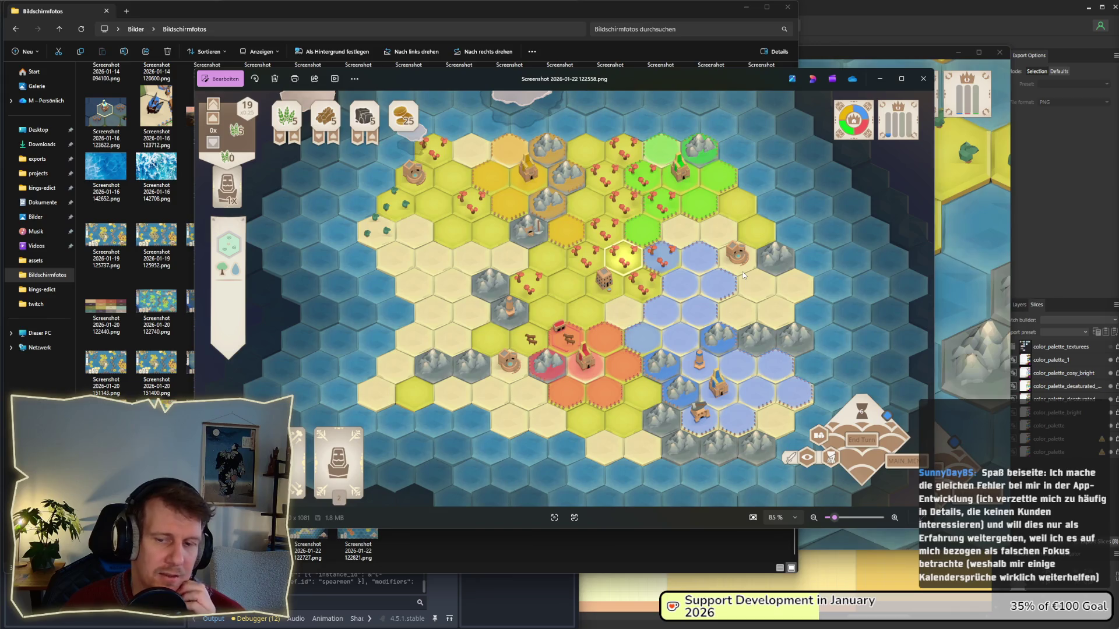
key("Right")
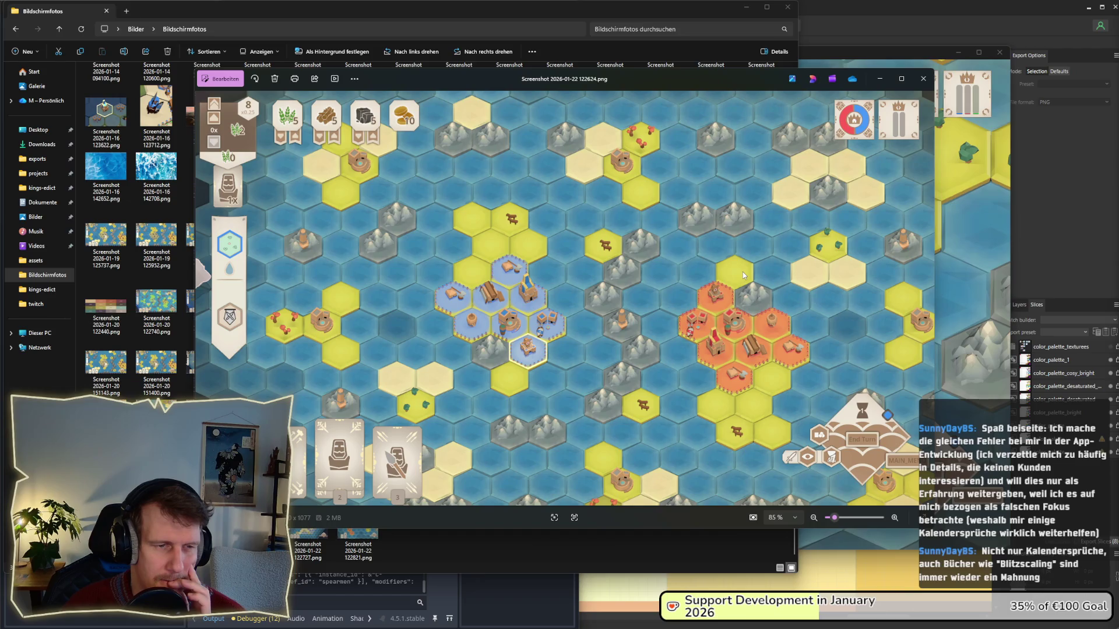
- Compare the ring-shaped map and settled-island close-up, ending on 122727.png
key("Right")
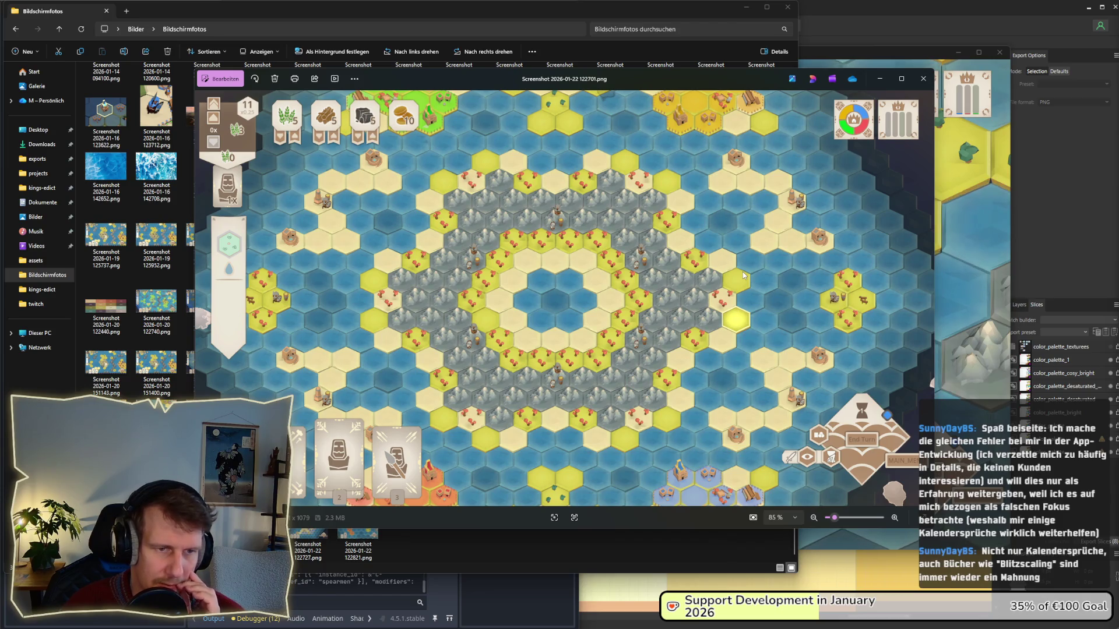
key("Left")
key("Left")
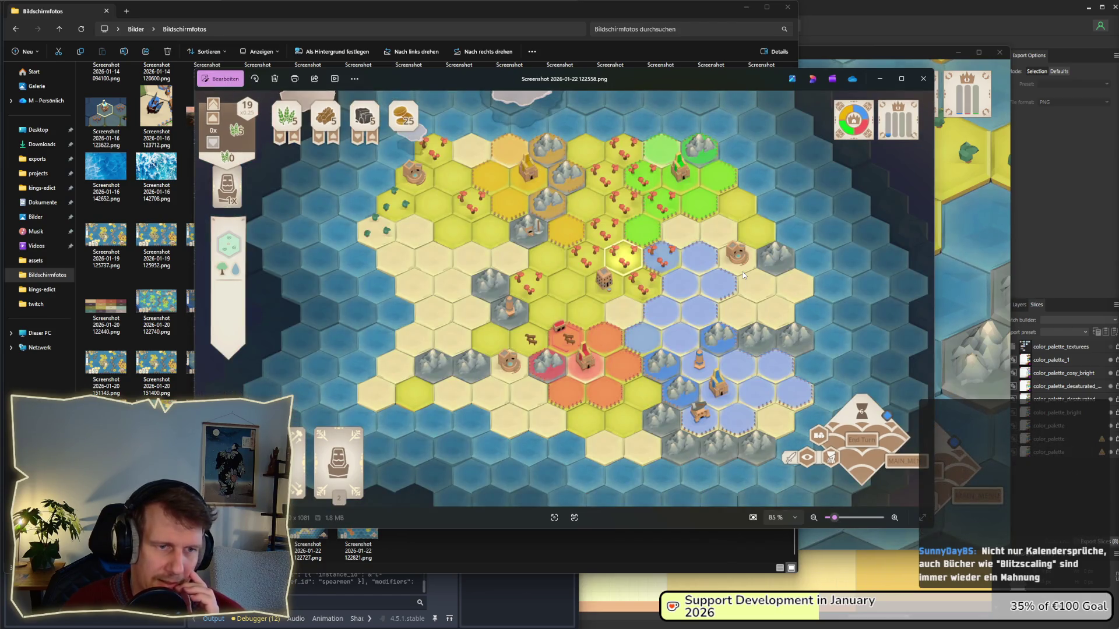
key("Right")
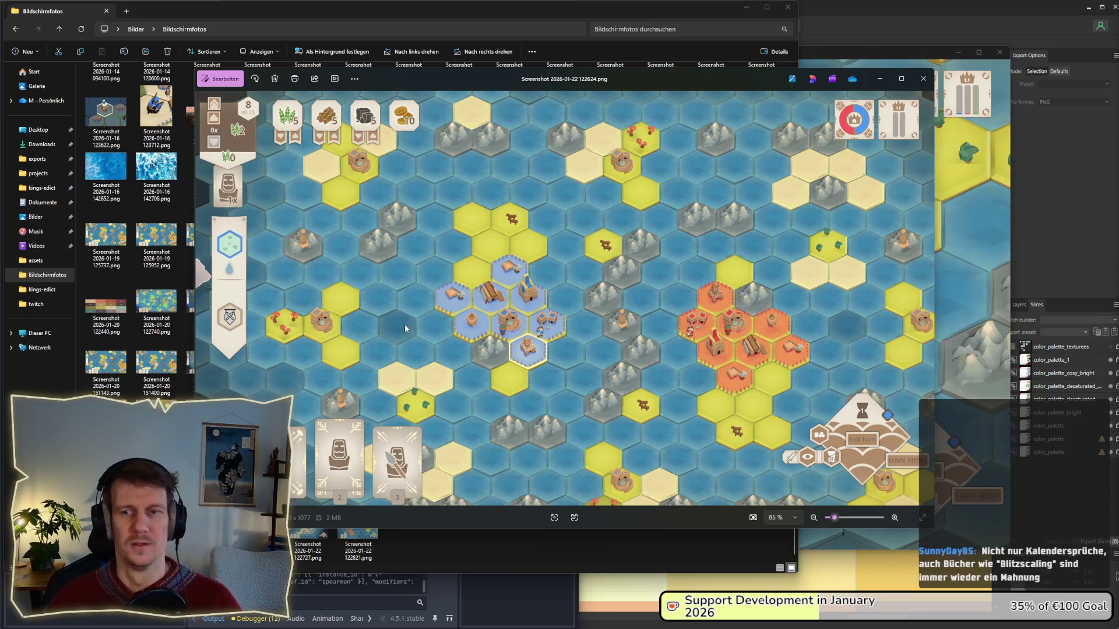
key("Right")
key("Right")
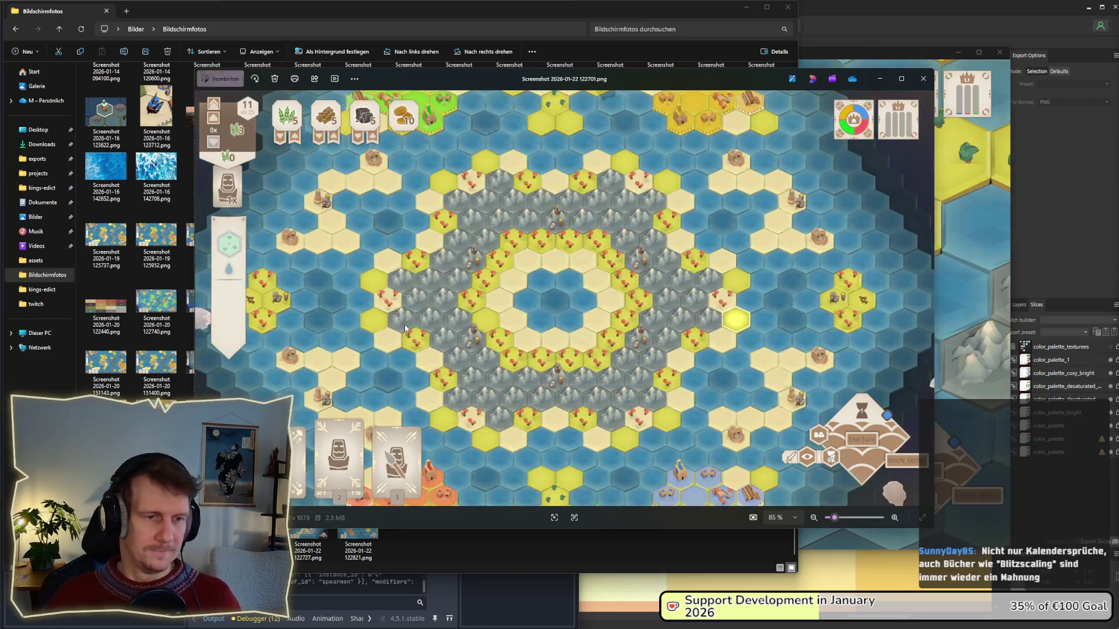
key("Right")
key("Left")
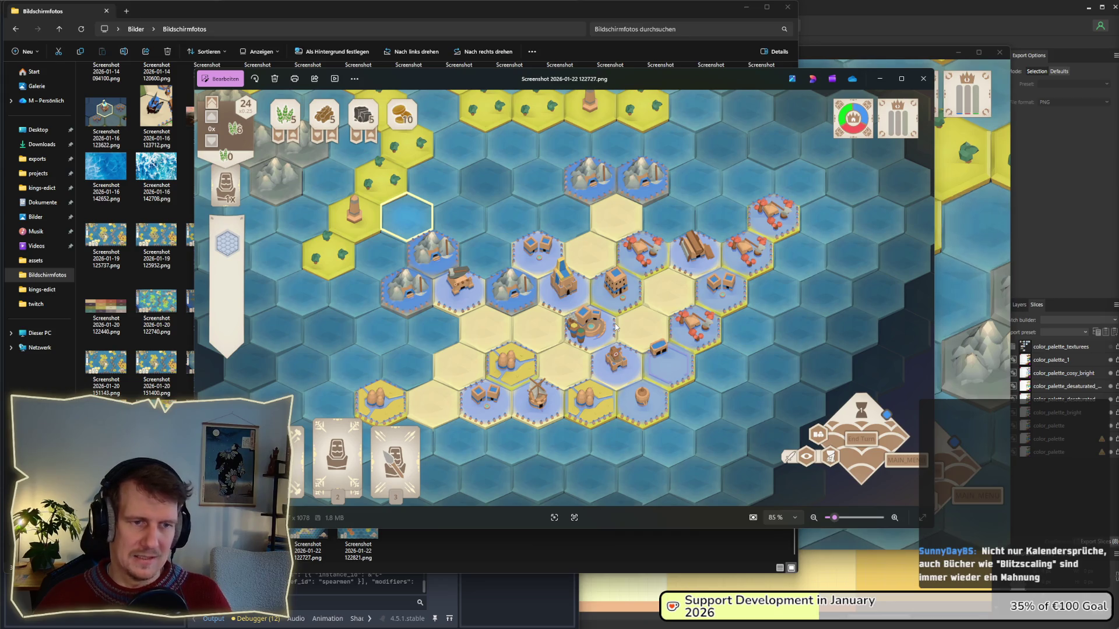
- Page between the red-settlement close-up and older two-island shots, back to 122558.png
key("Right")
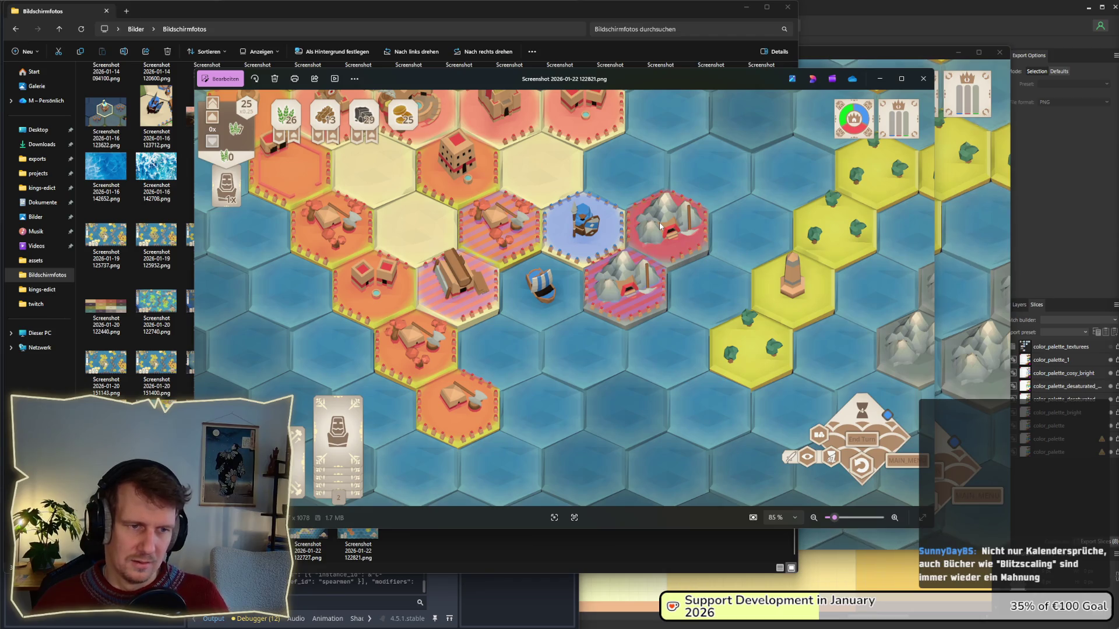
key("Left")
key("Right")
key("Right")
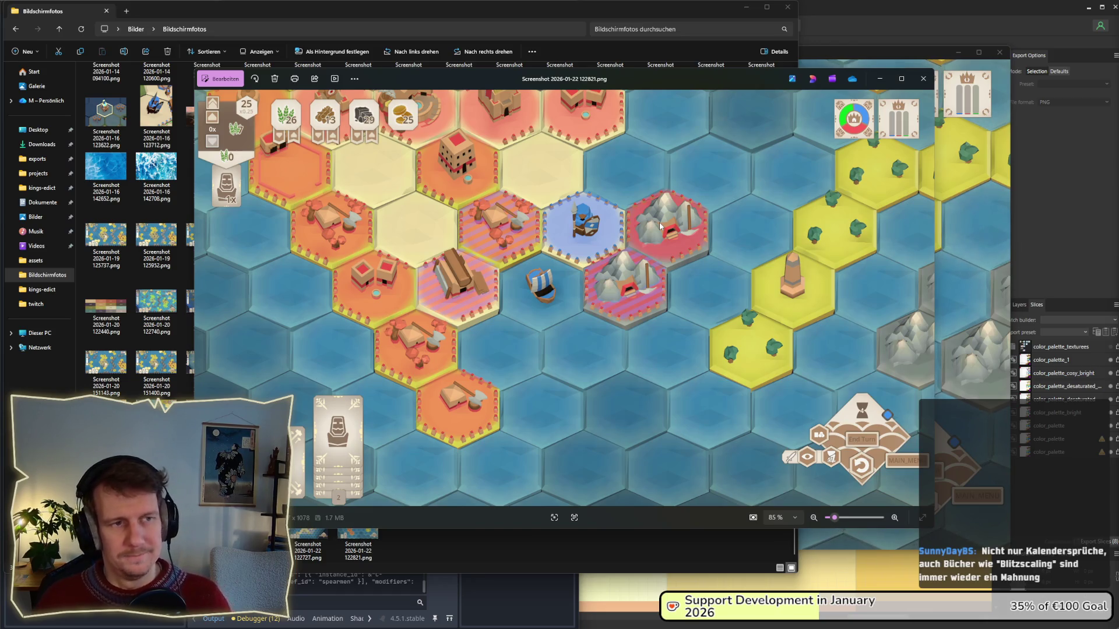
key("Left")
key("Left")
key("Left")
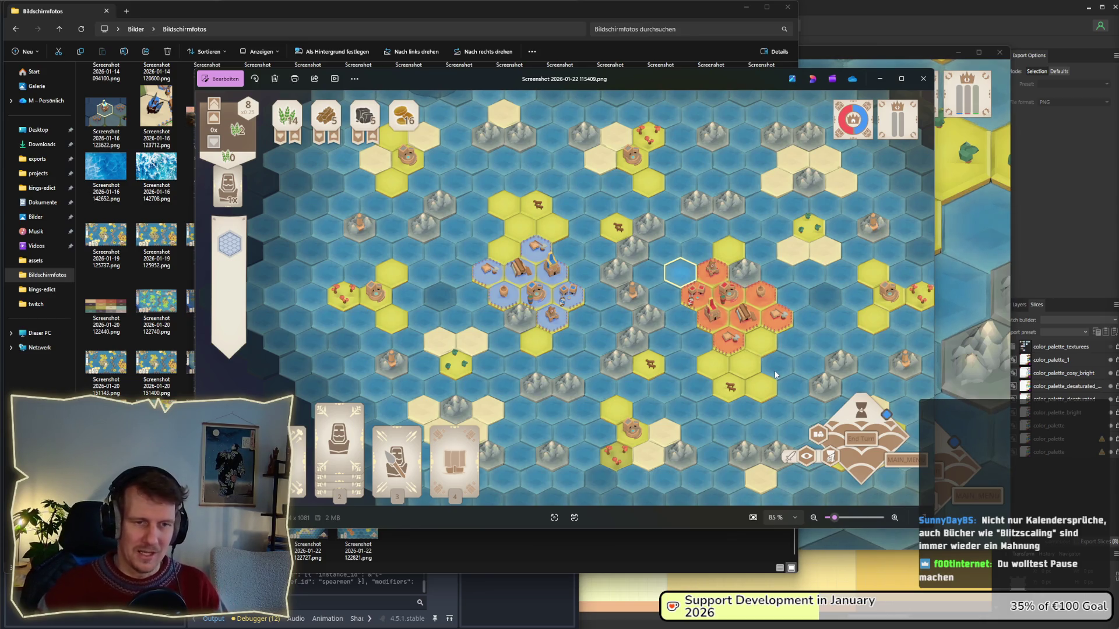
key("Left")
key("Left")
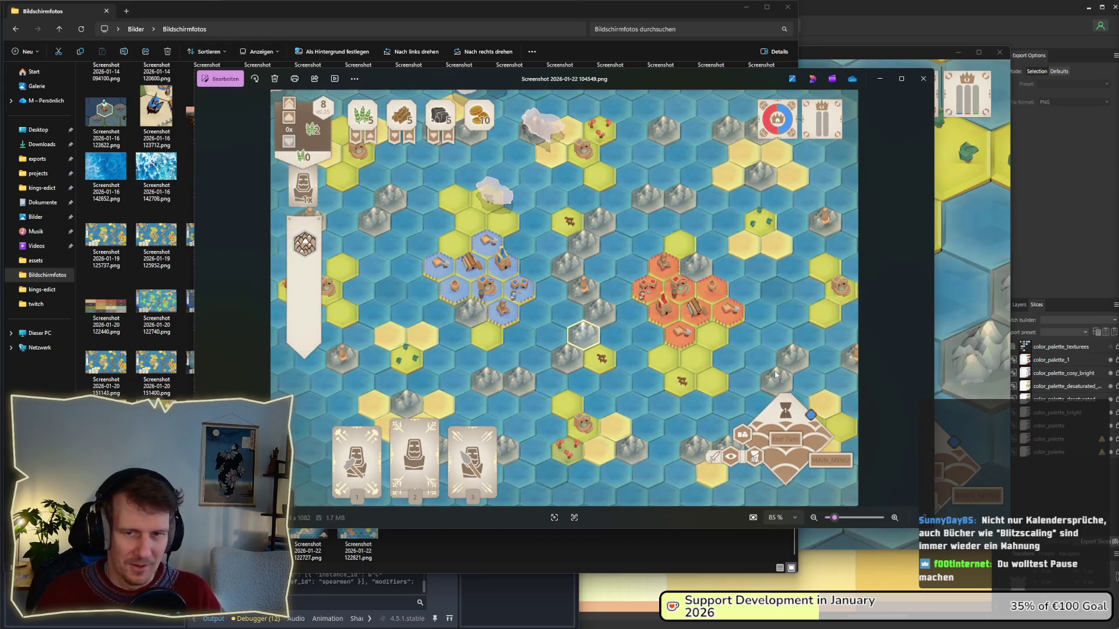
key("Right")
key("Right")
key("Right")
key("Right")
key("Right")
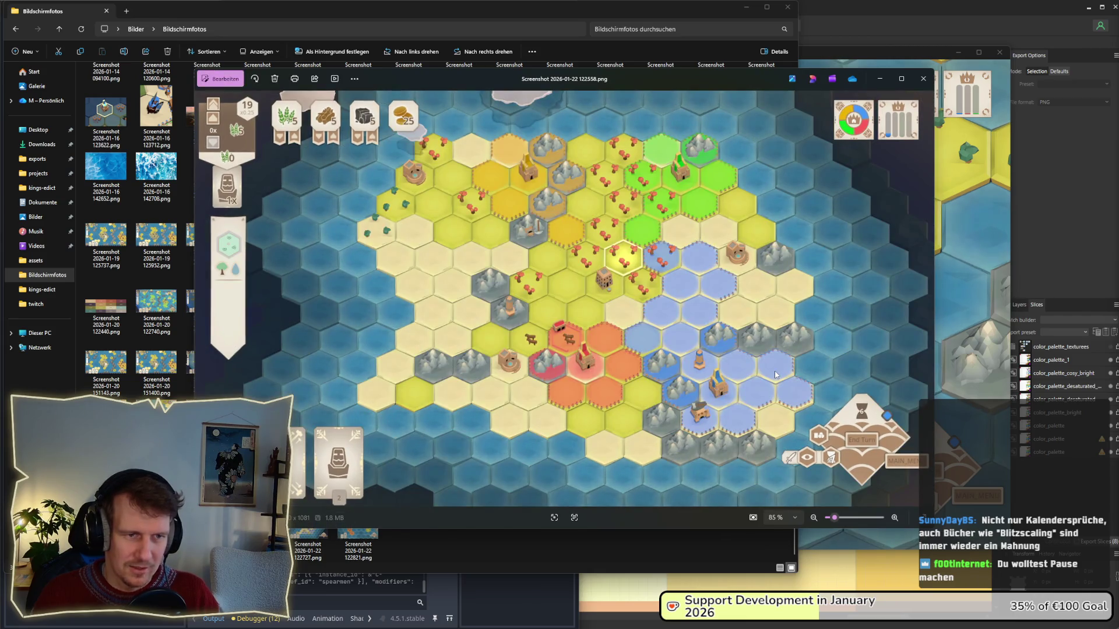